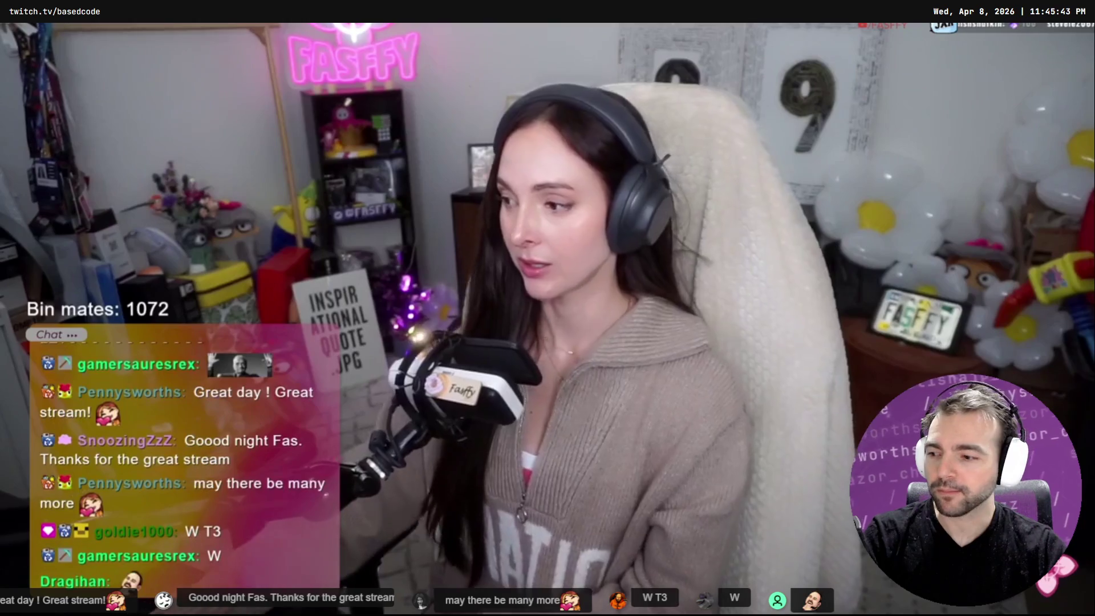
# Exit the Twitch stream's fullscreen view and switch back to the Blender window.
pyautogui.moveTo(877, 143)
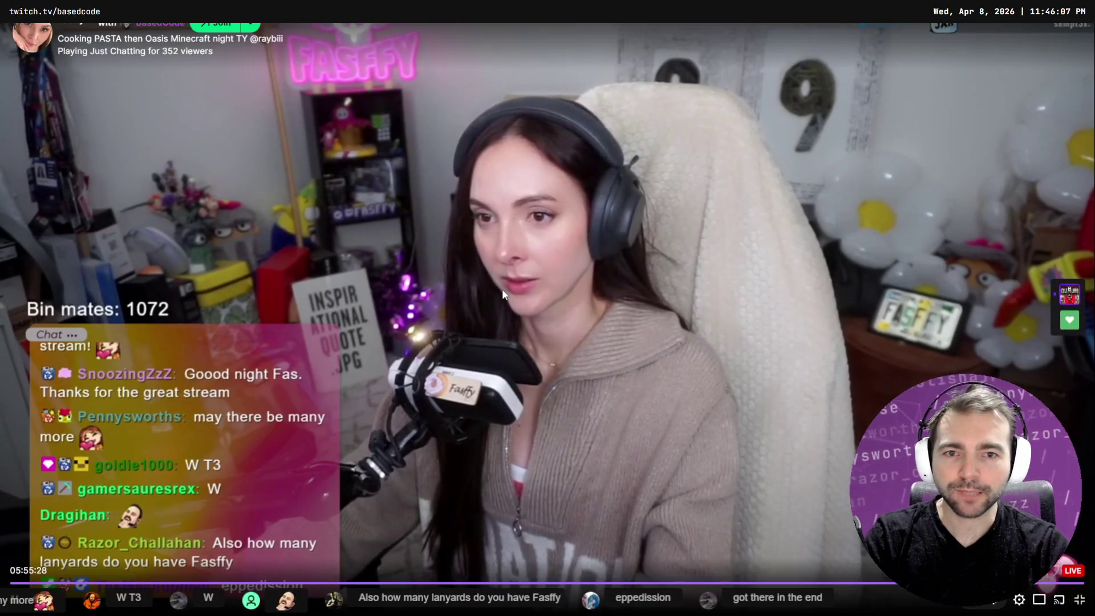
pyautogui.doubleClick(502, 290)
pyautogui.hotkey('alt', 'Tab')
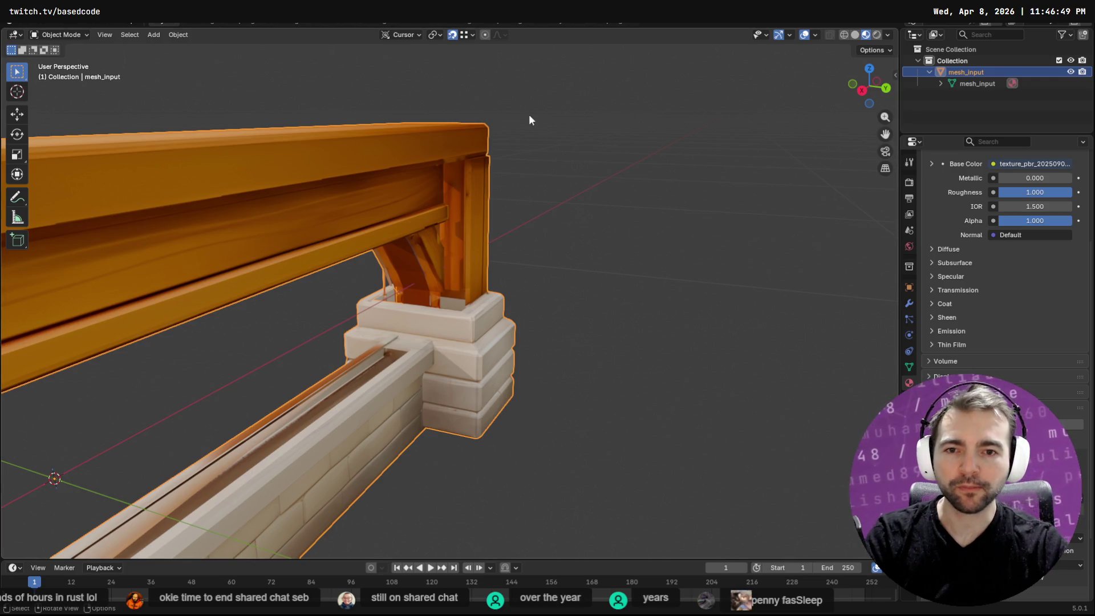
# Enter Edit Mode and circle-select the edges around the gap beside the post base.
pyautogui.moveTo(614, 123)
pyautogui.mouseDown(button='middle')
pyautogui.moveTo(435, 137)
pyautogui.moveTo(667, 127)
pyautogui.moveTo(696, 115)
pyautogui.moveTo(295, 115)
pyautogui.moveTo(763, 183)
pyautogui.moveTo(63, 166)
pyautogui.mouseUp(button='middle')
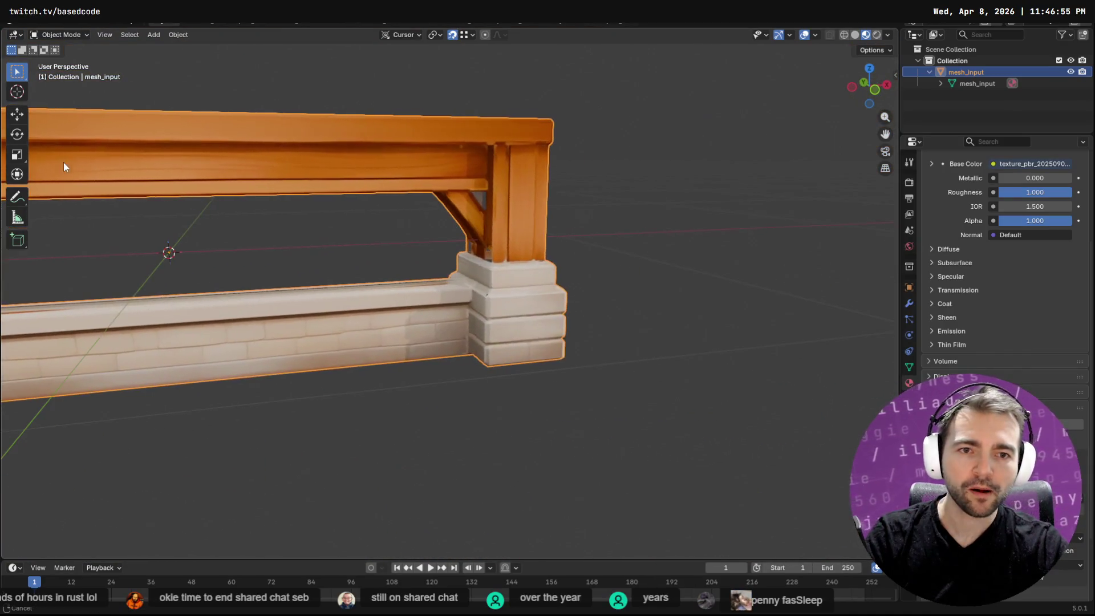
pyautogui.moveTo(439, 204)
pyautogui.mouseDown(button='middle')
pyautogui.moveTo(498, 205)
pyautogui.moveTo(426, 197)
pyautogui.moveTo(488, 226)
pyautogui.mouseUp(button='middle')
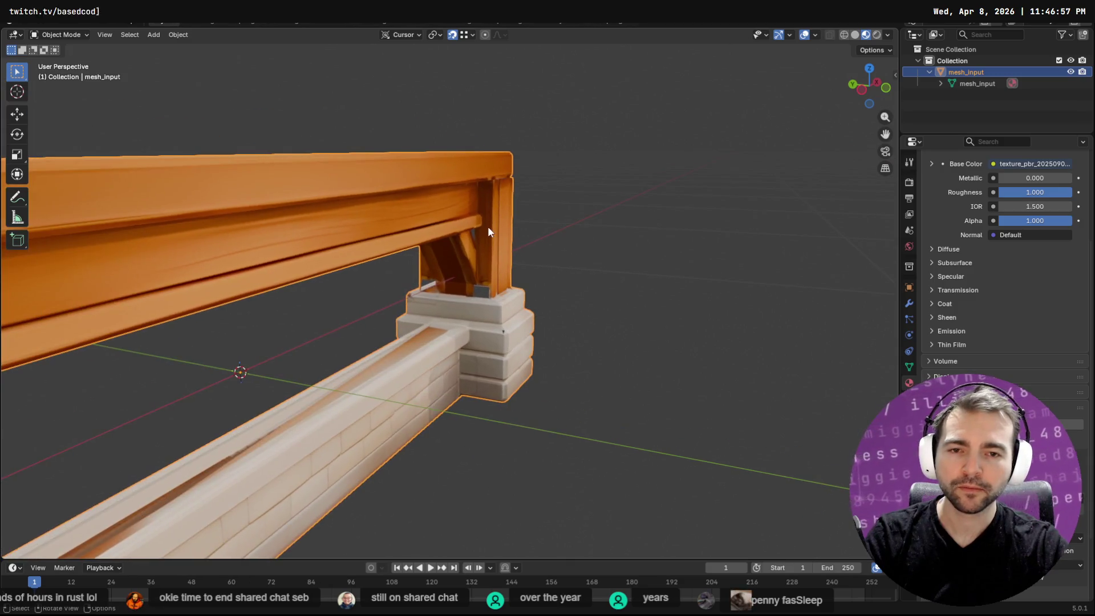
pyautogui.press('Tab')
pyautogui.press('c')
pyautogui.scroll(8, 521, 272)
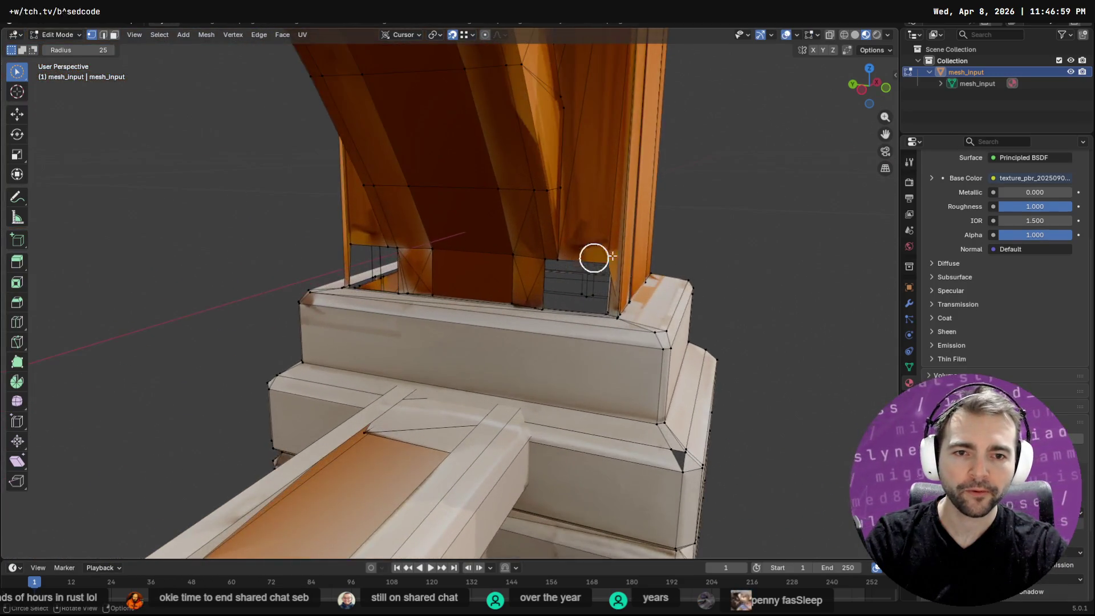
pyautogui.moveTo(676, 237); pyautogui.dragTo(520, 252, button='middle')
pyautogui.press('q')
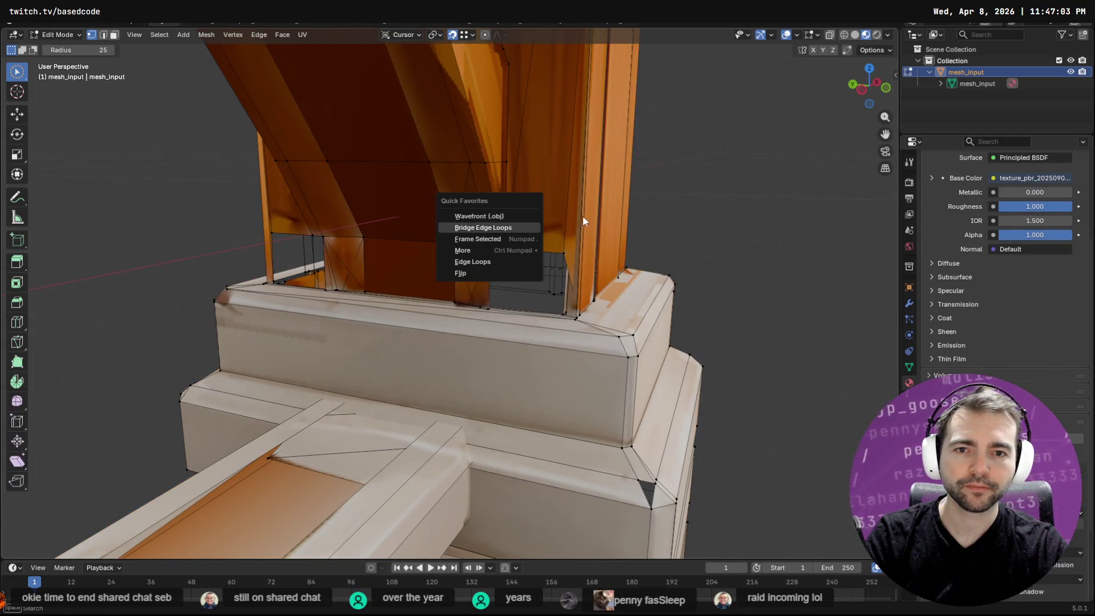
pyautogui.press('Escape')
pyautogui.press('c')
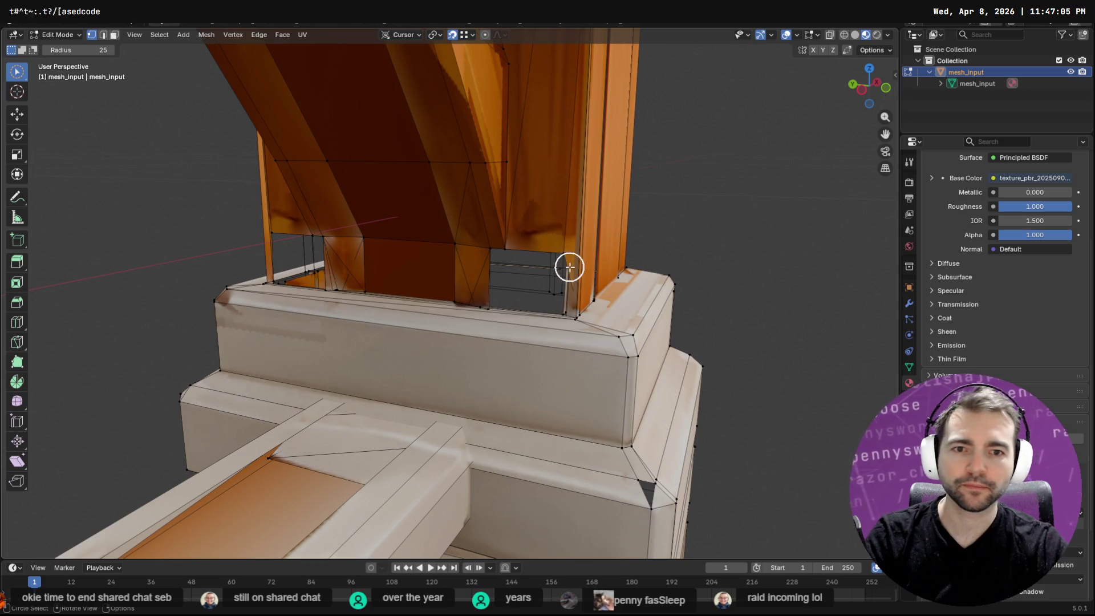
pyautogui.press('2')
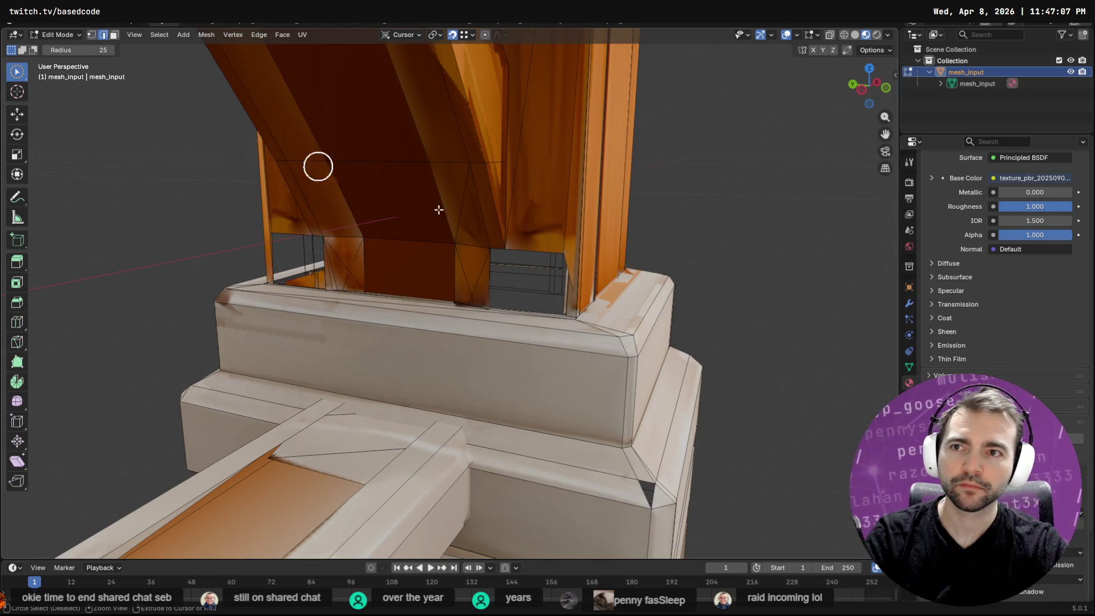
pyautogui.moveTo(543, 256); pyautogui.dragTo(567, 279)
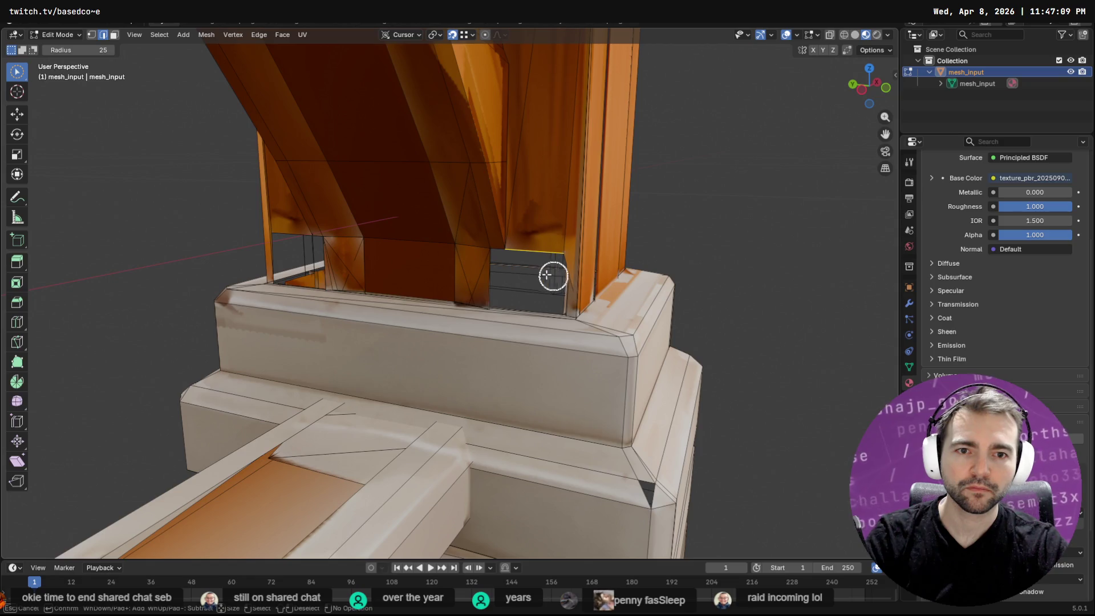
# Switch back to plain click selection and fly the view to face the dark recess.
pyautogui.moveTo(570, 283)
pyautogui.mouseDown(button='middle')
pyautogui.moveTo(604, 282)
pyautogui.moveTo(587, 279)
pyautogui.mouseUp(button='middle')
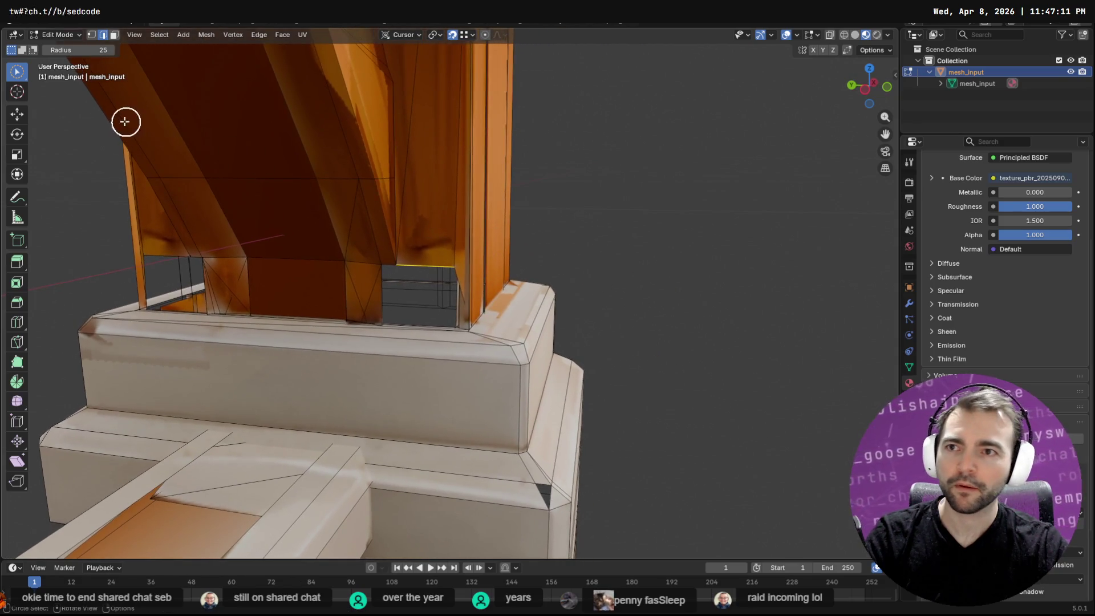
pyautogui.moveTo(22, 81); pyautogui.dragTo(28, 83)
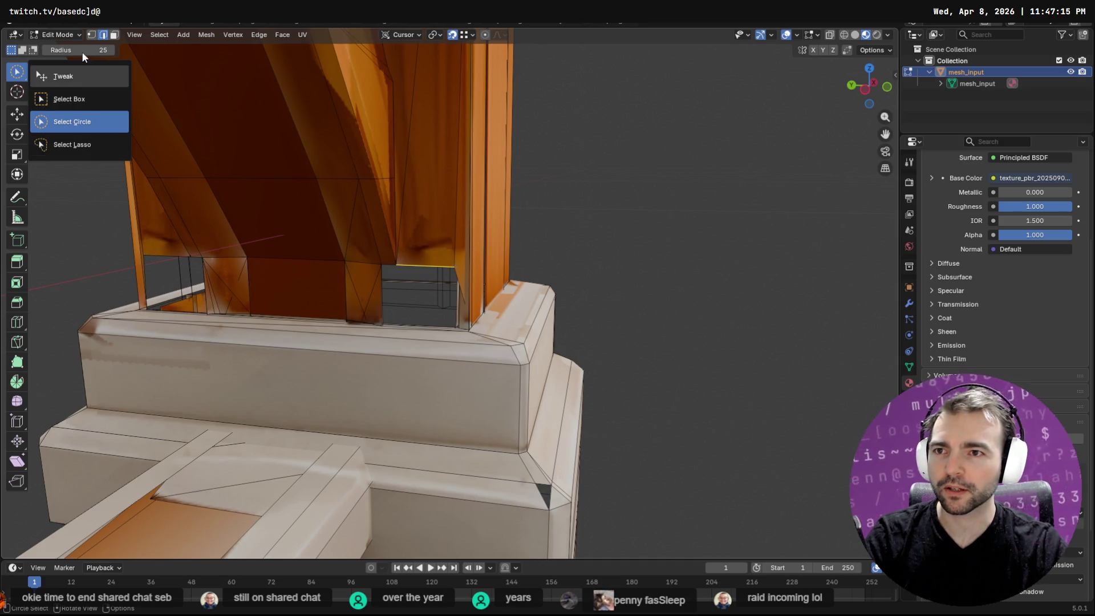
pyautogui.click(83, 84)
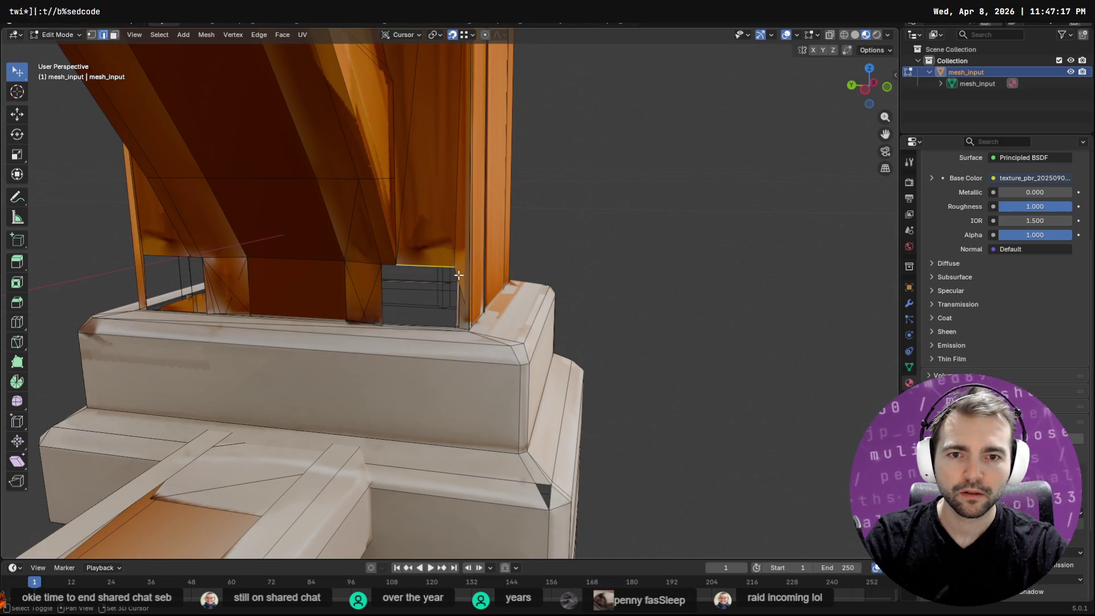
pyautogui.scroll(3, 458, 320)
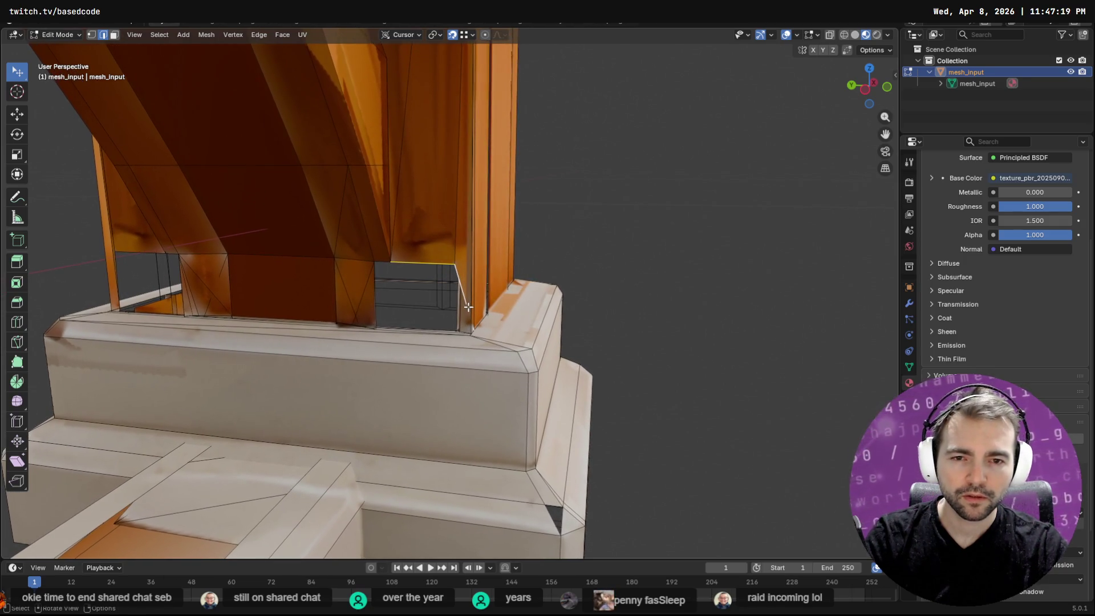
pyautogui.hotkey('shift', '`')
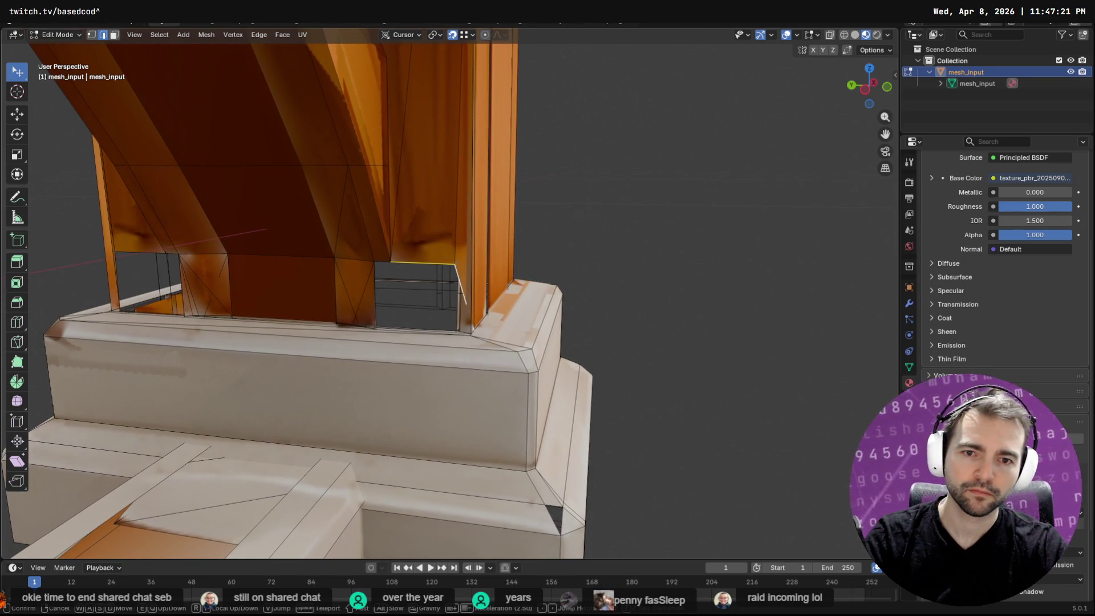
pyautogui.press('q')
pyautogui.press('q')
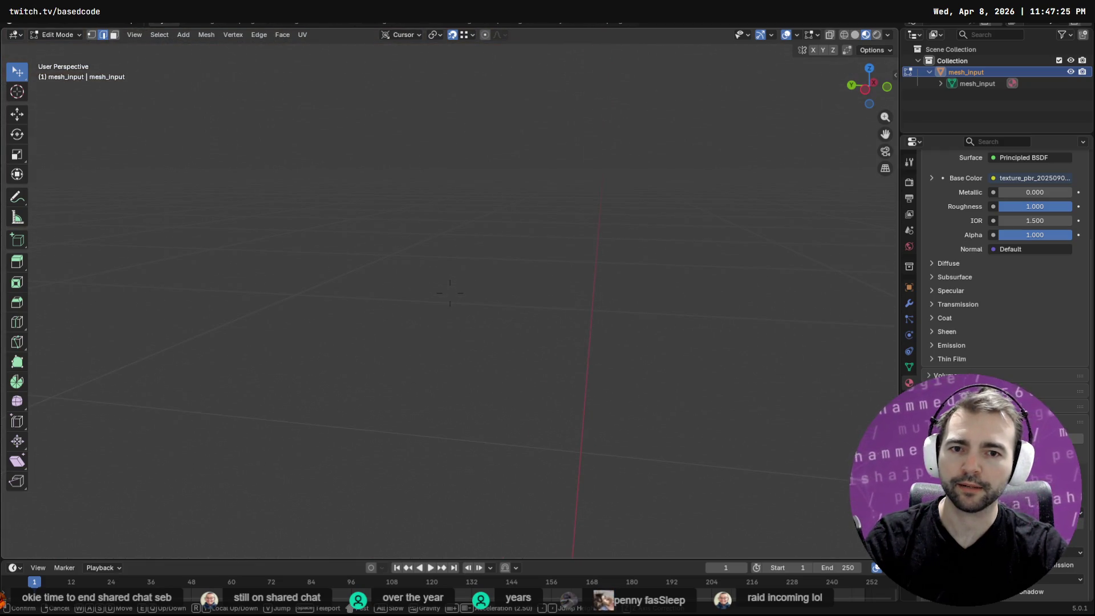
pyautogui.press('Escape')
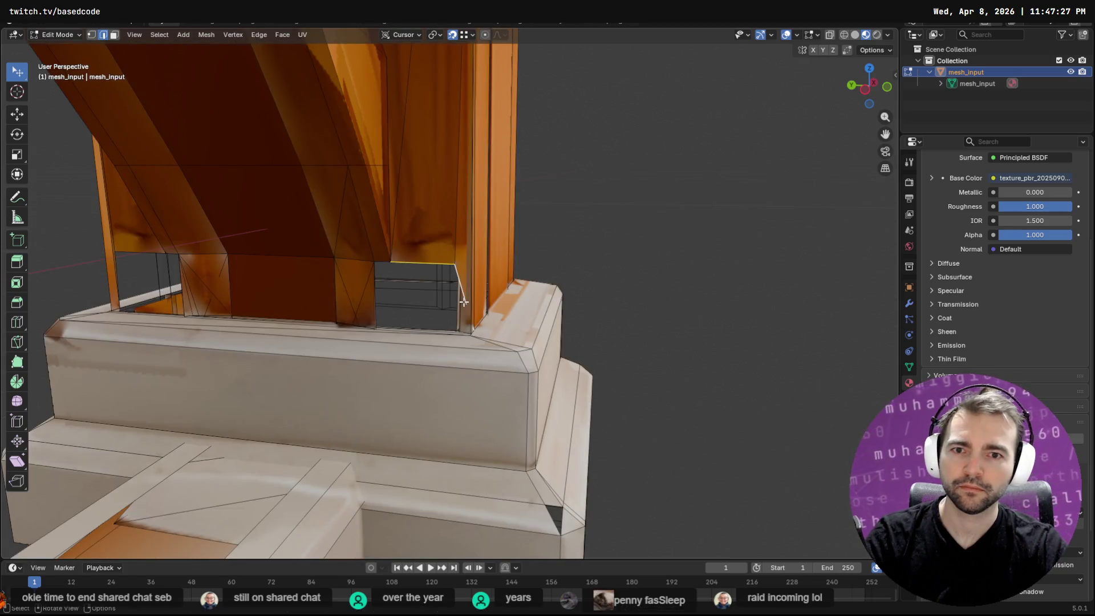
pyautogui.hotkey('shift', 'g')
pyautogui.press('Escape')
pyautogui.scroll(5, 454, 302)
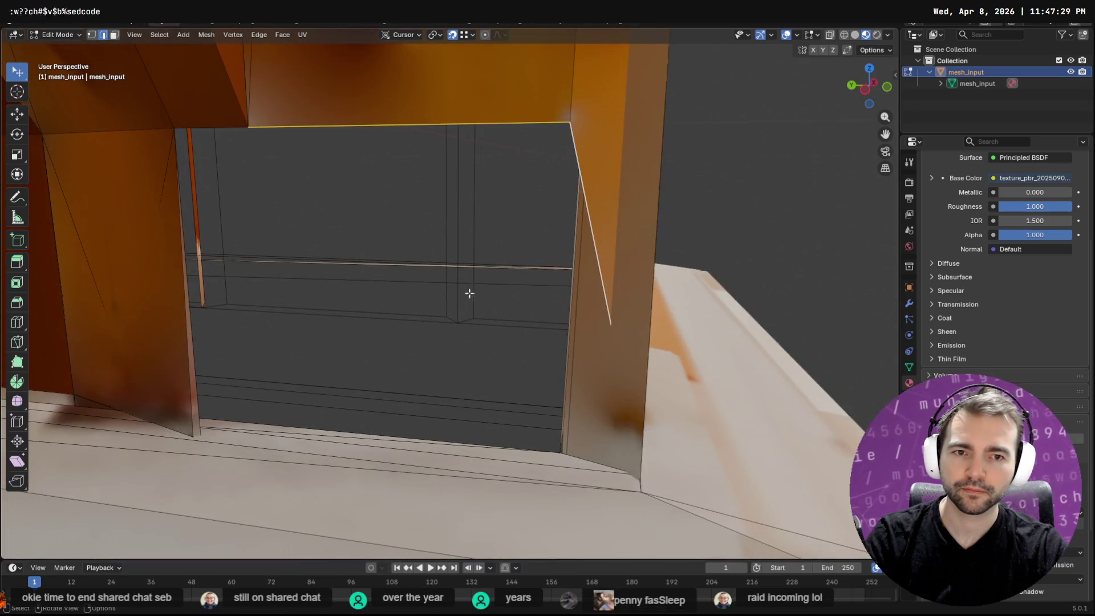
pyautogui.moveTo(460, 296)
pyautogui.mouseDown(button='middle')
pyautogui.moveTo(614, 267)
pyautogui.moveTo(673, 273)
pyautogui.moveTo(641, 271)
pyautogui.moveTo(653, 251)
pyautogui.mouseUp(button='middle')
# Enable X-ray, pan toward the corner behind the post, then switch to the Godot editor.
pyautogui.click(830, 36)
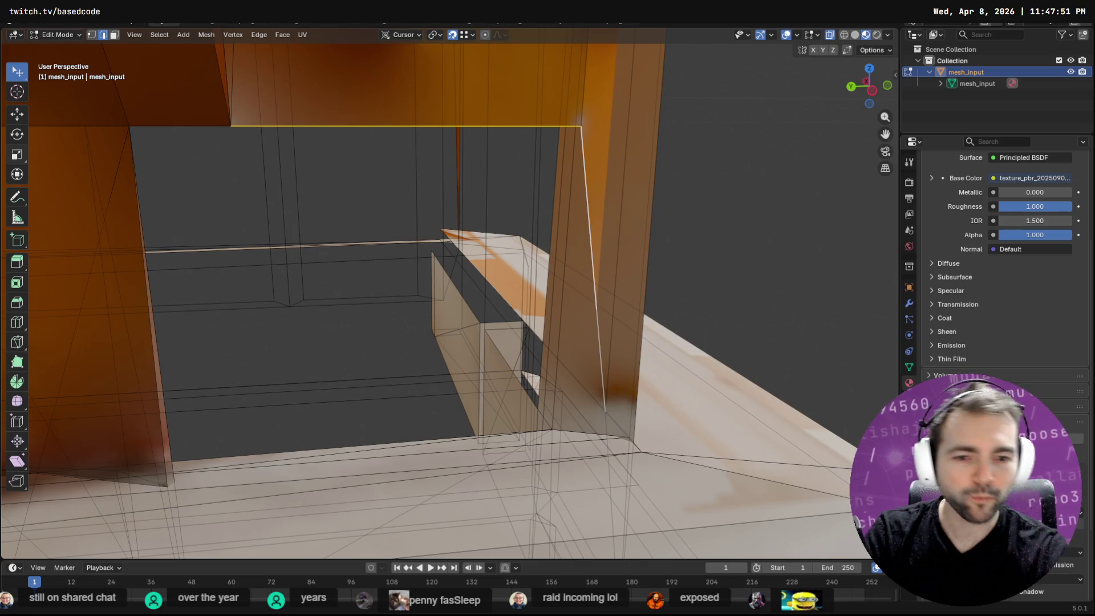
pyautogui.keyDown('shift'); pyautogui.moveTo(686, 493); pyautogui.dragTo(565, 319, button='middle'); pyautogui.keyUp('shift')
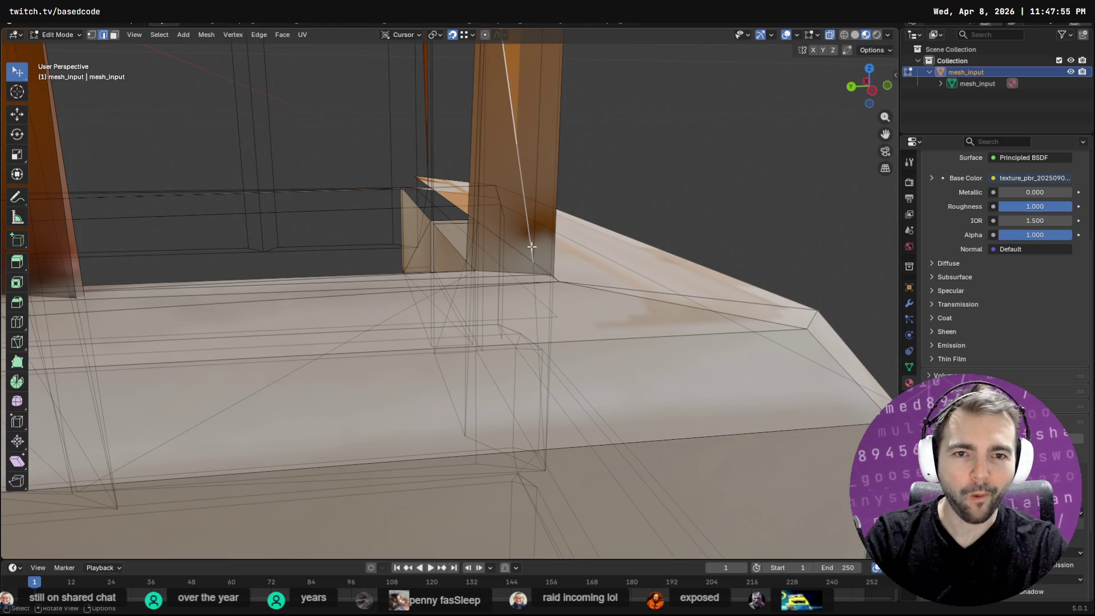
pyautogui.scroll(3, 533, 249)
pyautogui.scroll(-2, 513, 233)
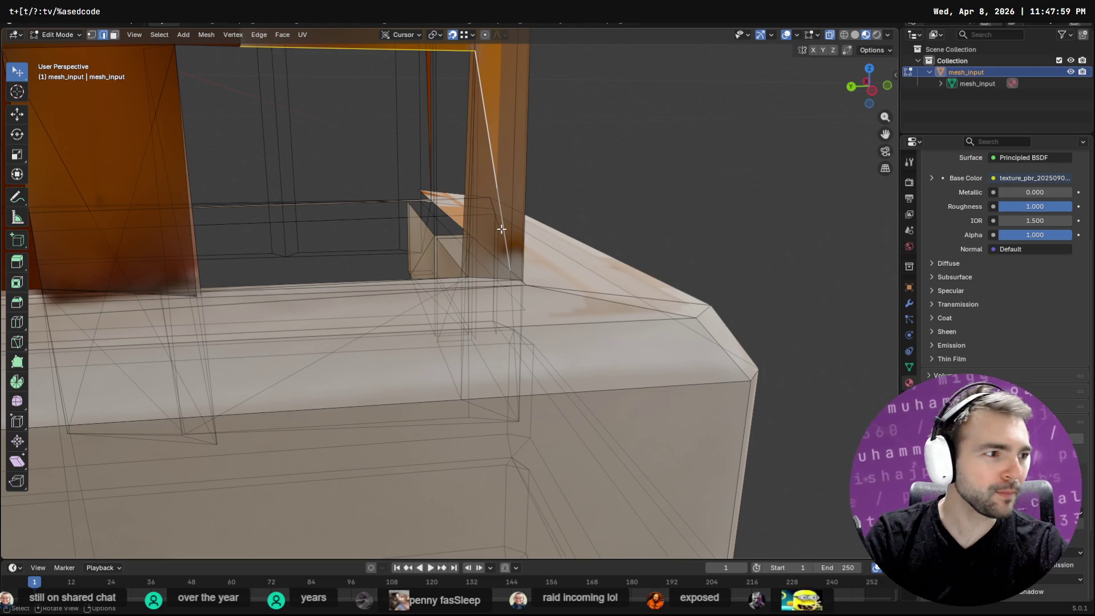
pyautogui.hotkey('alt', 'Tab')
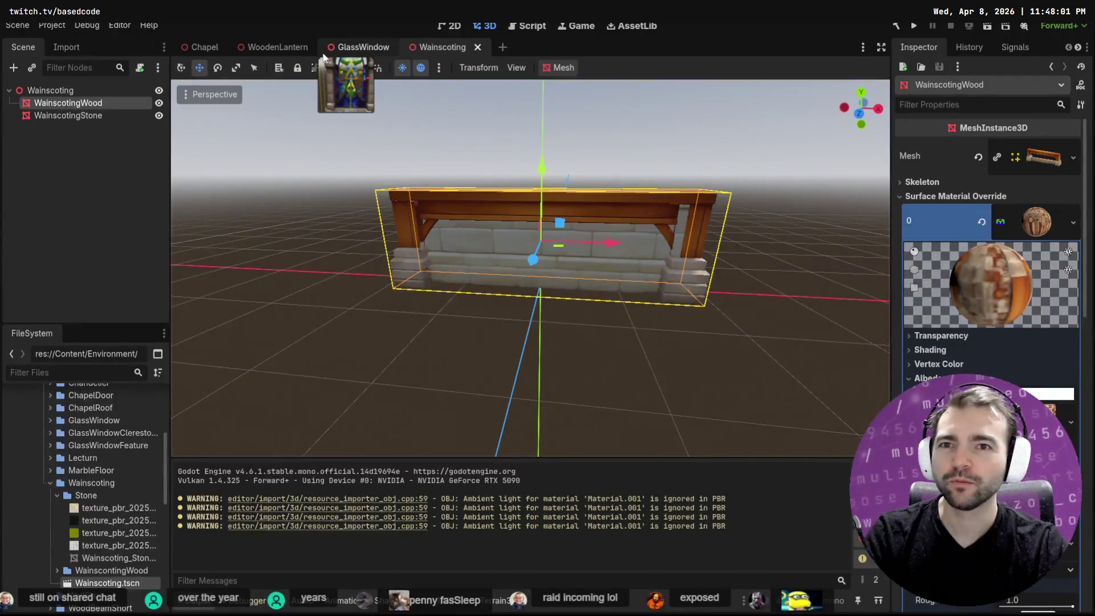
# Filter the FileSystem for 'Pew' and open the Pew.tscn scene.
pyautogui.click(65, 372)
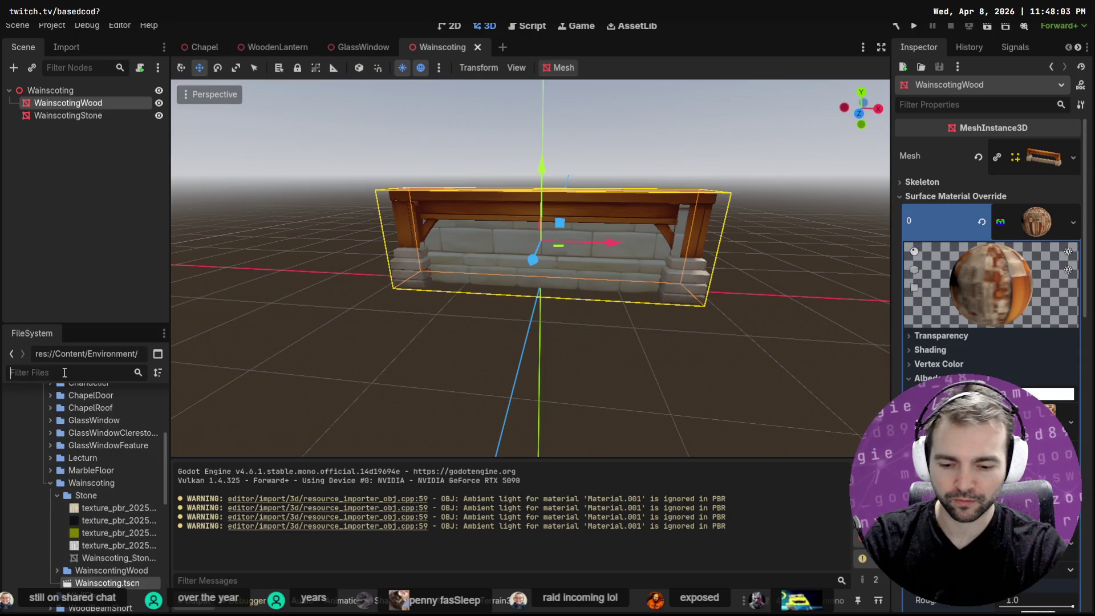
pyautogui.write('Chai')
pyautogui.write('Chape')
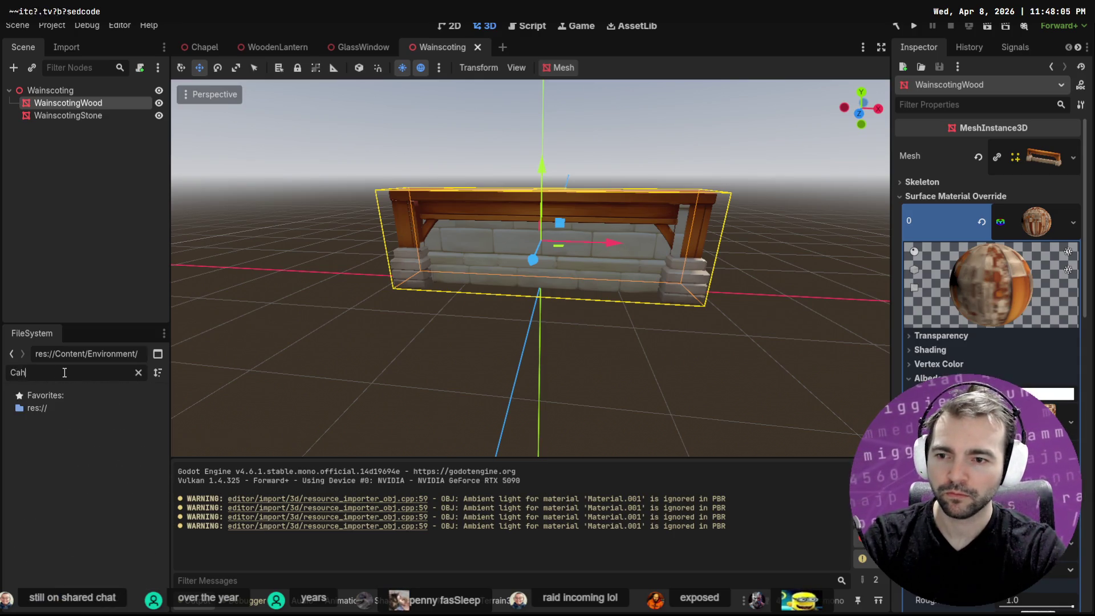
pyautogui.hotkey('ctrl', 'a')
pyautogui.write('Pew')
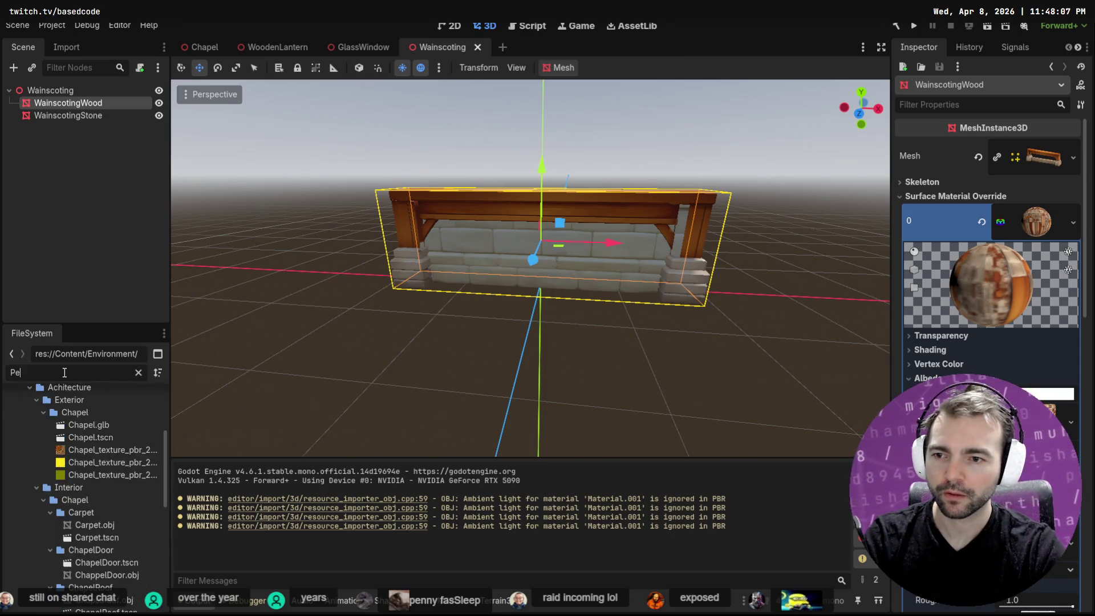
pyautogui.doubleClick(85, 483)
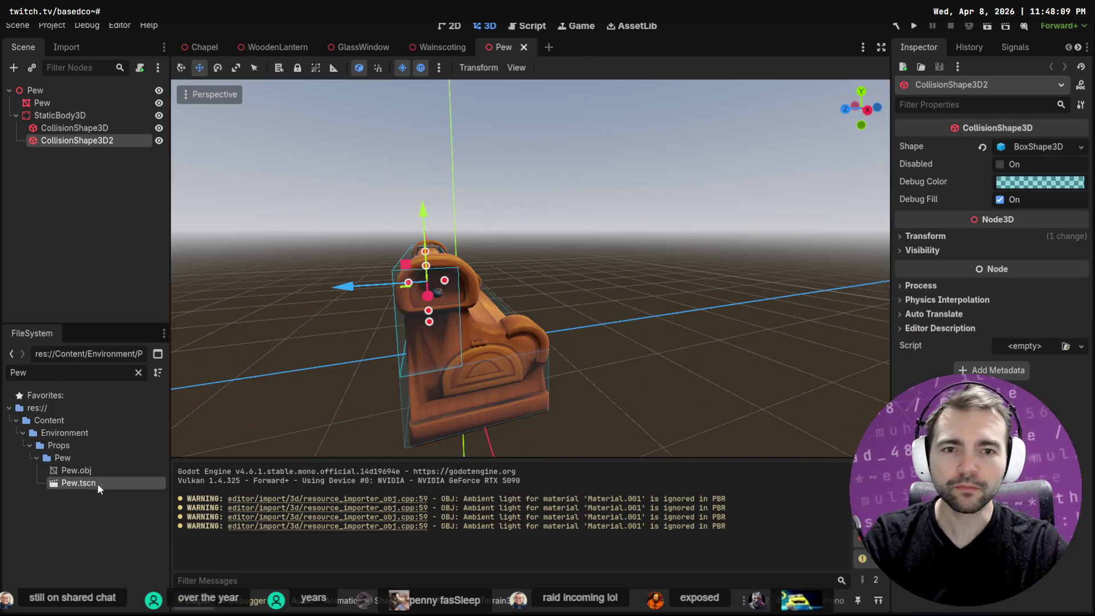
# Orbit around the wood-textured bench, then return to the Chapel scene.
pyautogui.moveTo(606, 325)
pyautogui.mouseDown(button='middle')
pyautogui.moveTo(506, 320)
pyautogui.moveTo(863, 238)
pyautogui.moveTo(388, 265)
pyautogui.moveTo(418, 239)
pyautogui.mouseUp(button='middle')
pyautogui.scroll(5, 469, 299)
pyautogui.scroll(-3, 388, 266)
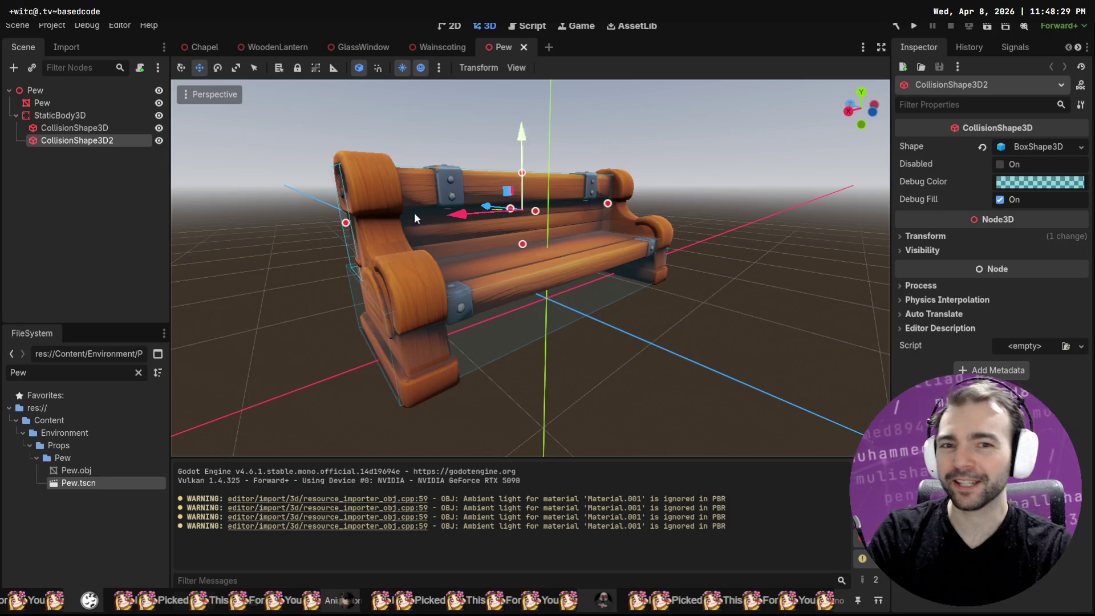
pyautogui.moveTo(407, 230)
pyautogui.mouseDown(button='middle')
pyautogui.moveTo(867, 217)
pyautogui.moveTo(640, 261)
pyautogui.moveTo(604, 252)
pyautogui.moveTo(747, 251)
pyautogui.mouseUp(button='middle')
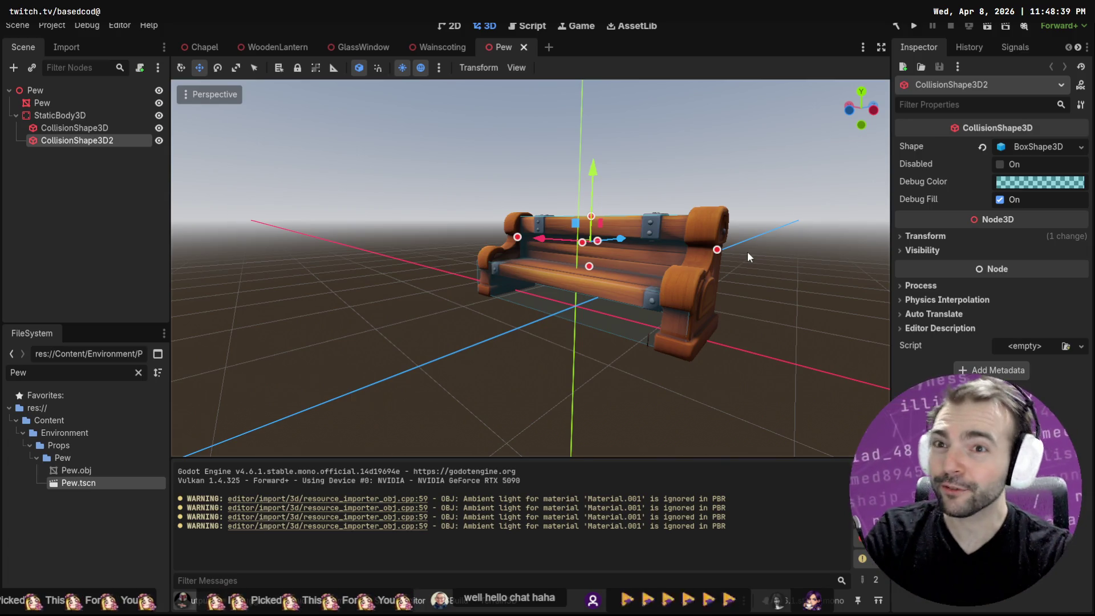
pyautogui.click(190, 50)
pyautogui.scroll(5, 530, 268)
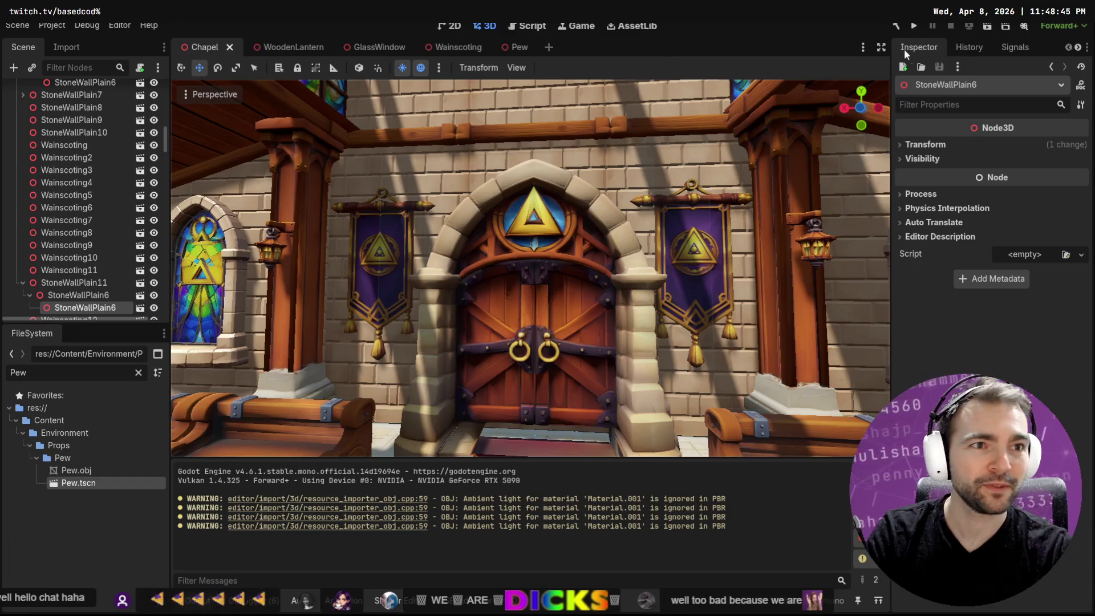
# Go distraction-free, fly the camera down the chapel aisle toward the altar, and run the game.
pyautogui.click(880, 48)
pyautogui.moveTo(798, 171)
pyautogui.mouseDown(button='right')
pyautogui.moveTo(542, 149)
pyautogui.moveTo(514, 114)
pyautogui.moveTo(371, 149)
pyautogui.moveTo(456, 125)
pyautogui.moveTo(342, 160)
pyautogui.moveTo(280, 194)
pyautogui.moveTo(280, 154)
pyautogui.mouseUp(button='right')
pyautogui.press('w')
pyautogui.moveTo(628, 181); pyautogui.dragTo(628, 182, button='right')
pyautogui.press('F5')
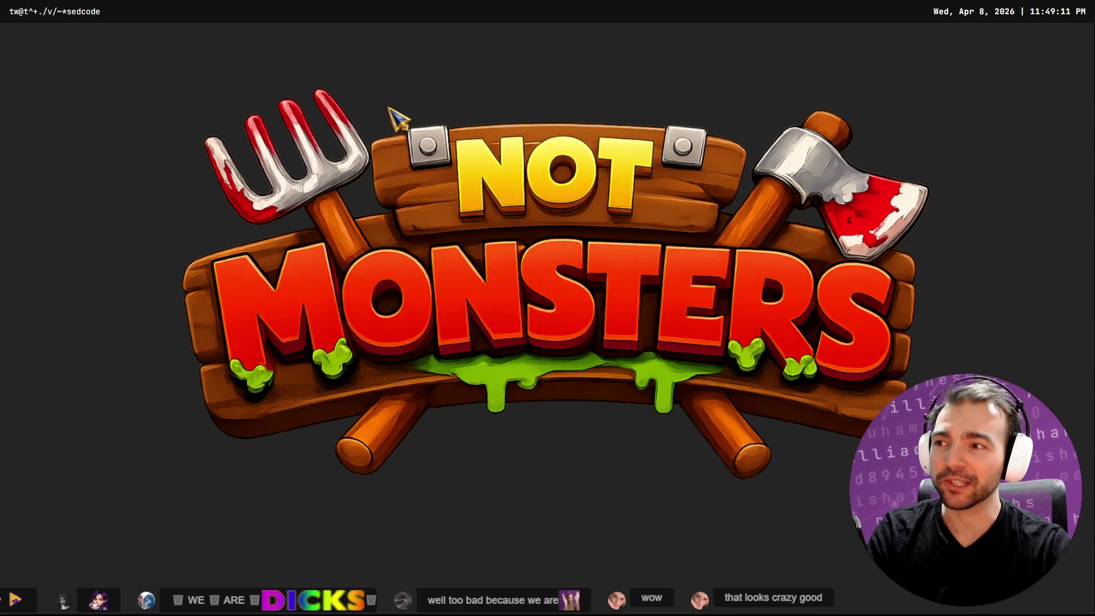
# Host an online game from PLAY and choose the Maiden at character selection.
pyautogui.scroll(-1, 398, 118)
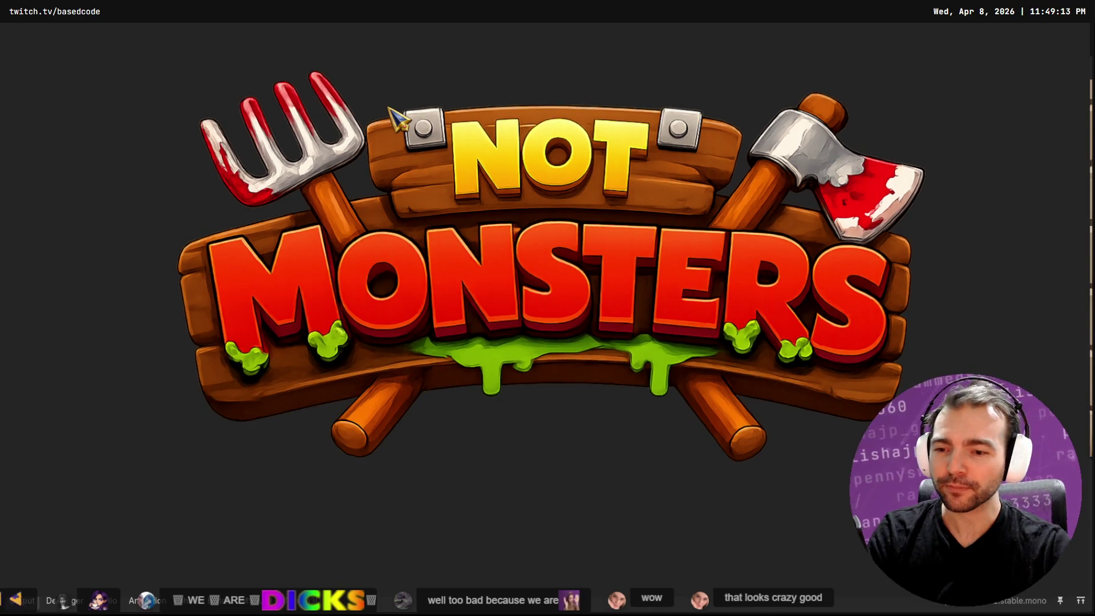
pyautogui.scroll(-3, 397, 118)
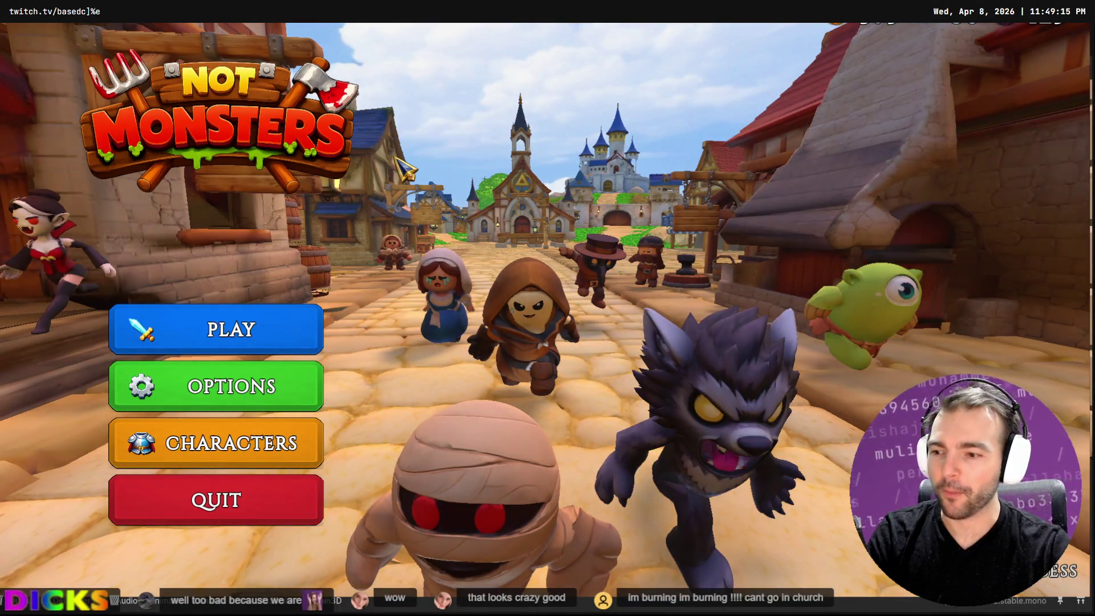
pyautogui.scroll(1, 405, 170)
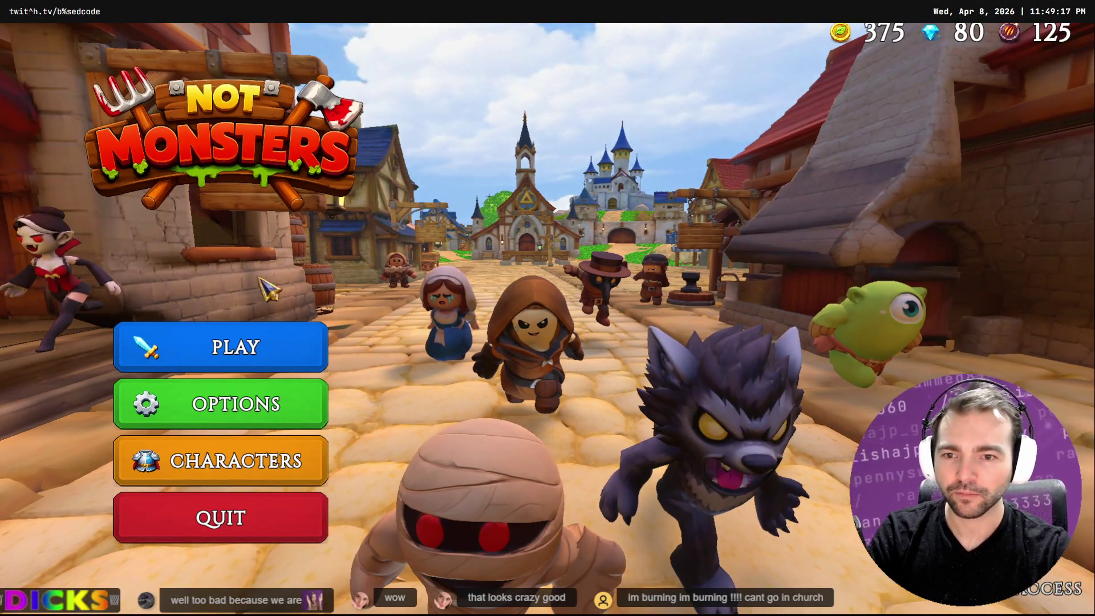
pyautogui.click(297, 347)
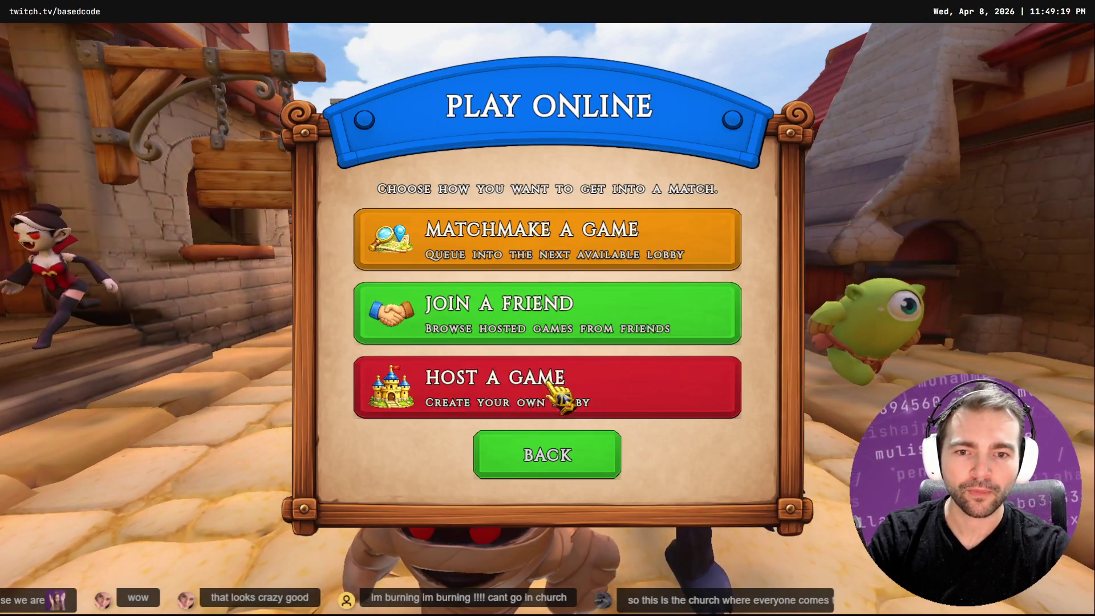
pyautogui.click(549, 384)
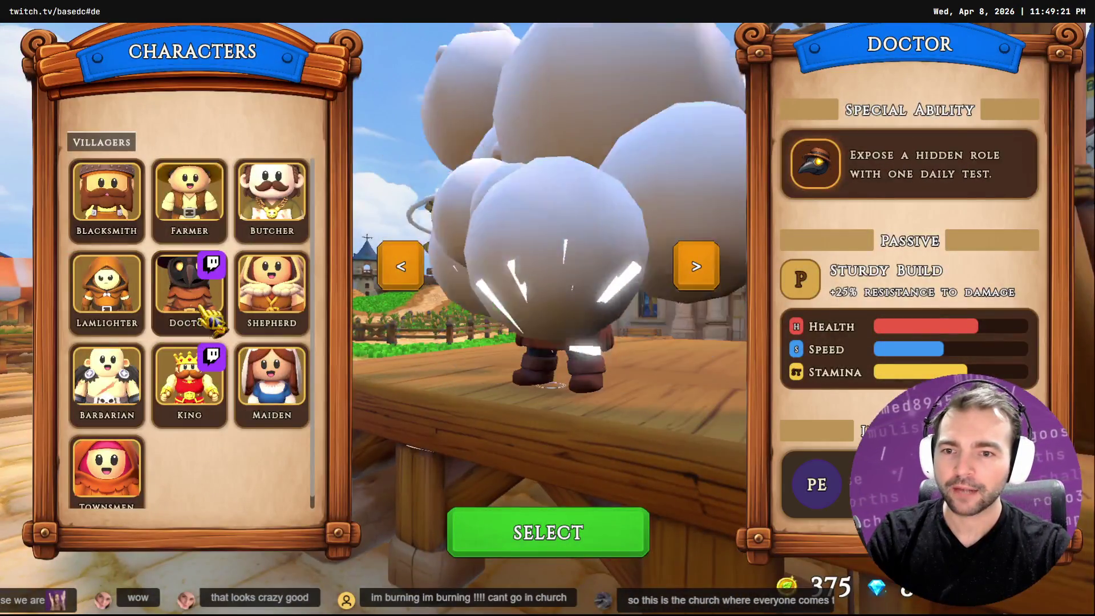
pyautogui.click(579, 549)
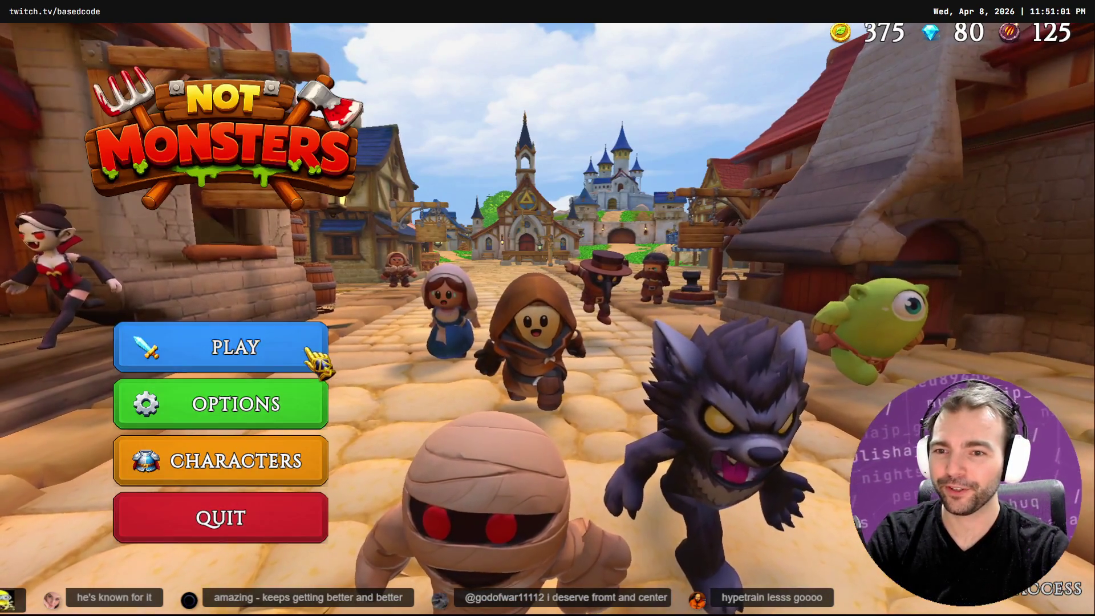
# Back out of hosting and browse the Monsters gallery to view the Newlyweds details.
pyautogui.click(313, 356)
pyautogui.click(489, 378)
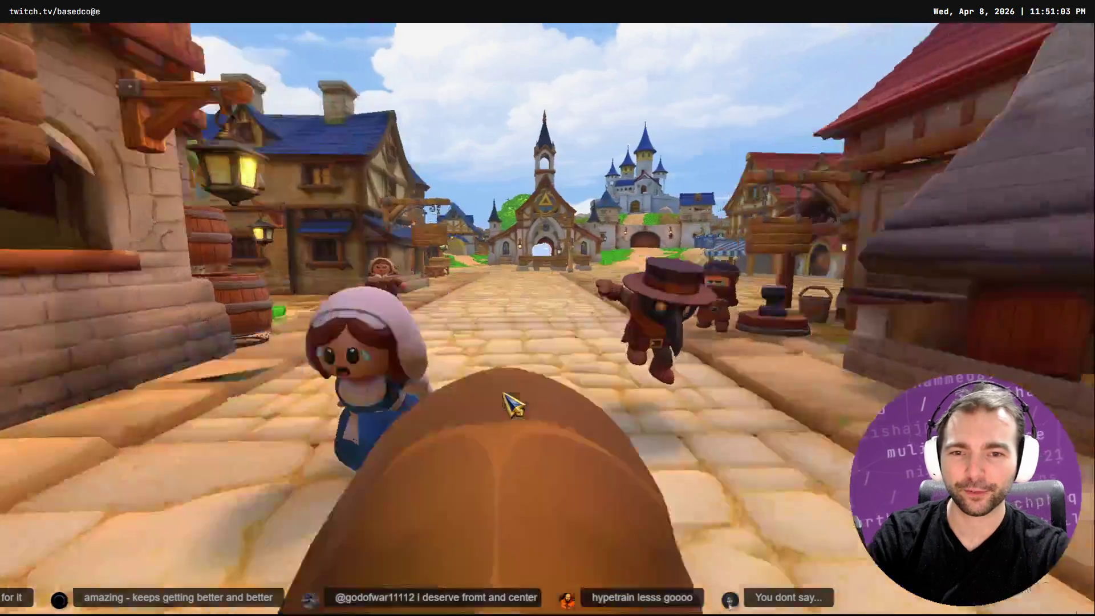
pyautogui.press('Escape')
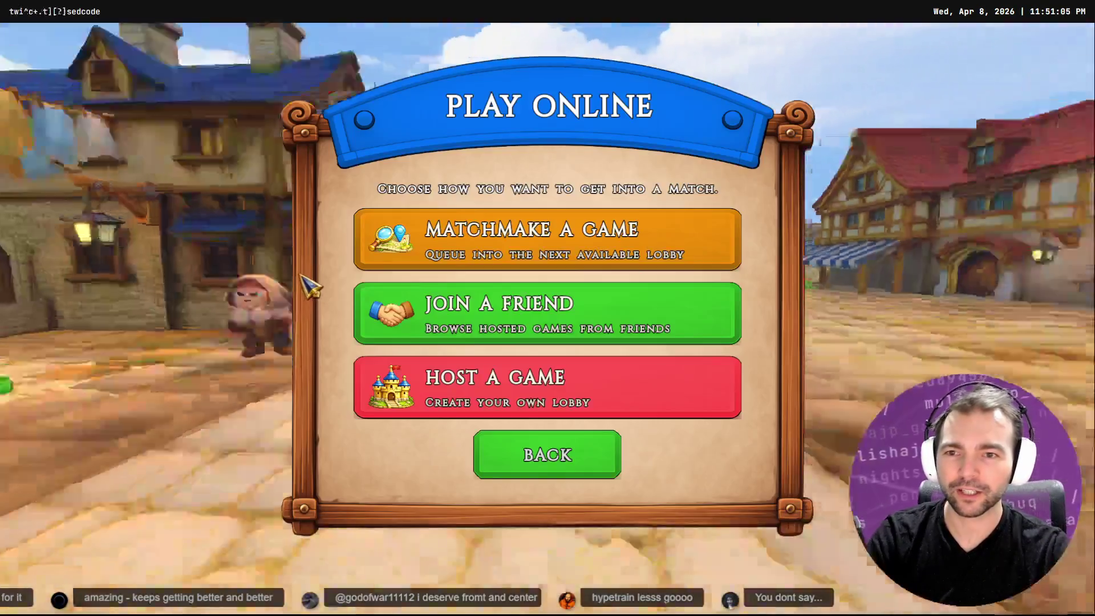
pyautogui.click(553, 471)
pyautogui.click(278, 358)
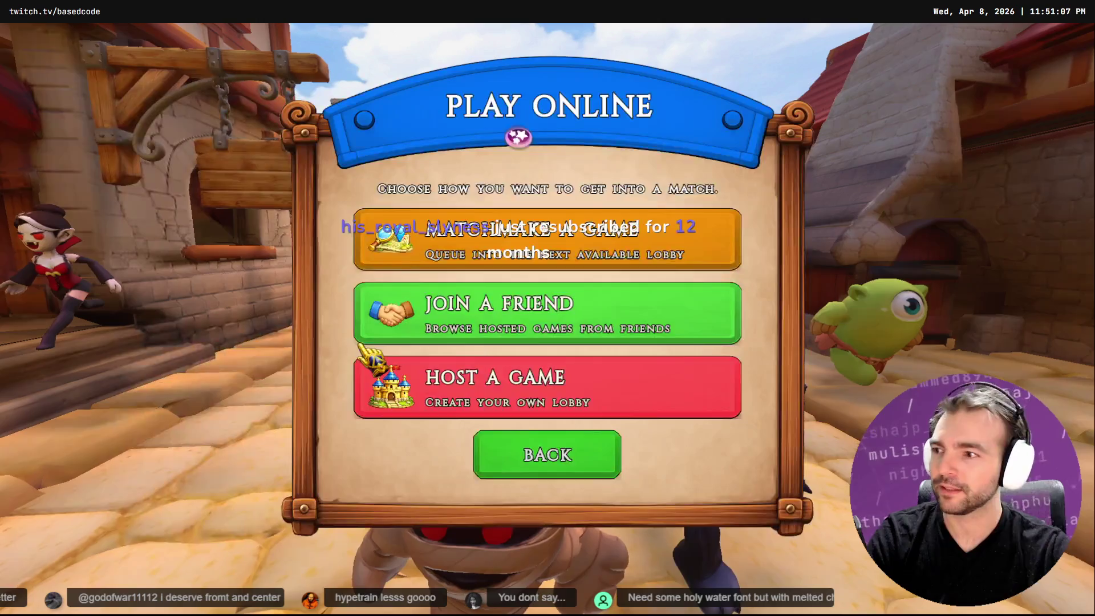
pyautogui.click(542, 454)
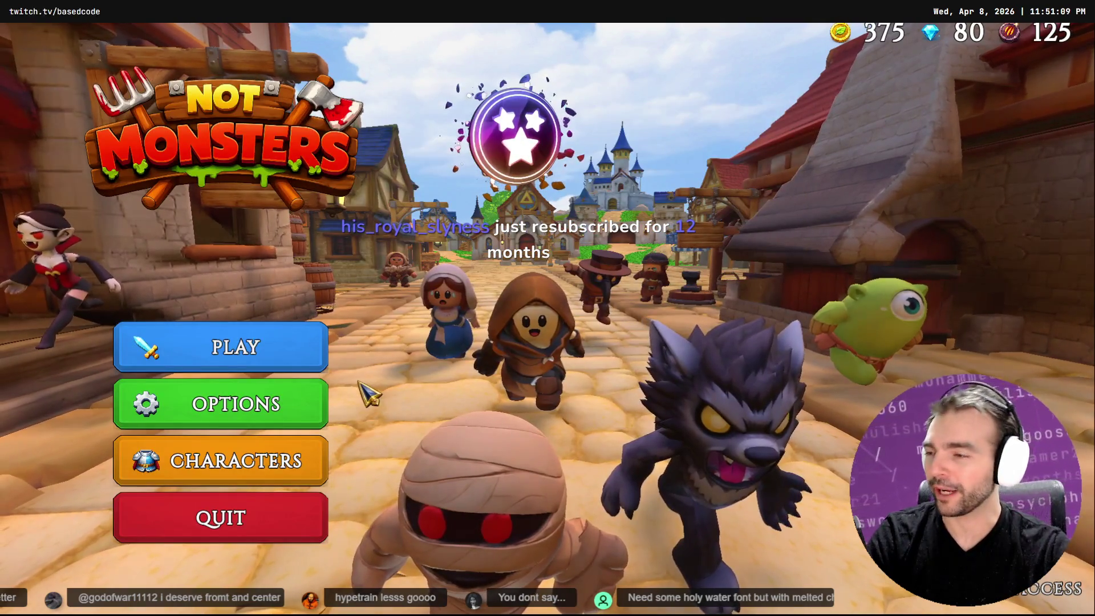
pyautogui.click(246, 469)
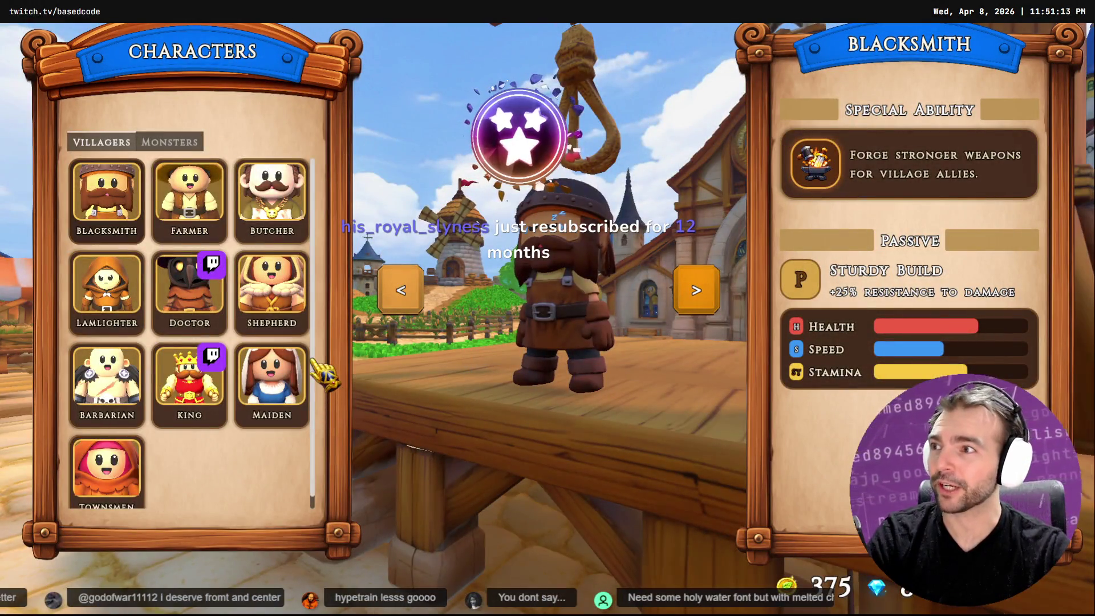
pyautogui.click(170, 142)
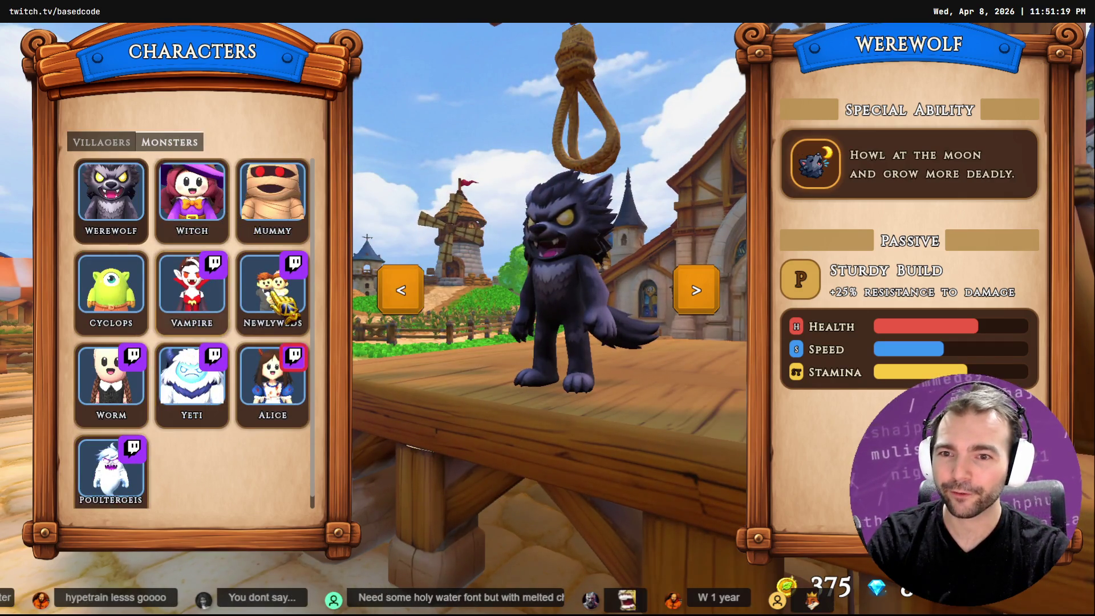
pyautogui.click(273, 288)
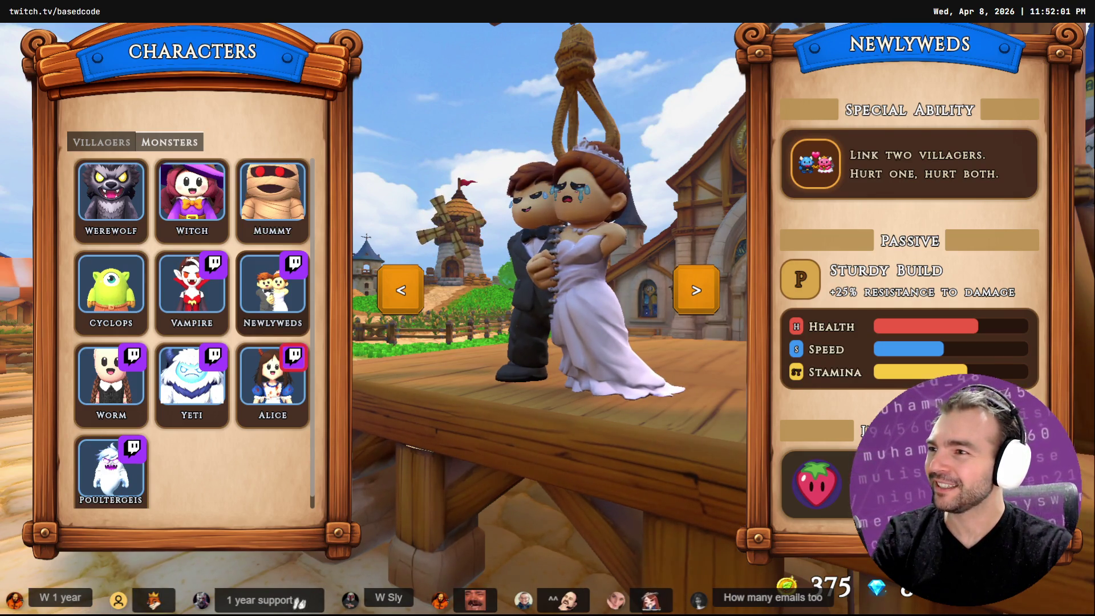
pyautogui.press('Escape')
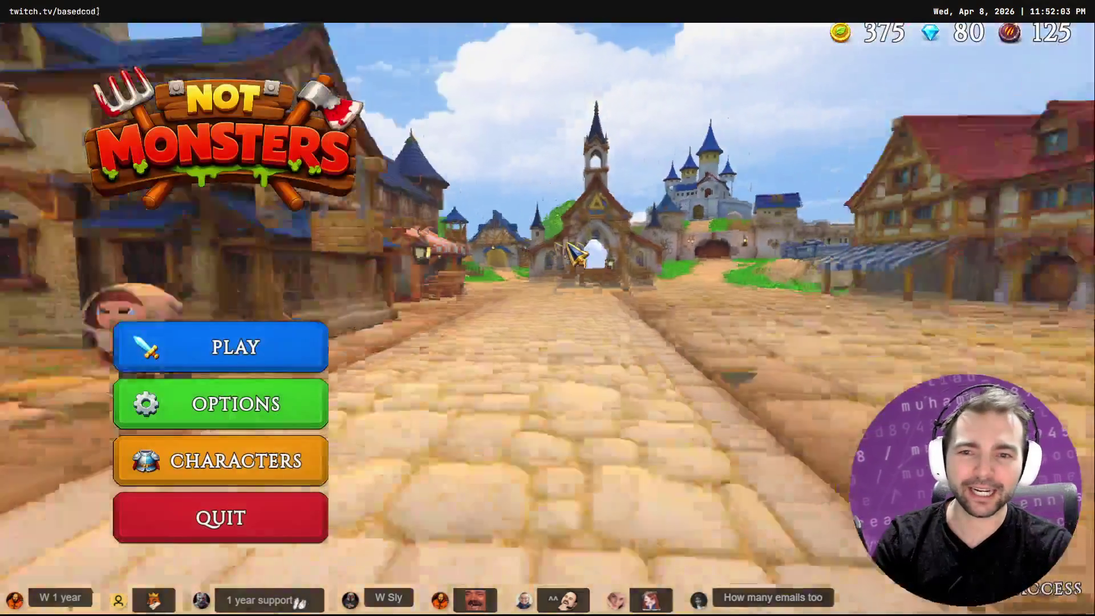
# Host a game as the Maiden, preview several monster forms, and confirm the Witch.
pyautogui.click(308, 347)
pyautogui.click(520, 401)
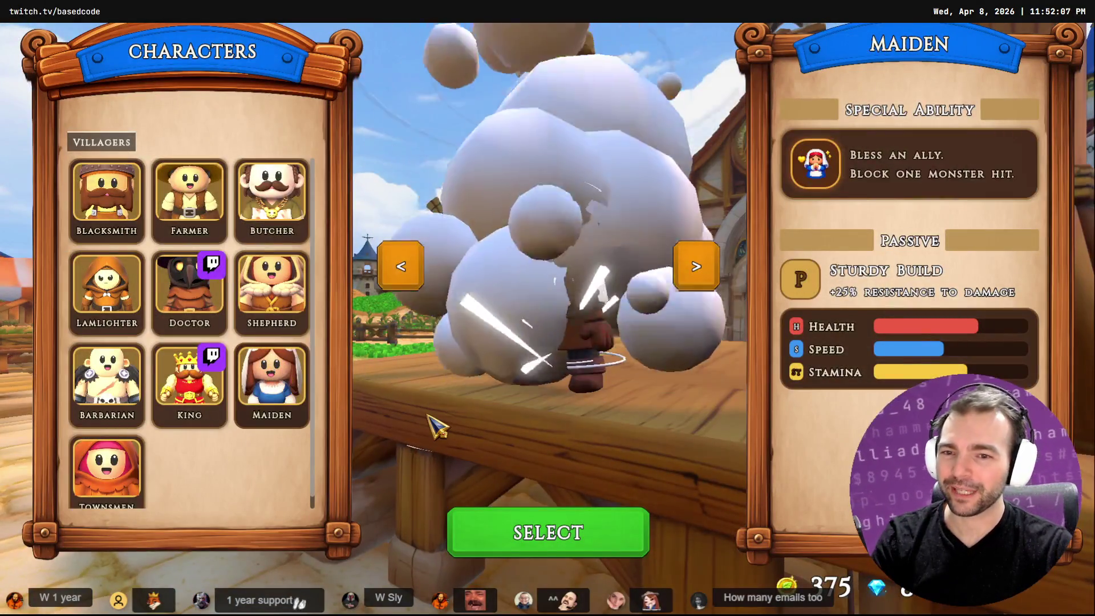
pyautogui.click(579, 549)
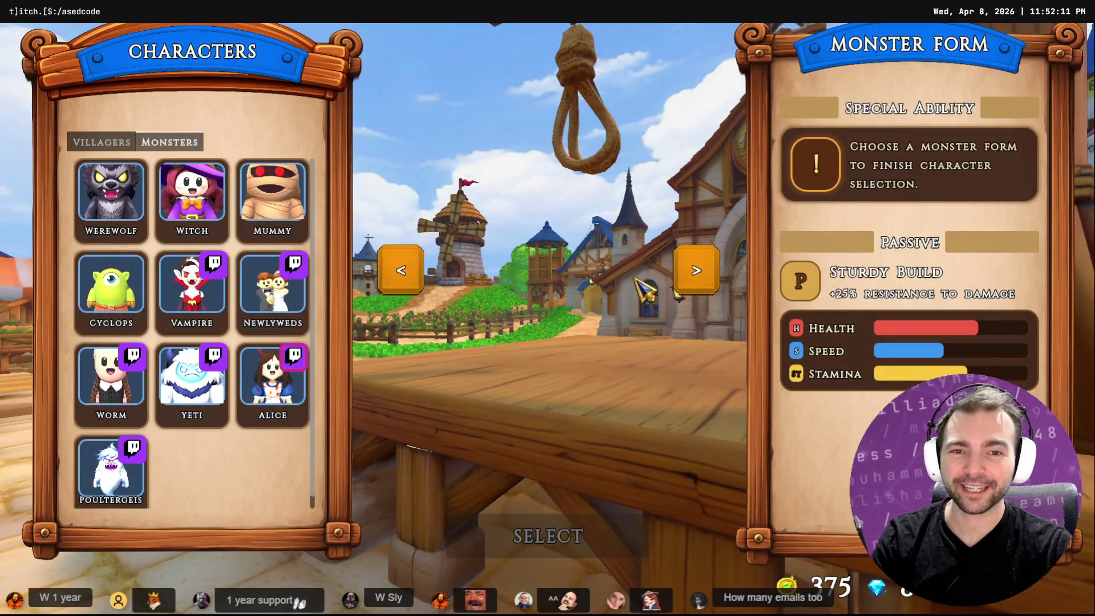
pyautogui.click(279, 319)
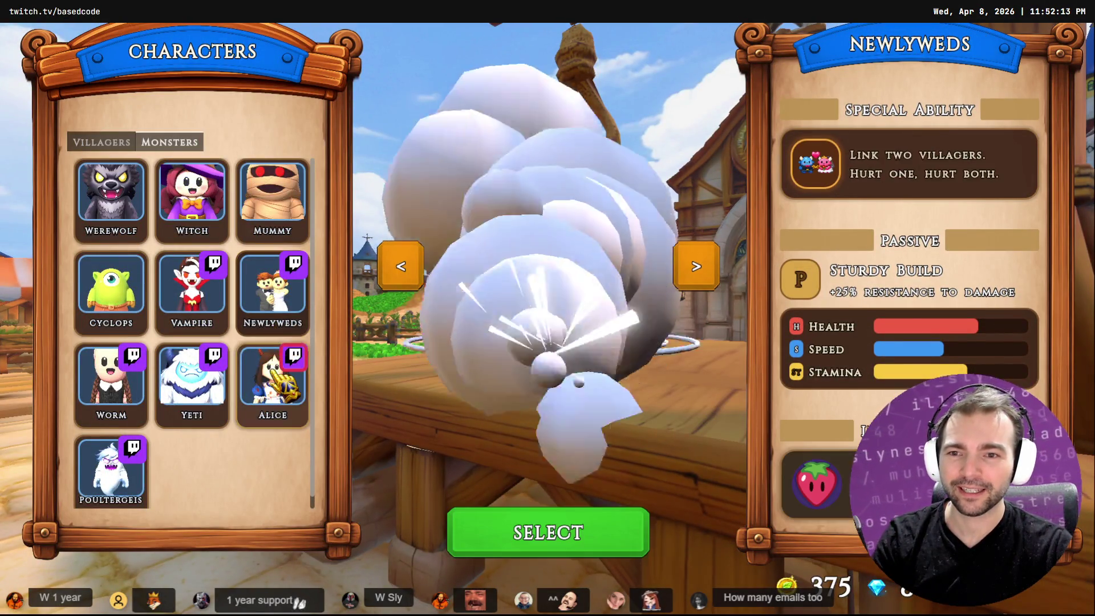
pyautogui.click(276, 393)
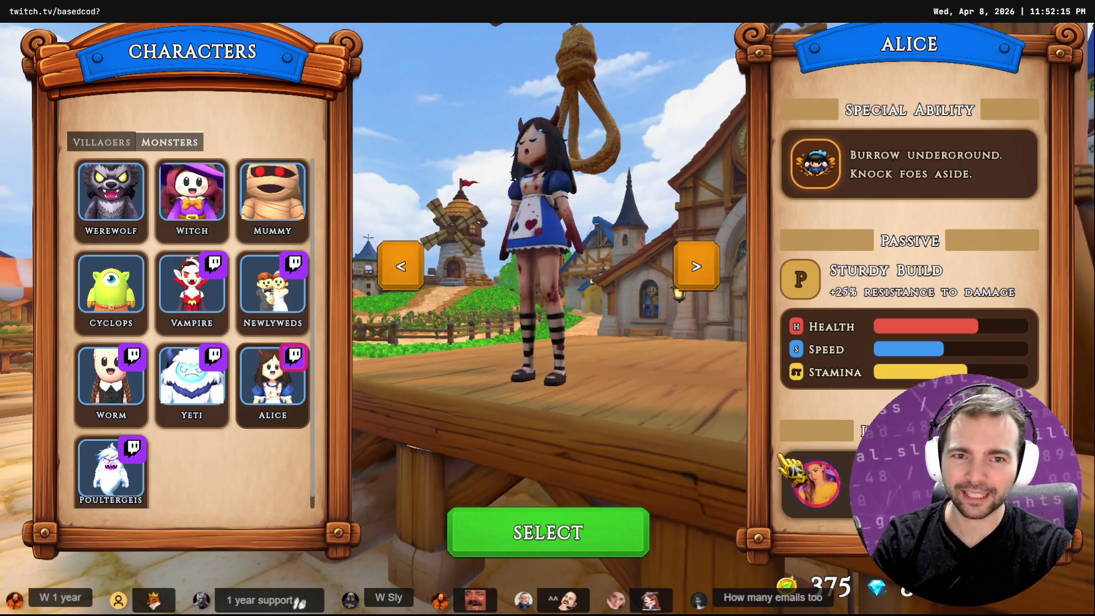
pyautogui.click(230, 393)
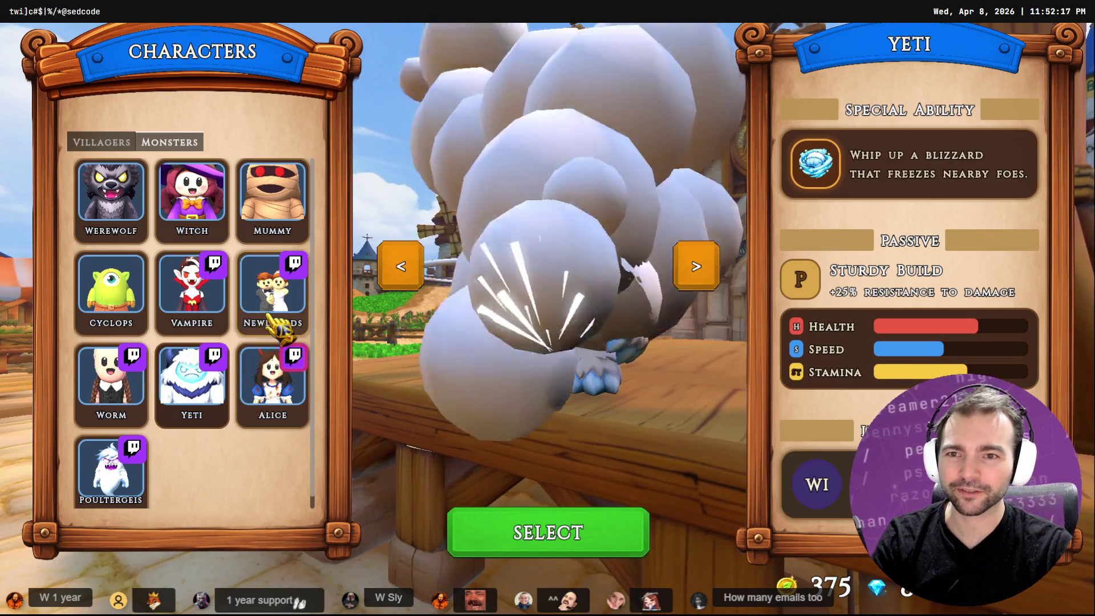
pyautogui.click(280, 325)
pyautogui.click(128, 305)
pyautogui.click(194, 199)
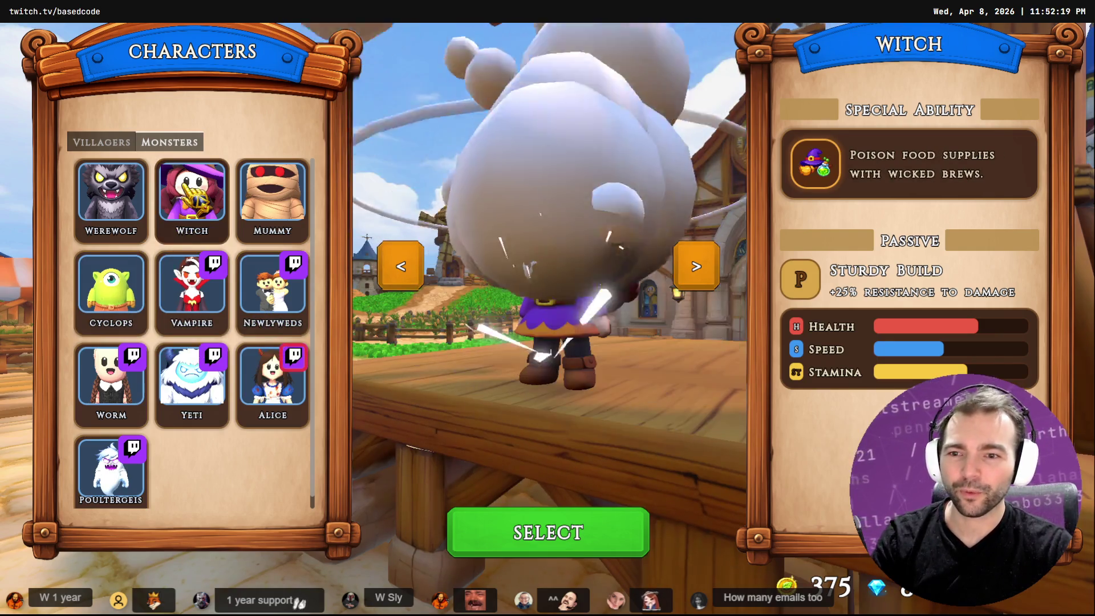
pyautogui.click(579, 544)
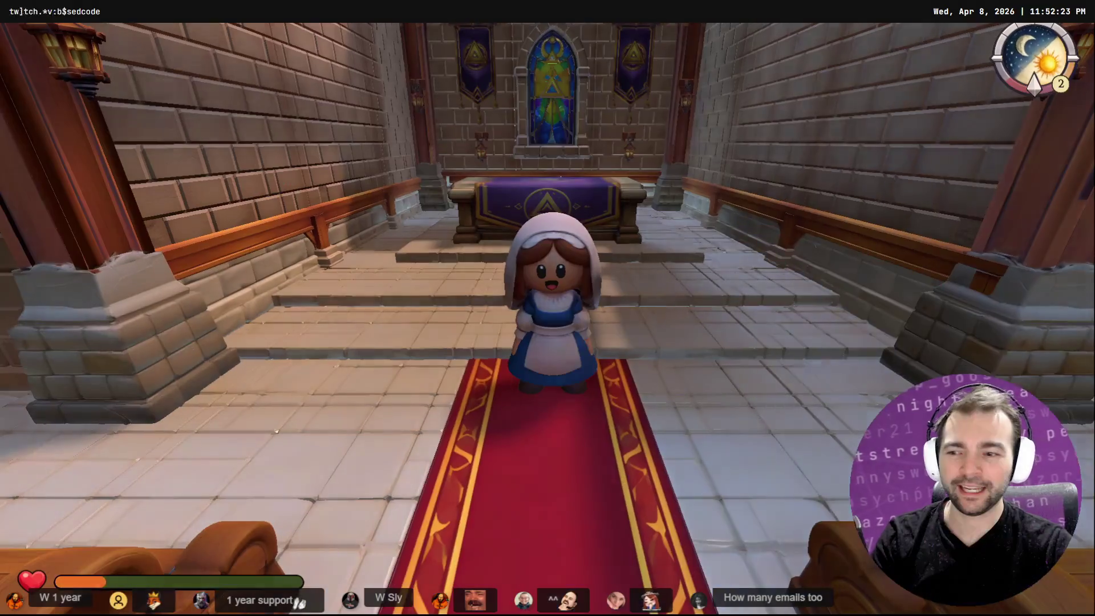
# Run the villager up the aisle onto the altar, then orbit the pew mesh in Blender.
pyautogui.press('w')
pyautogui.press('space')
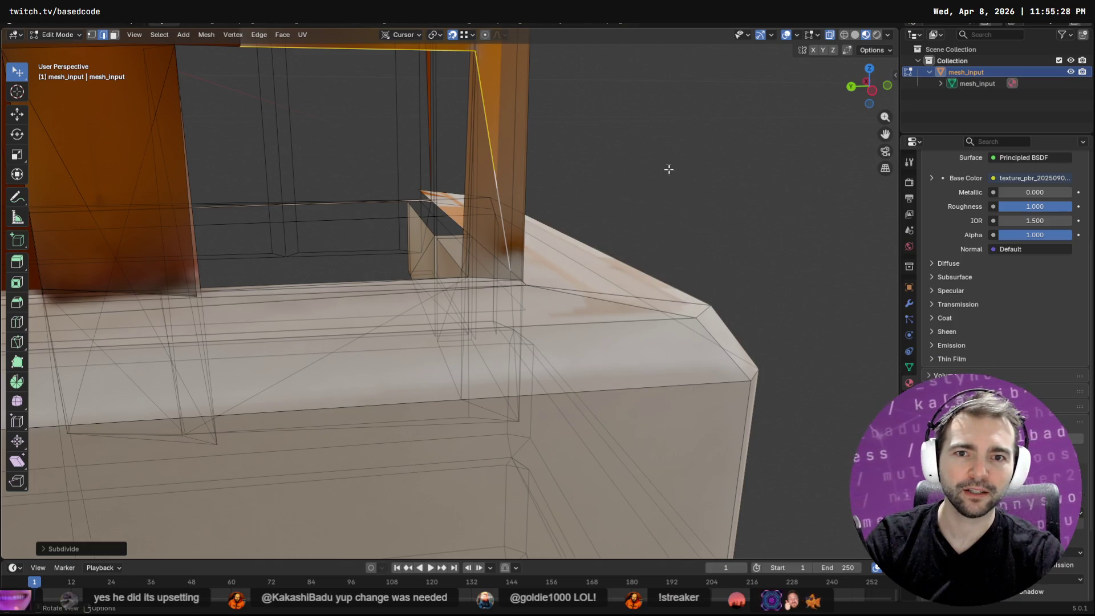
pyautogui.moveTo(668, 169)
pyautogui.mouseDown(button='middle')
pyautogui.moveTo(667, 135)
pyautogui.moveTo(655, 137)
pyautogui.moveTo(618, 203)
pyautogui.moveTo(653, 228)
pyautogui.moveTo(641, 284)
pyautogui.moveTo(799, 311)
pyautogui.moveTo(782, 254)
pyautogui.moveTo(413, 275)
pyautogui.moveTo(579, 252)
pyautogui.moveTo(438, 260)
pyautogui.mouseUp(button='middle')
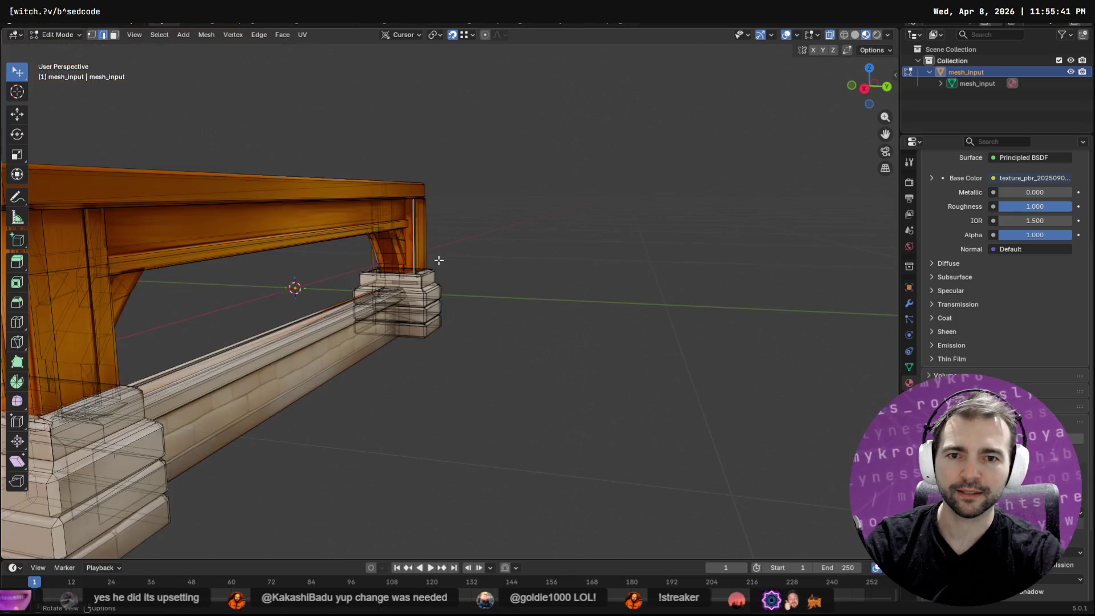
# Frame the pew's end pillar via Quick Favorites and orbit toward its base.
pyautogui.press('q')
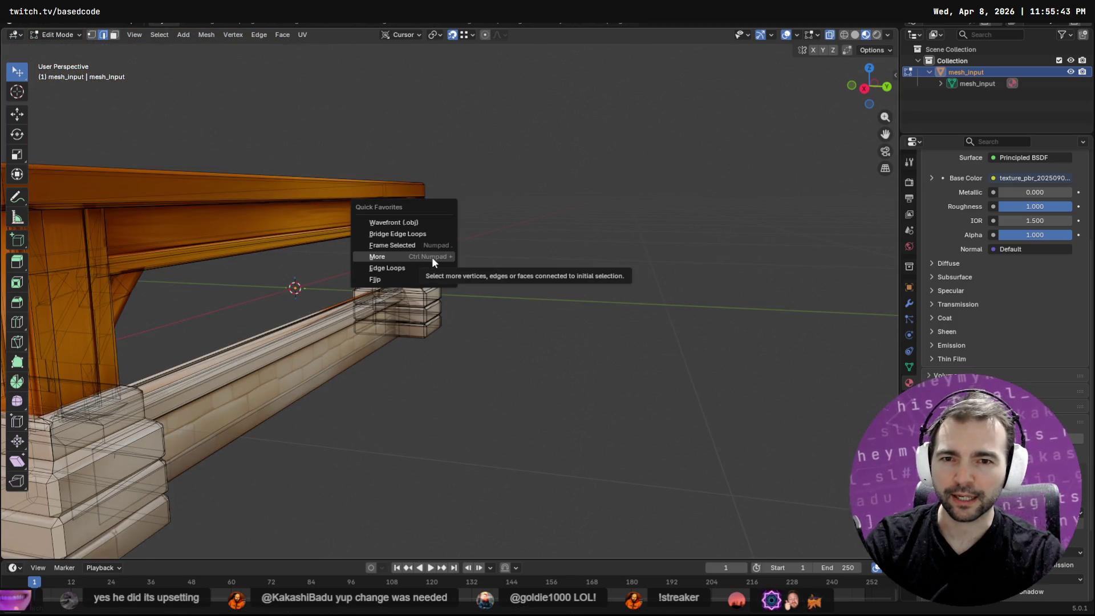
pyautogui.click(422, 246)
pyautogui.moveTo(502, 296)
pyautogui.mouseDown(button='middle')
pyautogui.moveTo(262, 282)
pyautogui.moveTo(330, 335)
pyautogui.moveTo(454, 315)
pyautogui.moveTo(542, 330)
pyautogui.mouseUp(button='middle')
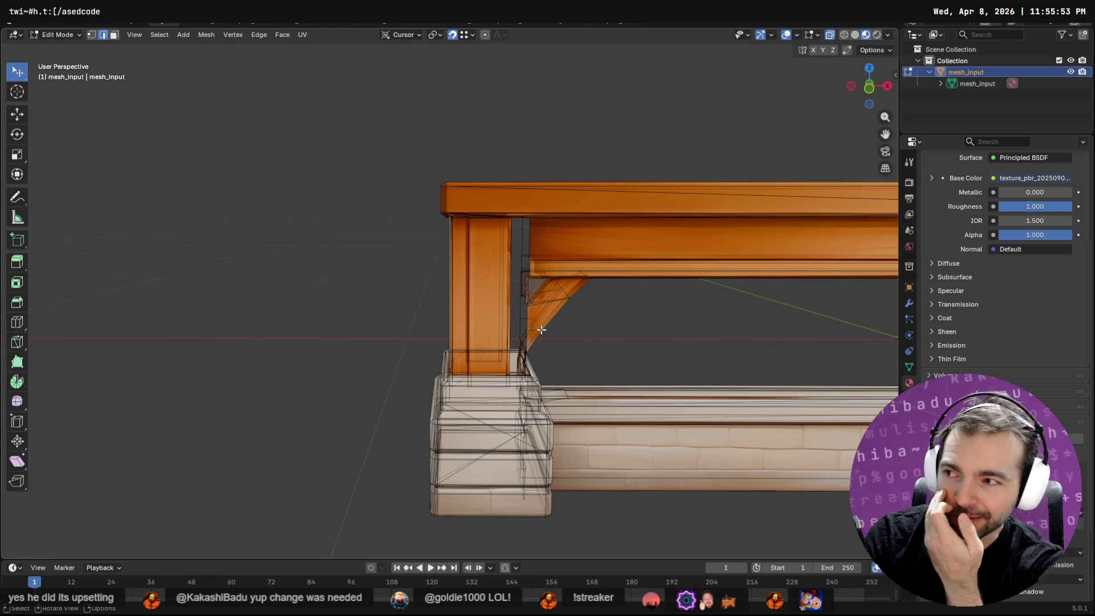
pyautogui.moveTo(541, 330)
pyautogui.mouseDown(button='middle')
pyautogui.moveTo(706, 330)
pyautogui.moveTo(211, 281)
pyautogui.moveTo(391, 313)
pyautogui.moveTo(679, 276)
pyautogui.moveTo(699, 283)
pyautogui.moveTo(584, 303)
pyautogui.mouseUp(button='middle')
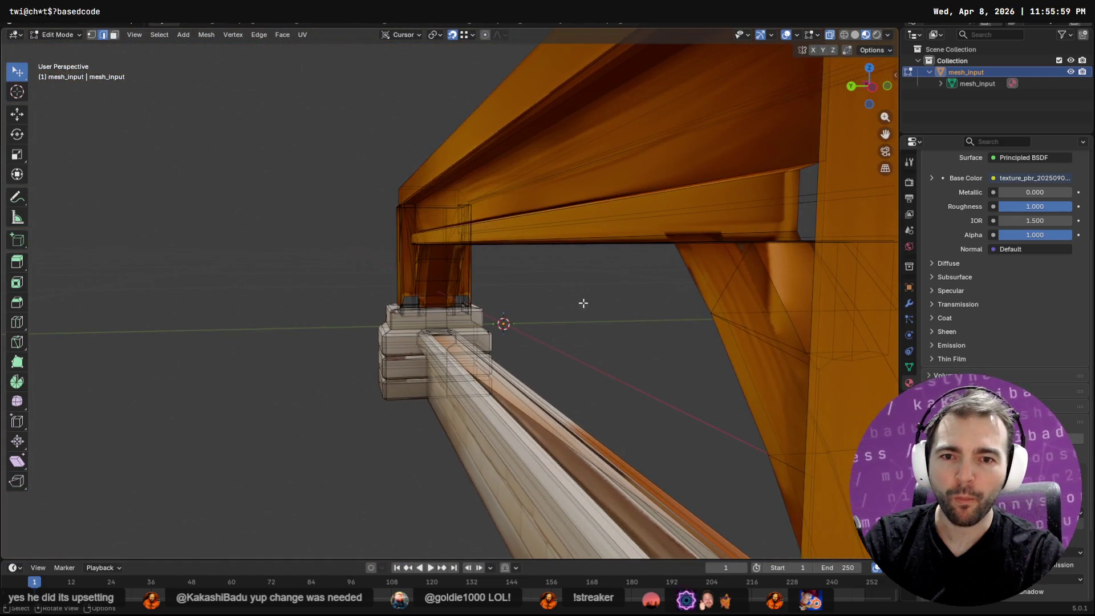
pyautogui.scroll(4, 537, 302)
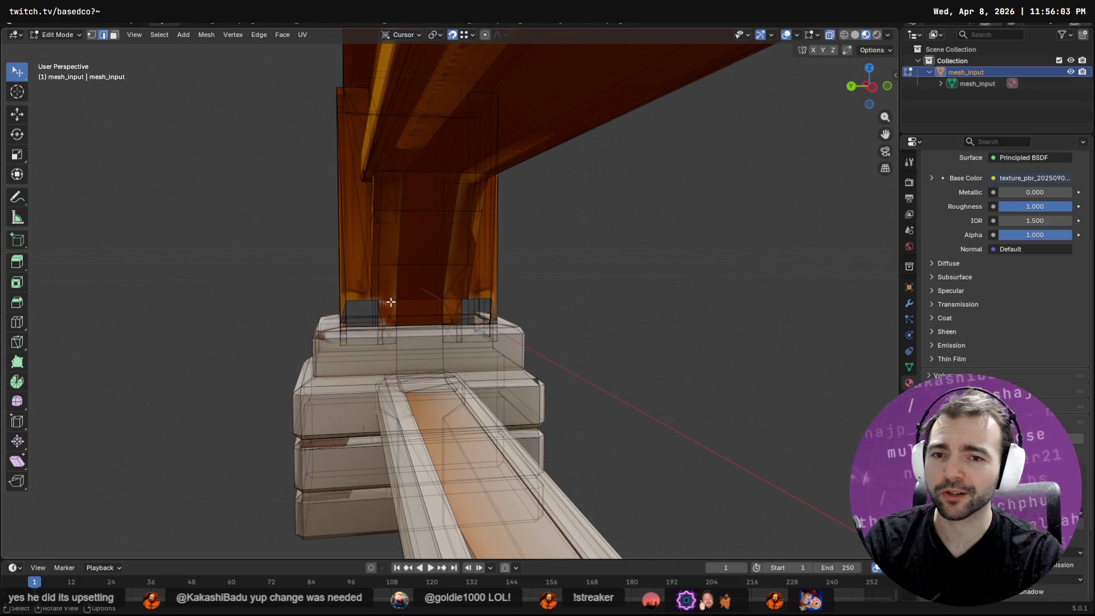
# Frame the pillar edge, then select the gap's lower and top edges and view them from another angle.
pyautogui.press('`')
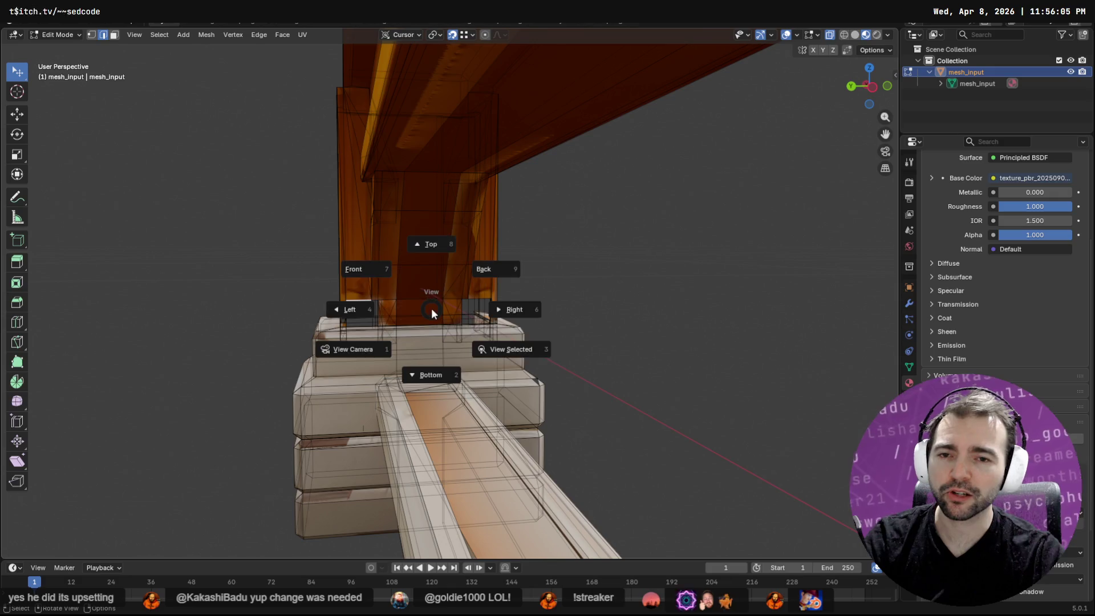
pyautogui.press('Escape')
pyautogui.rightClick(432, 309)
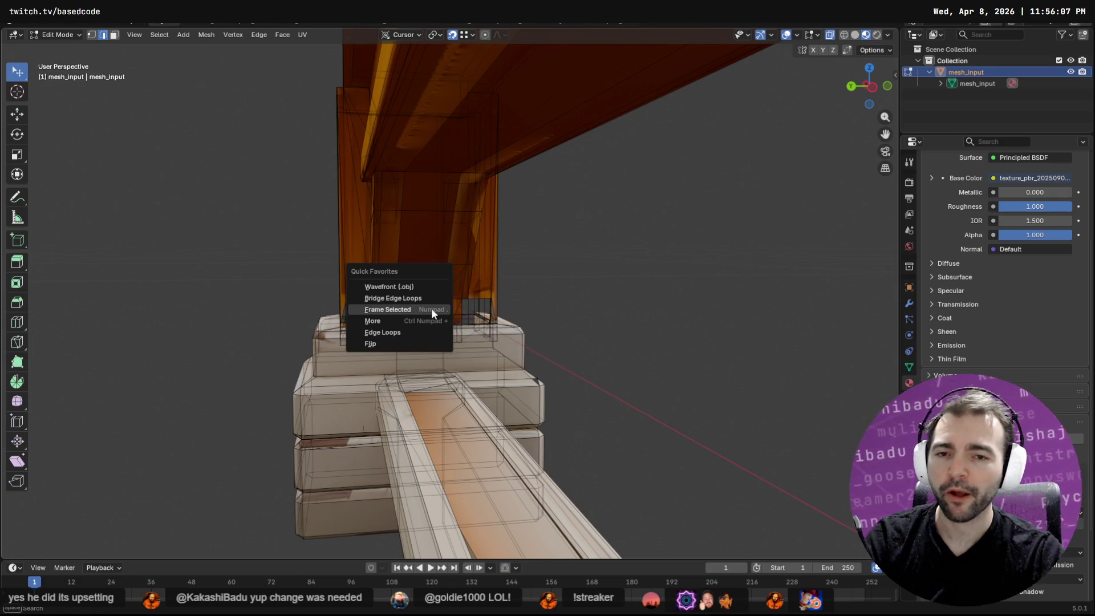
pyautogui.click(432, 317)
pyautogui.scroll(-5, 466, 325)
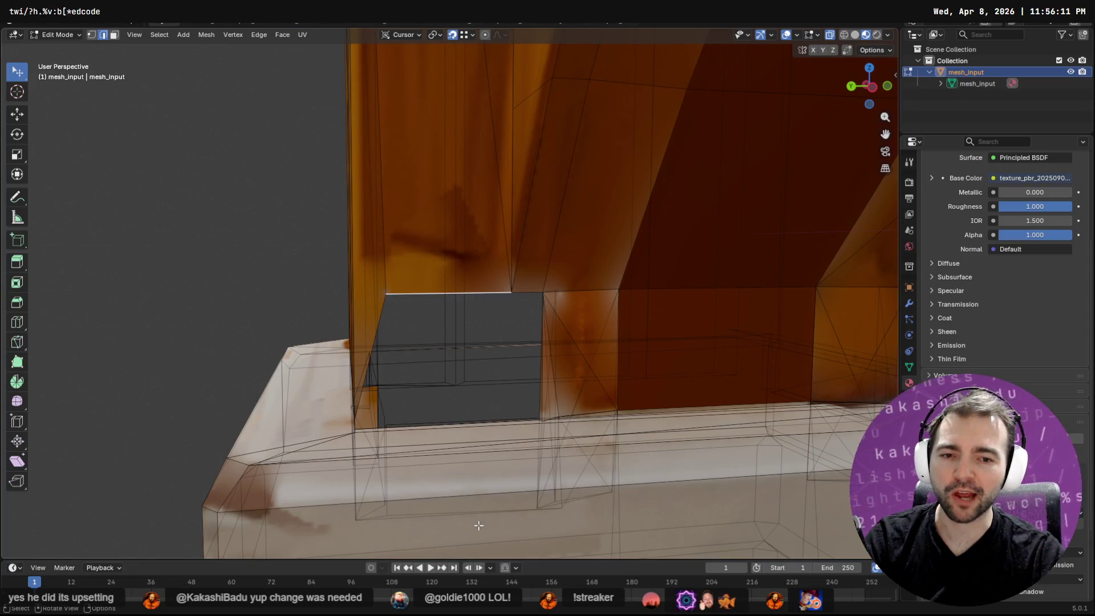
pyautogui.click(476, 509)
pyautogui.keyDown('shift'); pyautogui.click(474, 301); pyautogui.keyUp('shift')
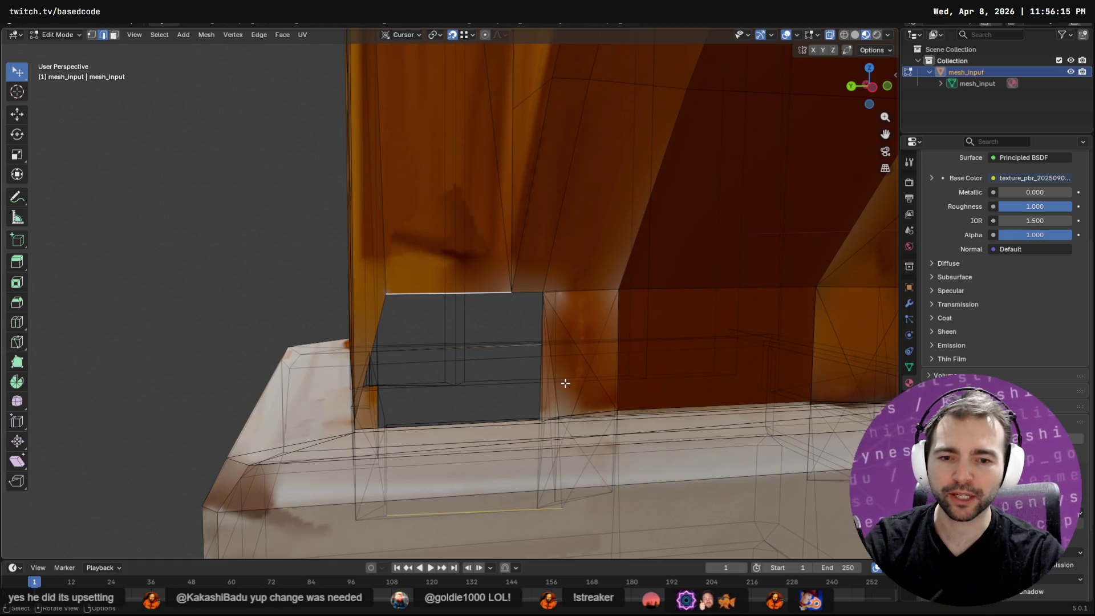
pyautogui.scroll(-2, 565, 383)
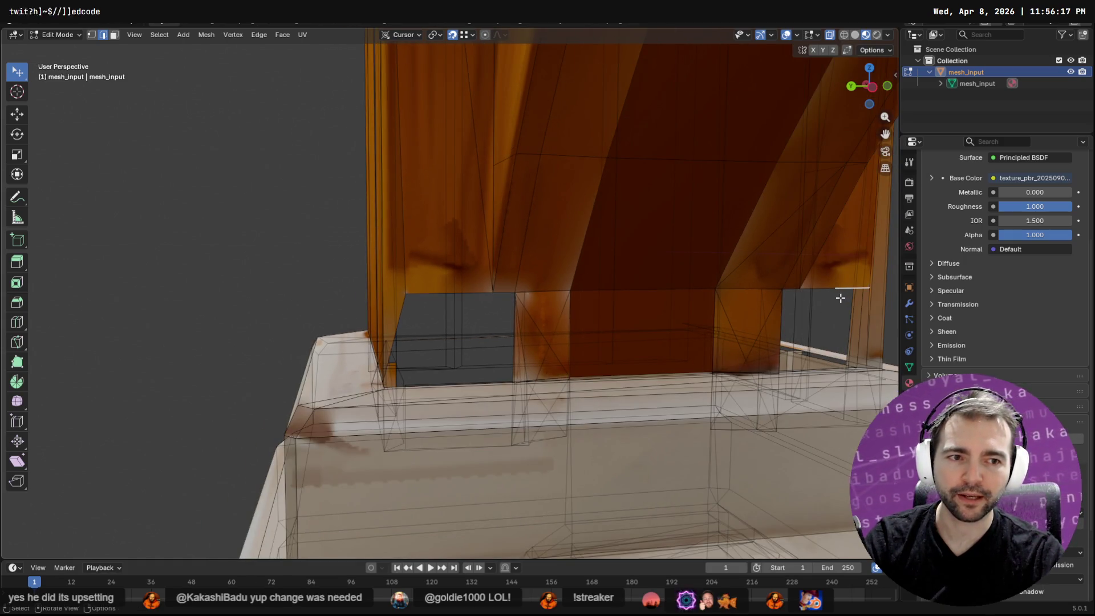
pyautogui.moveTo(812, 298)
pyautogui.mouseDown(button='middle')
pyautogui.moveTo(679, 300)
pyautogui.moveTo(803, 295)
pyautogui.moveTo(722, 283)
pyautogui.moveTo(575, 287)
pyautogui.moveTo(665, 310)
pyautogui.moveTo(618, 318)
pyautogui.mouseUp(button='middle')
# Select the left segment of the gap's top edge and search for the slide command.
pyautogui.keyDown('shift'); pyautogui.click(597, 313); pyautogui.keyUp('shift')
pyautogui.click(585, 312)
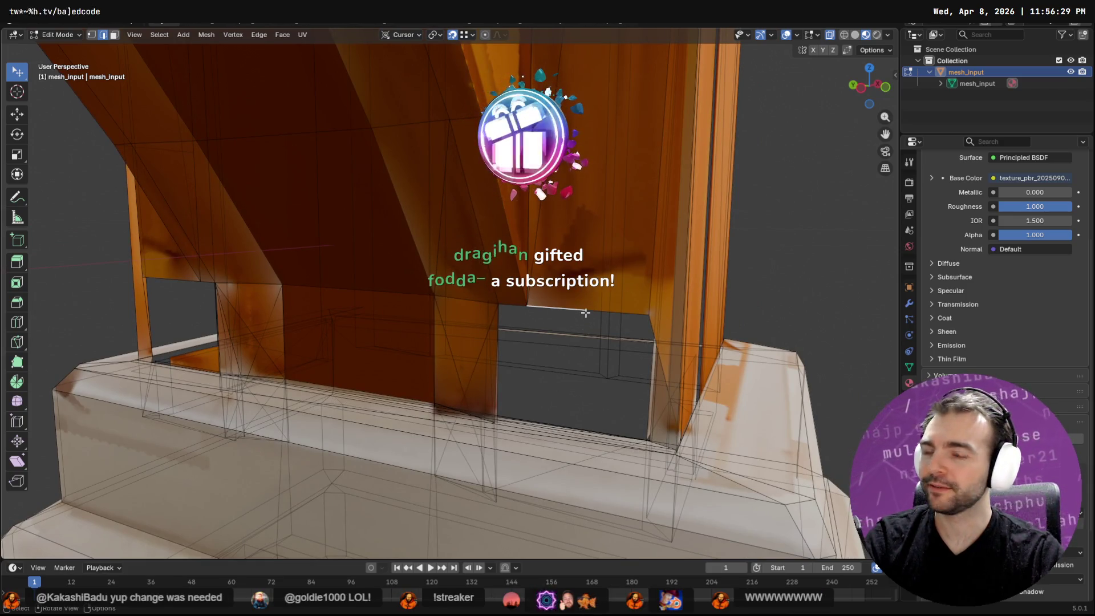
pyautogui.press('Tab')
pyautogui.press('Tab')
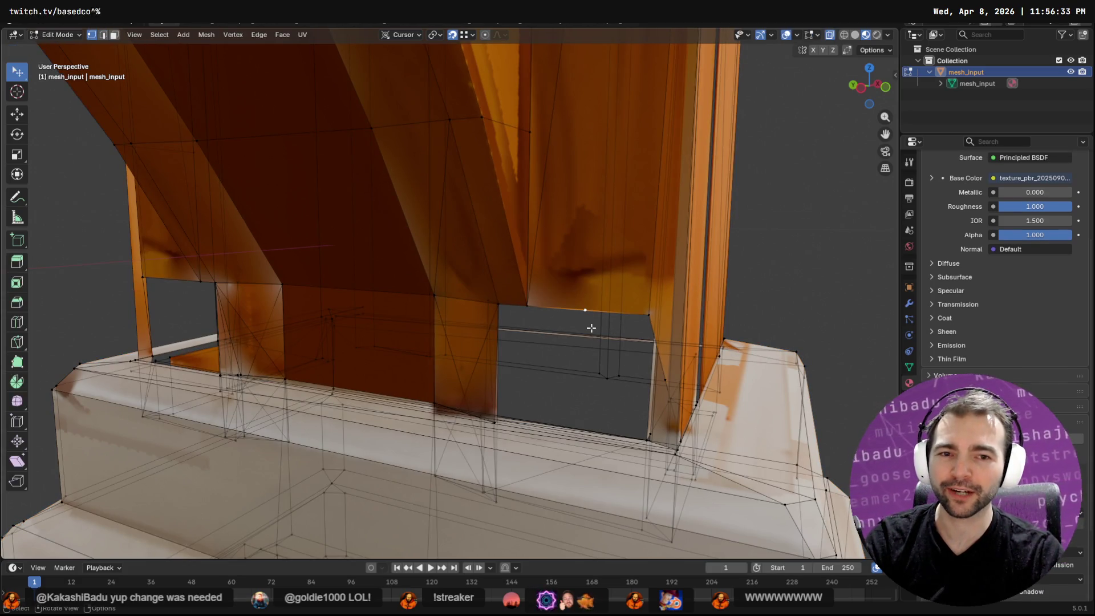
pyautogui.press('`')
pyautogui.press('Escape')
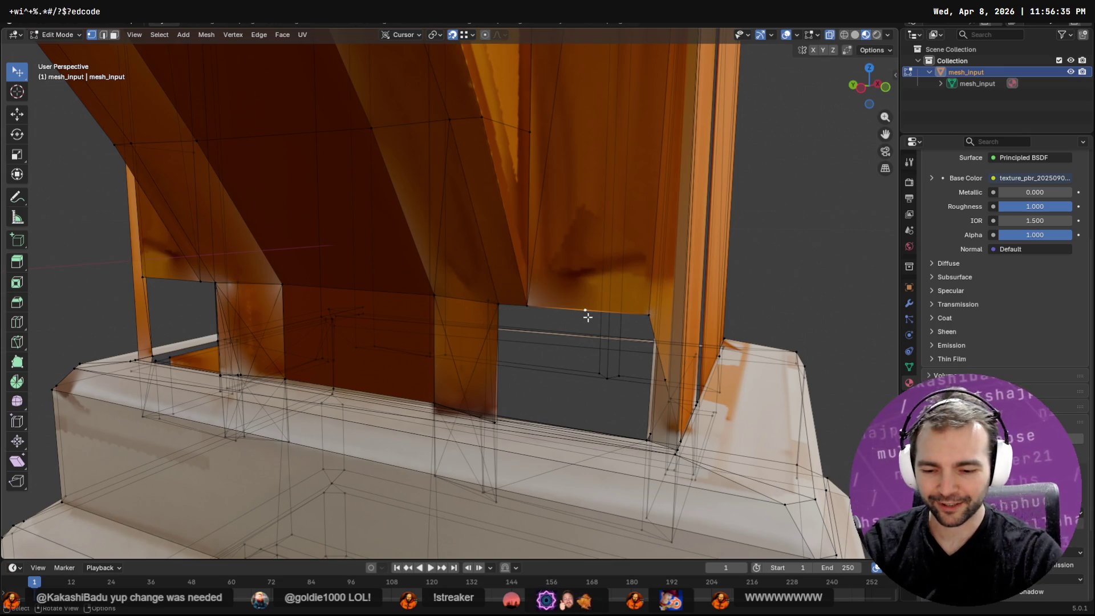
pyautogui.press('F3')
pyautogui.write('slide')
pyautogui.press('Escape')
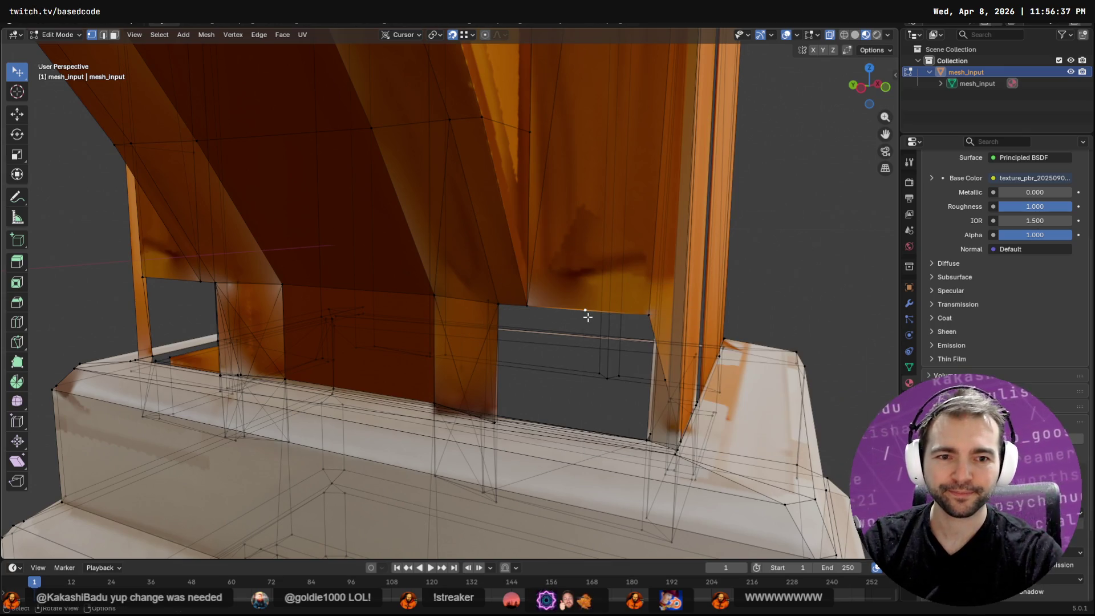
# Slide the vertex along the pillar's bottom edge to the gap's corner.
pyautogui.press('`')
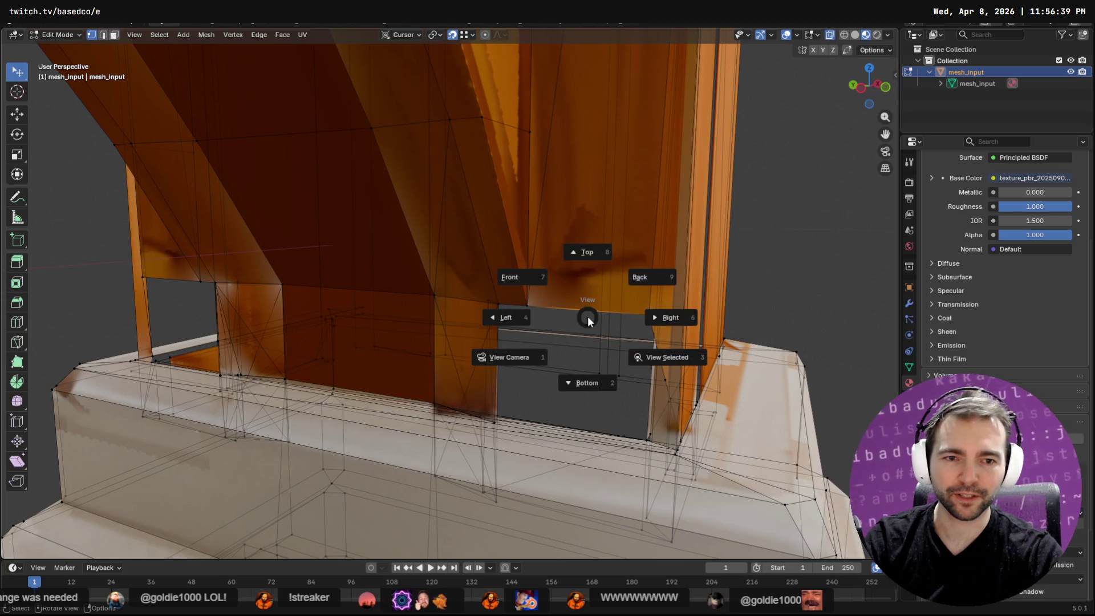
pyautogui.press('Escape')
pyautogui.press('F3')
pyautogui.write('slide')
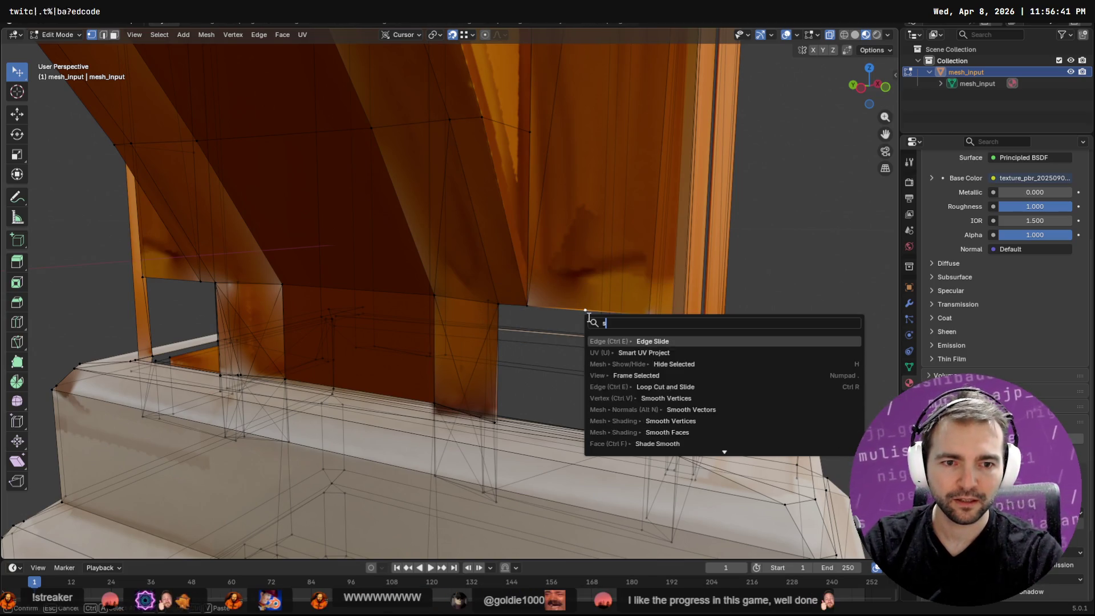
pyautogui.press('Down')
pyautogui.press('Return')
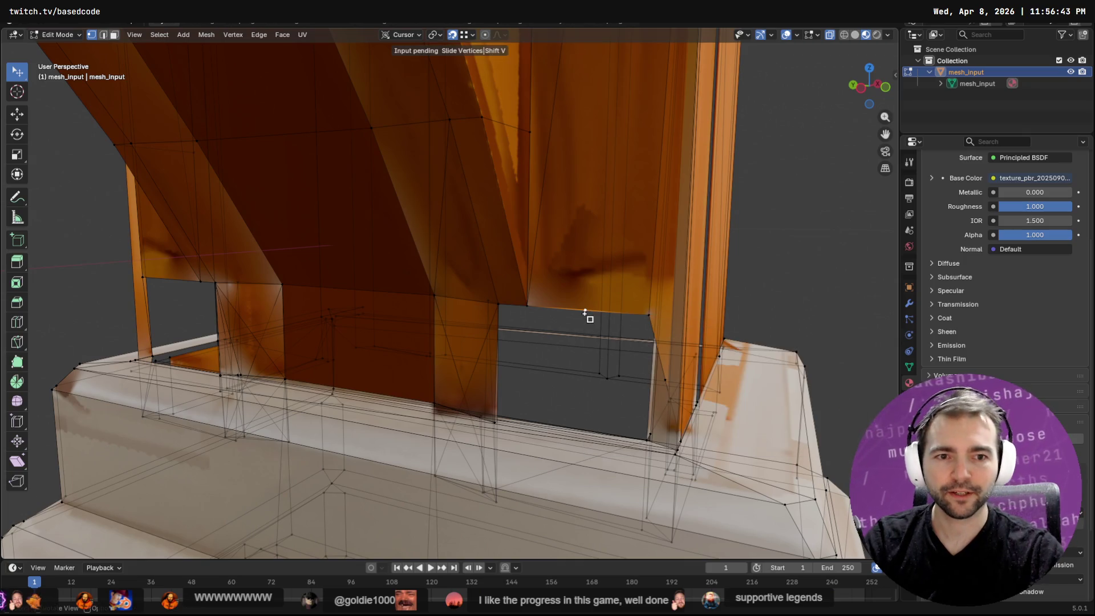
pyautogui.click(736, 345)
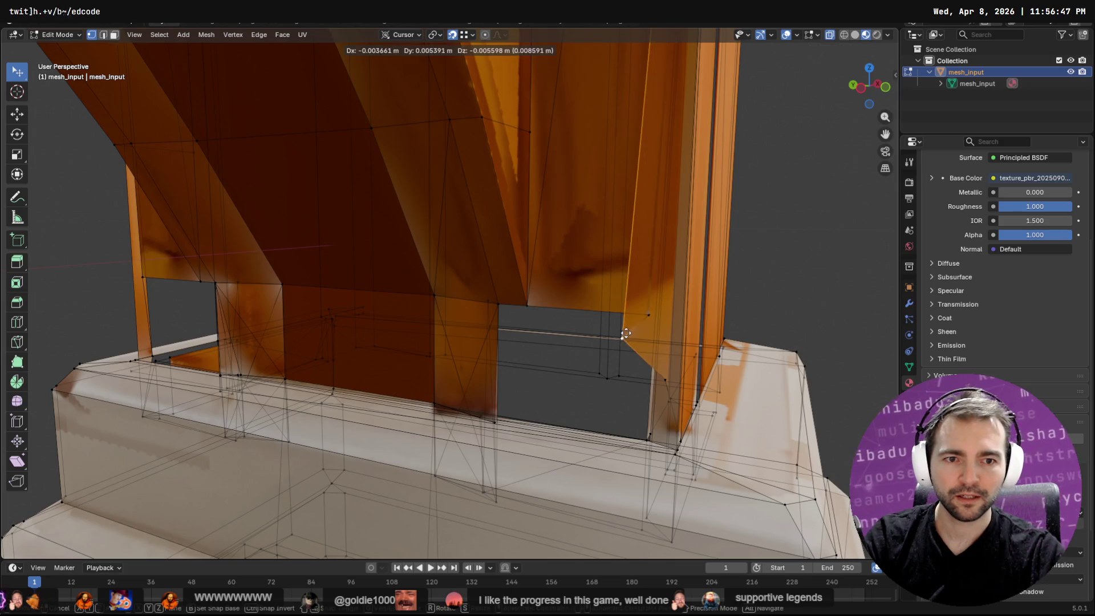
# Reposition the selected vertex with a free move.
pyautogui.press('g')
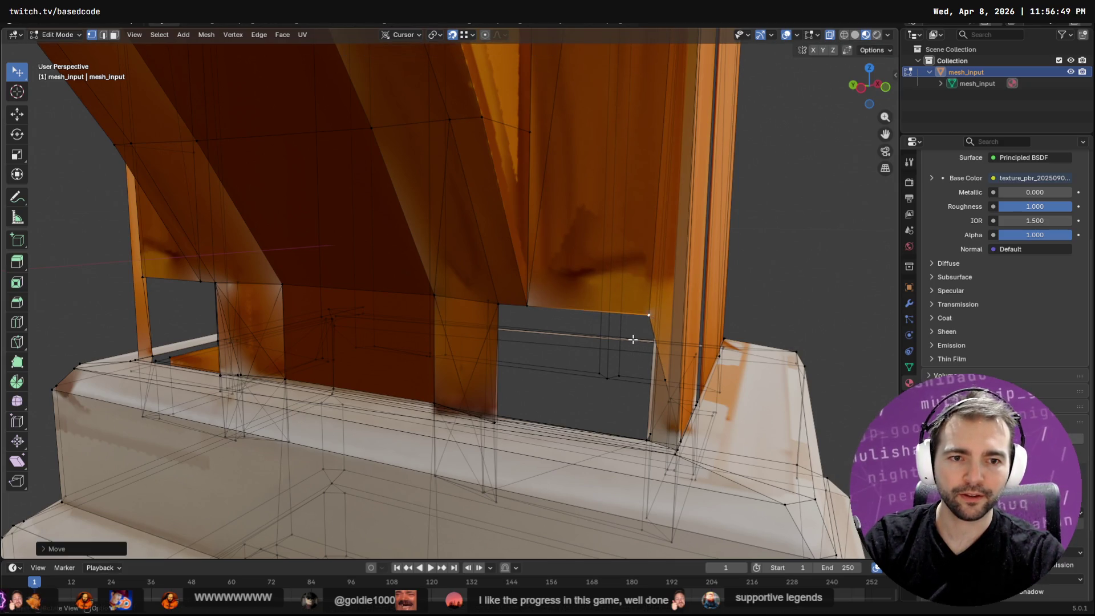
pyautogui.press('Escape')
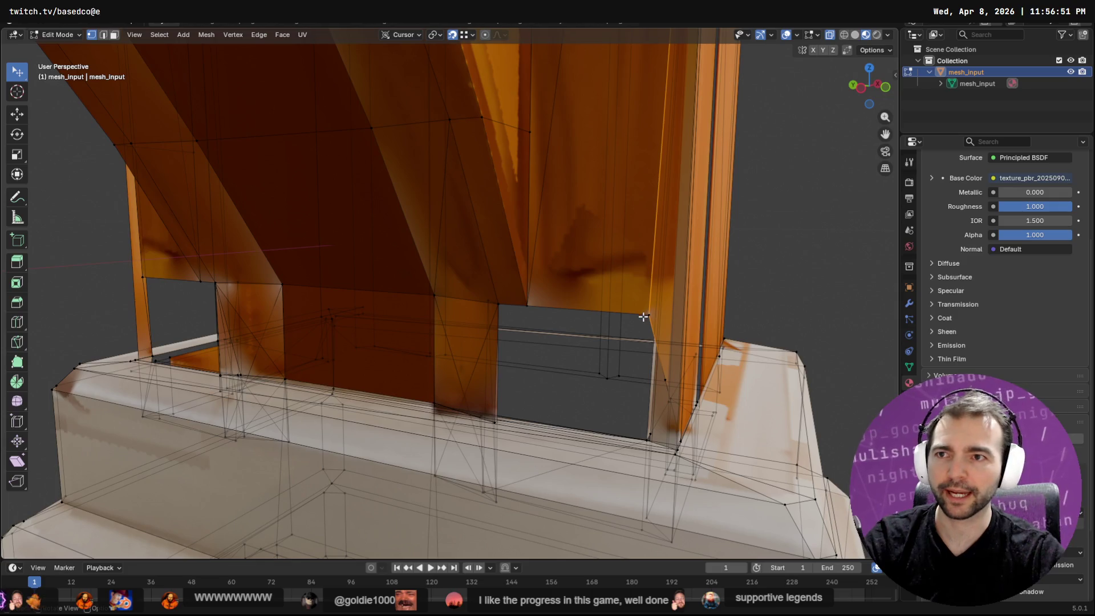
pyautogui.press('Tab')
pyautogui.press('Tab')
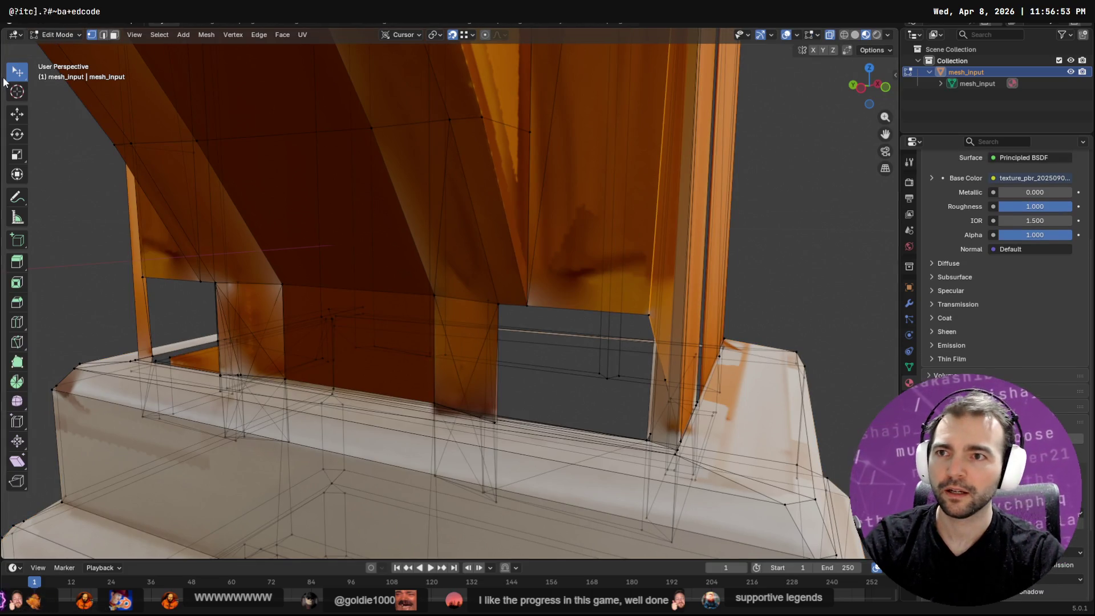
pyautogui.press('g')
pyautogui.click(640, 347)
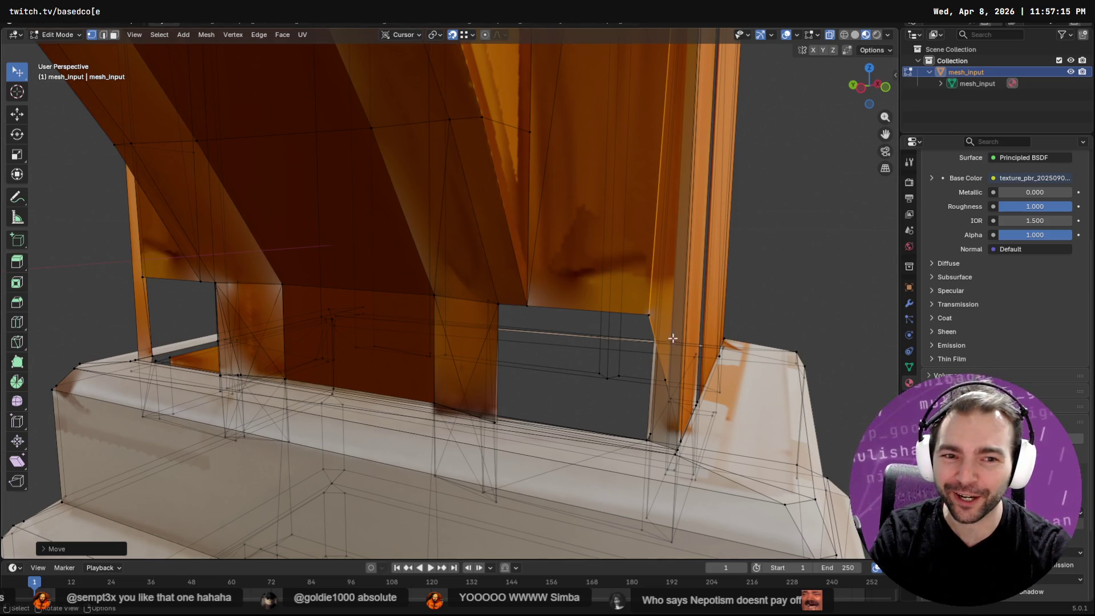
# Merge the two corner vertices under the pillar into one with Merge Vertices.
pyautogui.click(643, 308)
pyautogui.keyDown('shift'); pyautogui.click(649, 331); pyautogui.keyUp('shift')
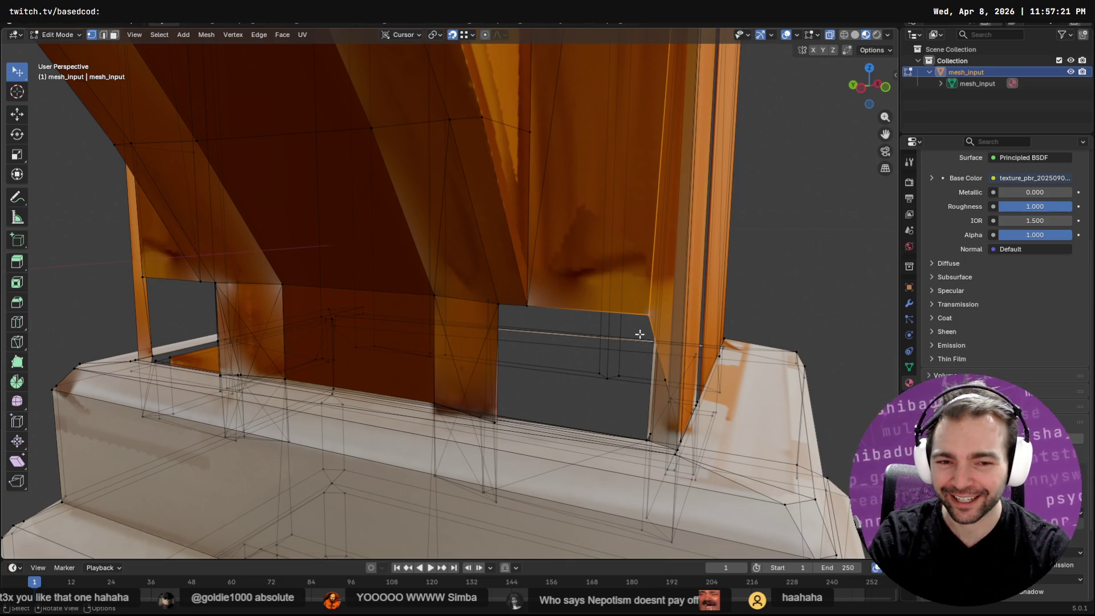
pyautogui.press('F3')
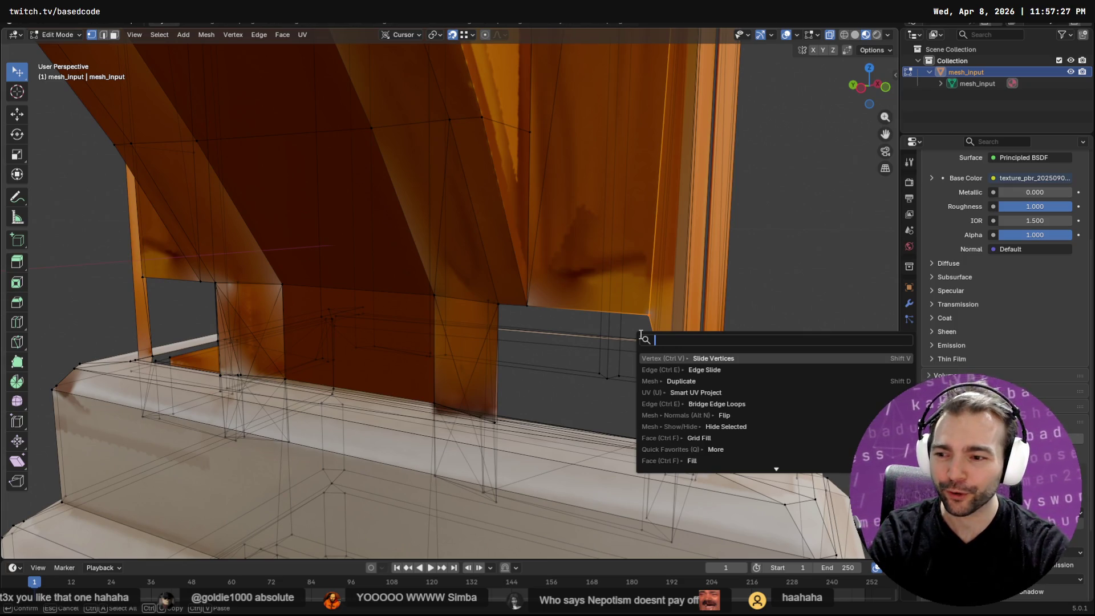
pyautogui.write('merge')
pyautogui.press('Return')
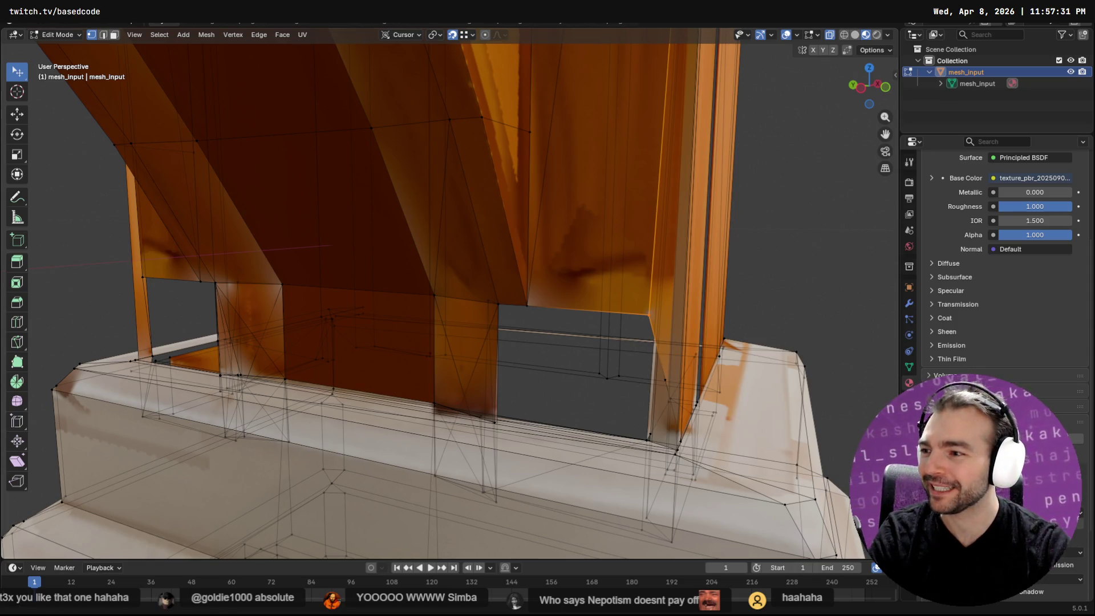
# From a frontal view, select a gap-corner vertex and check its vertex menu without applying anything.
pyautogui.moveTo(376, 354)
pyautogui.mouseDown(button='middle')
pyautogui.moveTo(609, 342)
pyautogui.moveTo(556, 339)
pyautogui.mouseUp(button='middle')
pyautogui.click(568, 341)
pyautogui.press('Tab')
pyautogui.press('Tab')
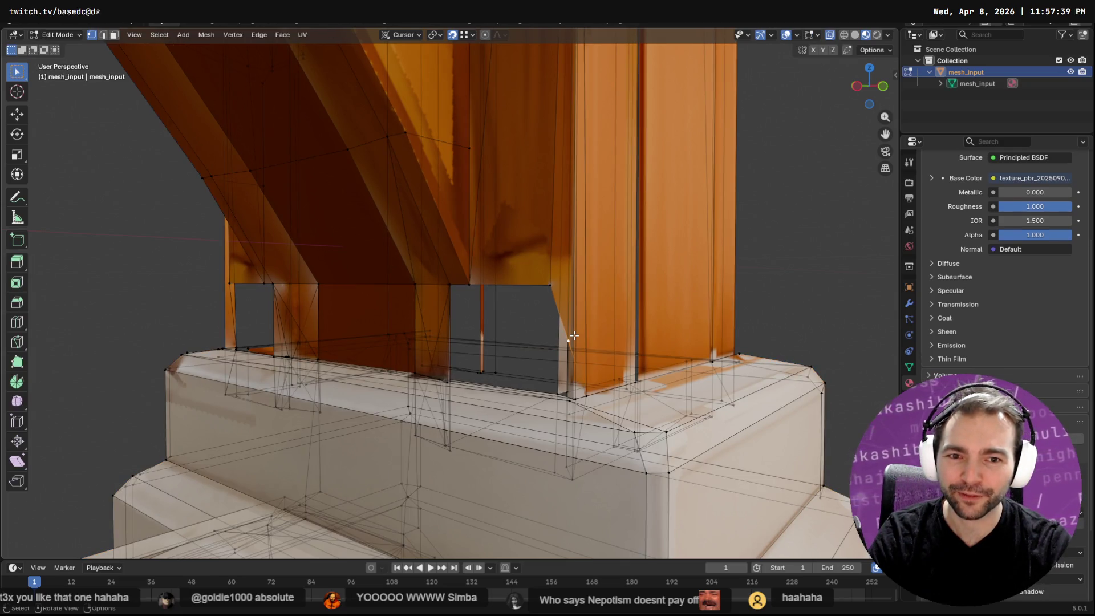
pyautogui.rightClick(574, 336)
pyautogui.press('Escape')
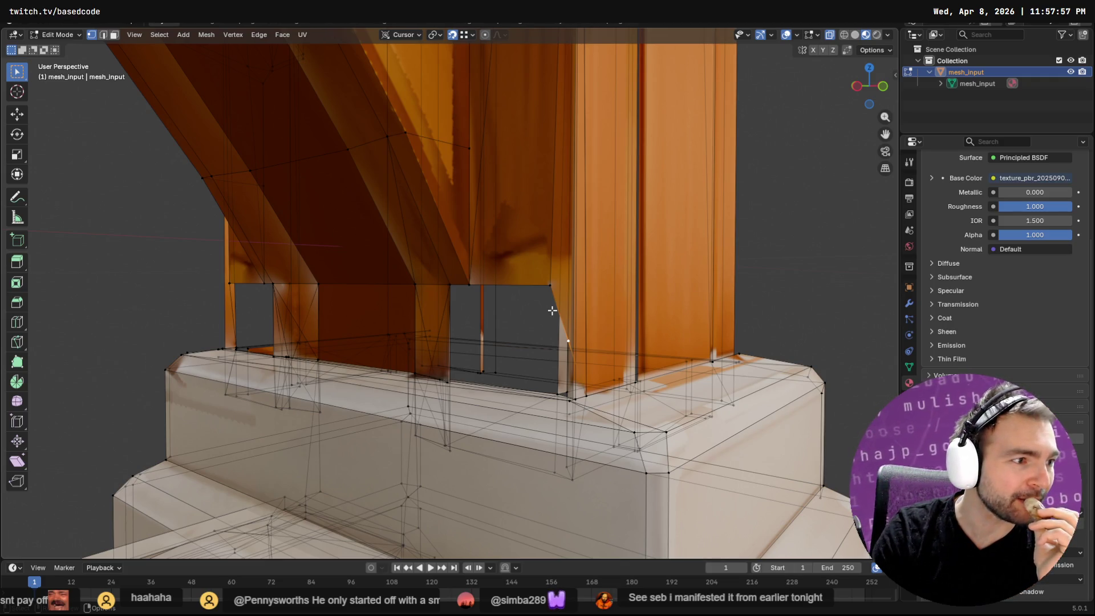
pyautogui.hotkey('alt', 'Tab')
# Open a new Chrome tab and go to the twitch.tv home page.
pyautogui.hotkey('ctrl', 't')
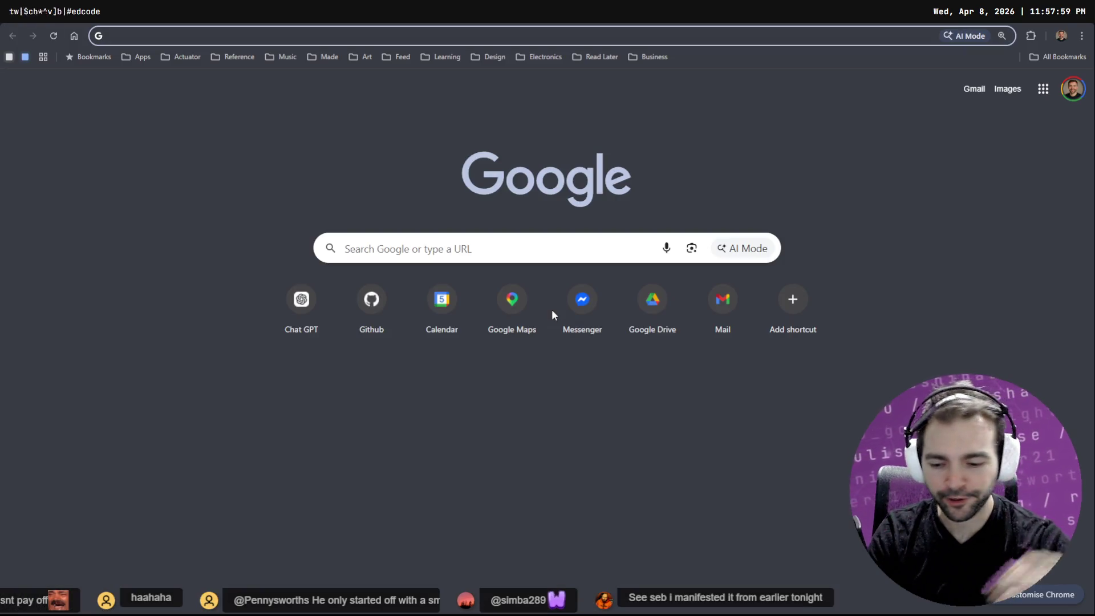
pyautogui.write('ty')
pyautogui.press('BackSpace')
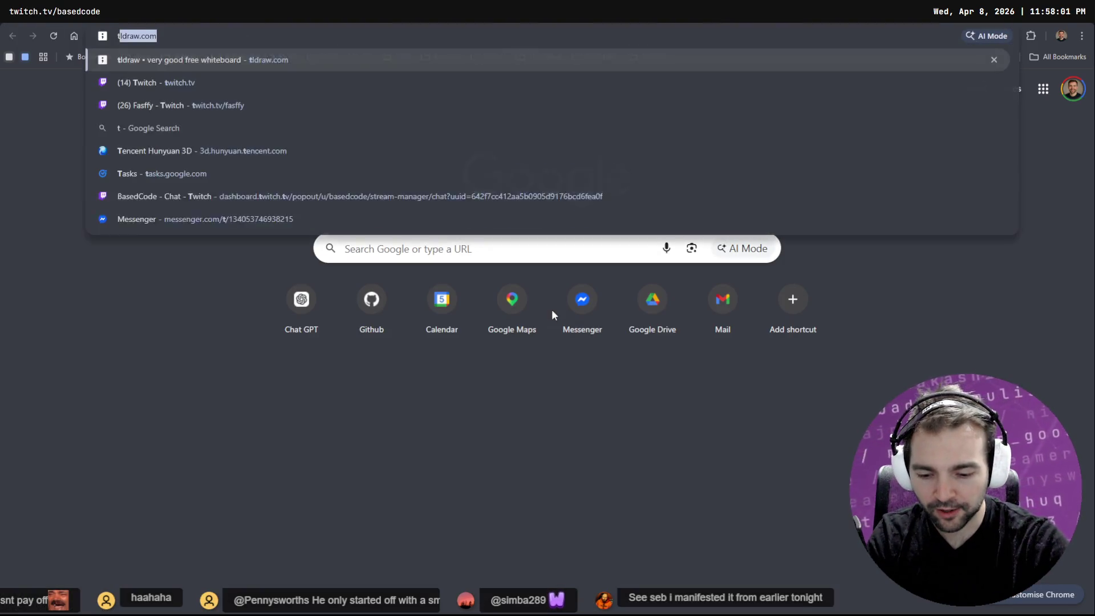
pyautogui.write('witch.tv')
pyautogui.press('BackSpace')
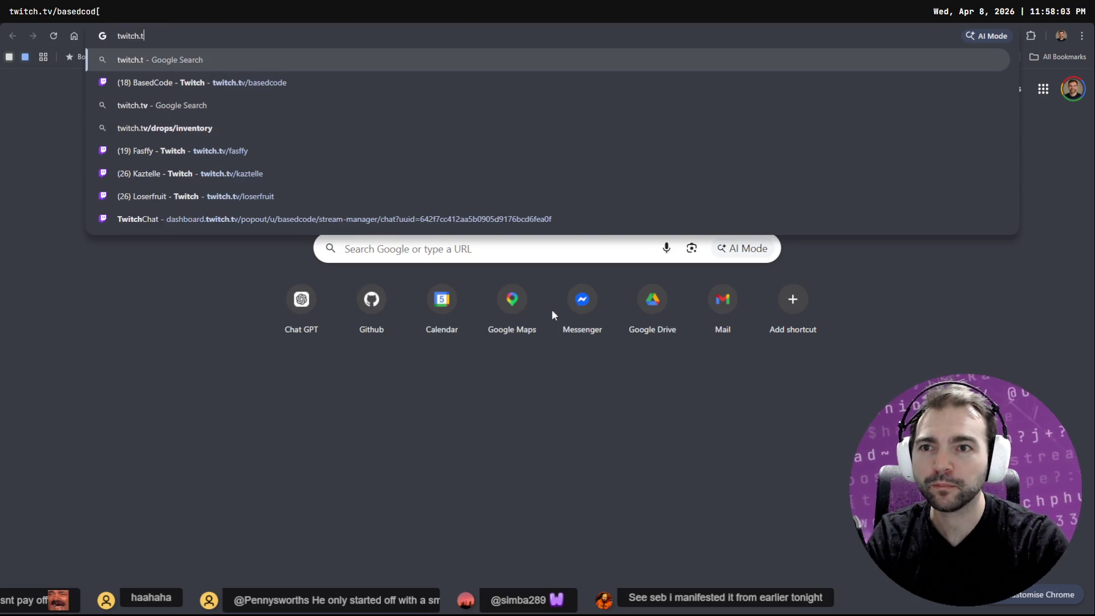
pyautogui.hotkey('ctrl', 'BackSpace')
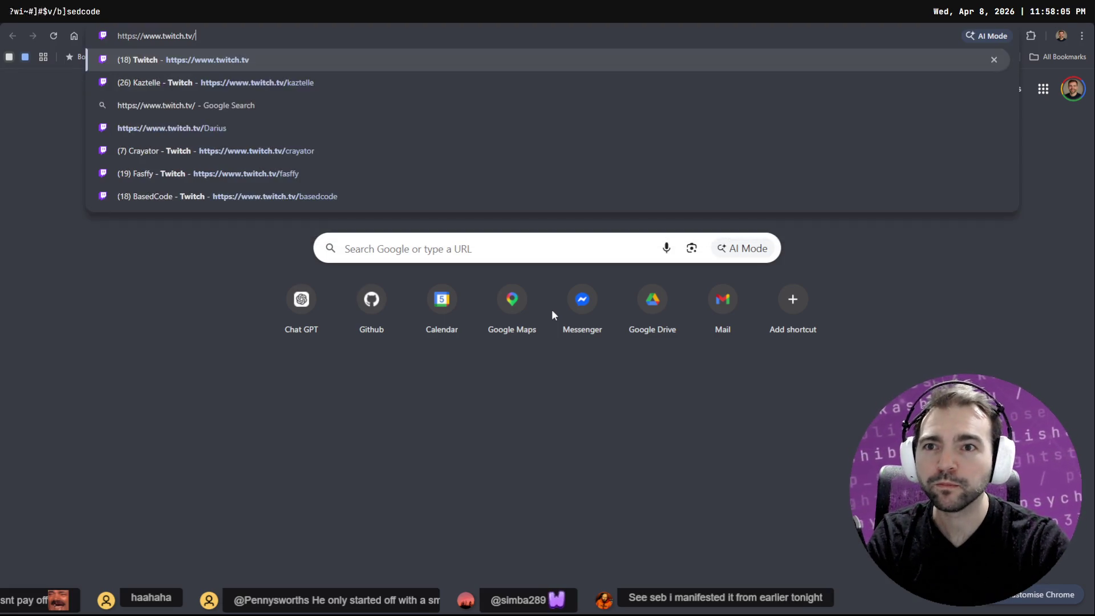
pyautogui.press('Return')
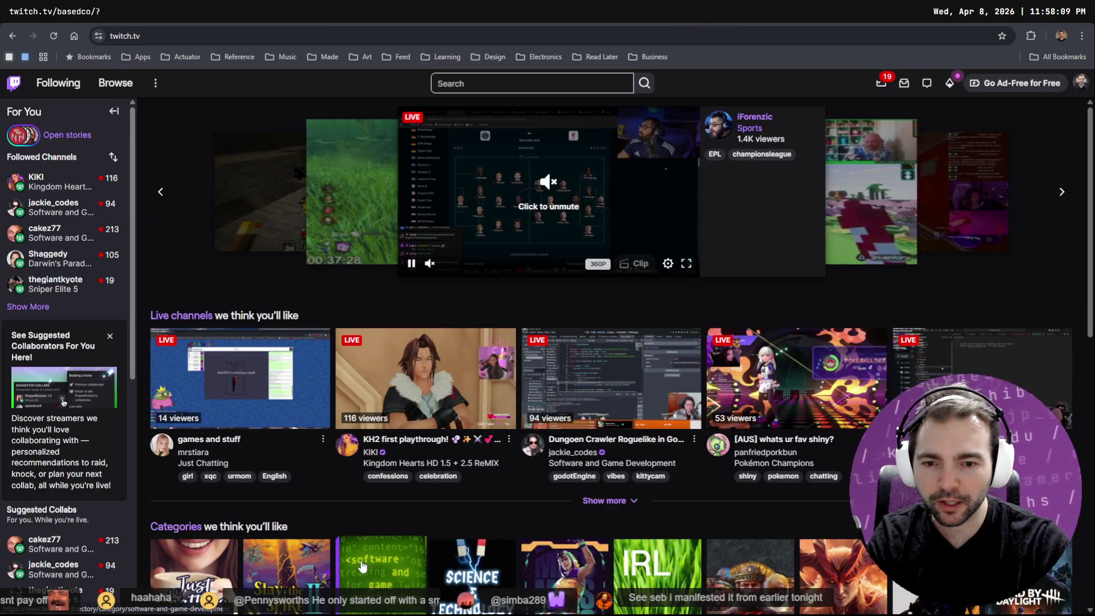
# Open the Software and Game Development category and sort it by Viewers (High to Low).
pyautogui.click(612, 463)
pyautogui.scroll(-2, 705, 260)
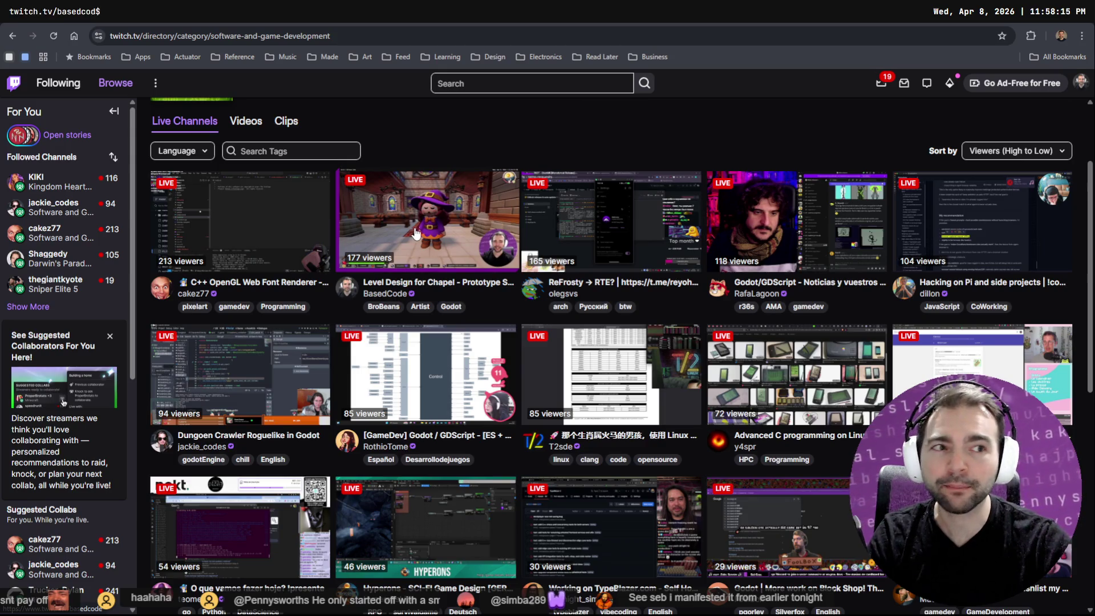
pyautogui.click(1004, 151)
pyautogui.click(992, 187)
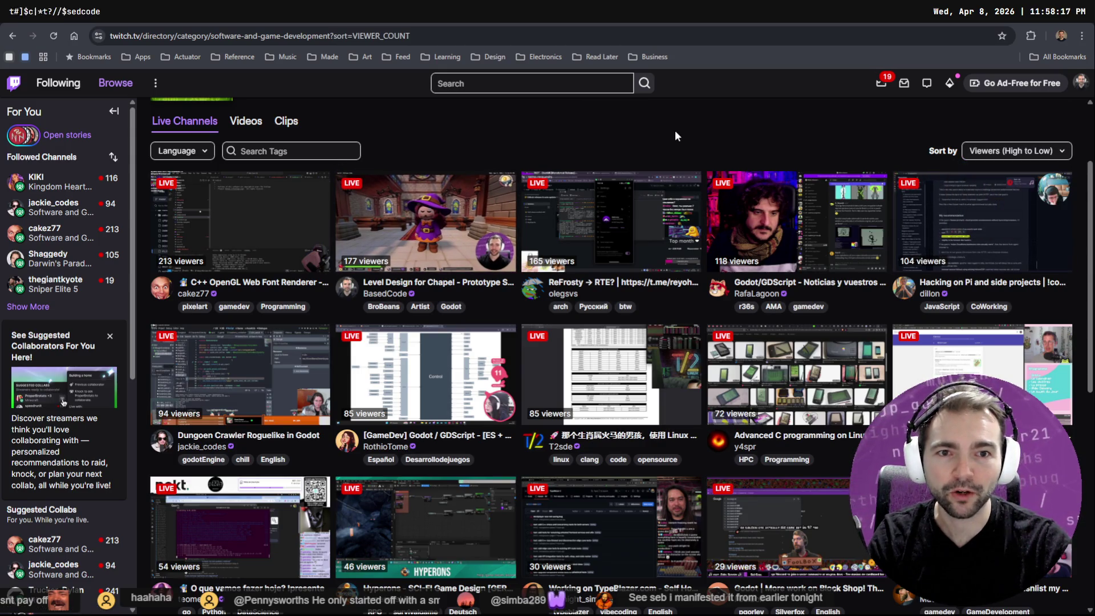
# Browse the sorted live channels, then jump back to the top of the page.
pyautogui.scroll(-10, 621, 135)
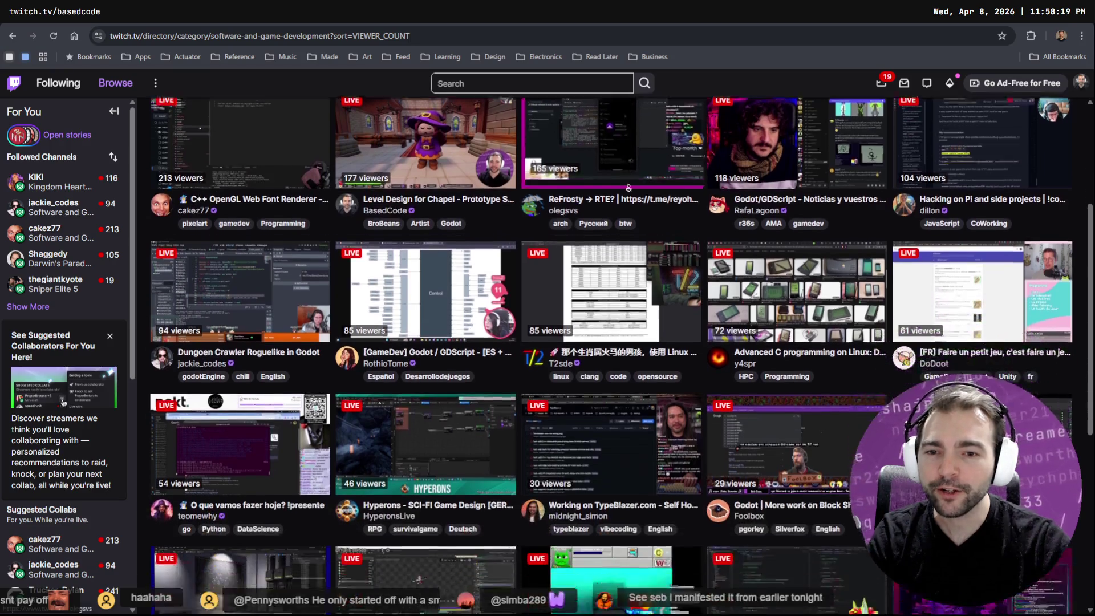
pyautogui.scroll(-15, 628, 220)
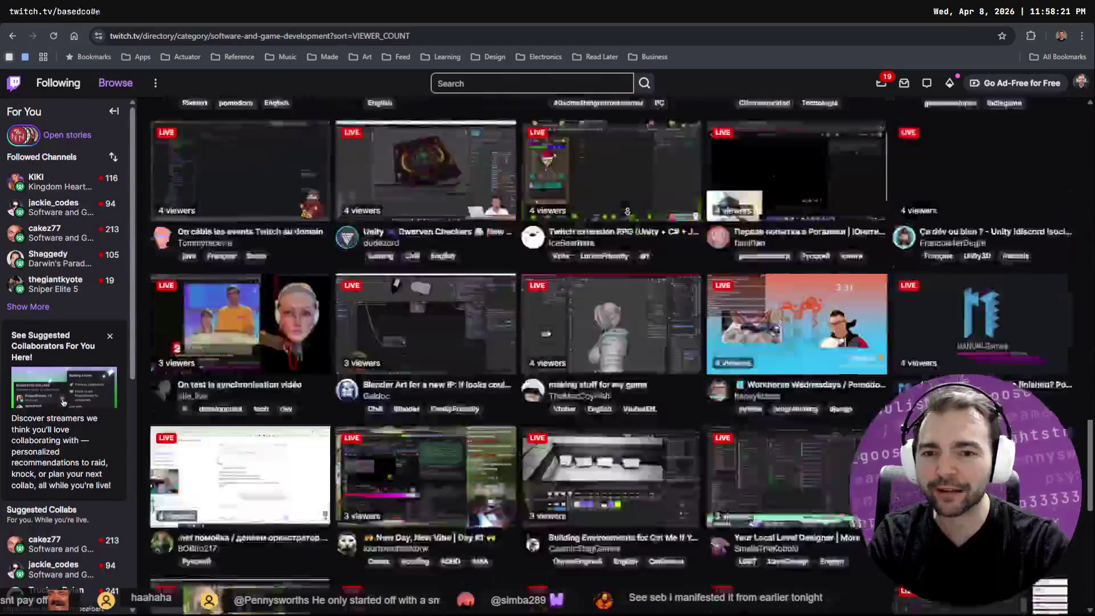
pyautogui.scroll(-5, 628, 213)
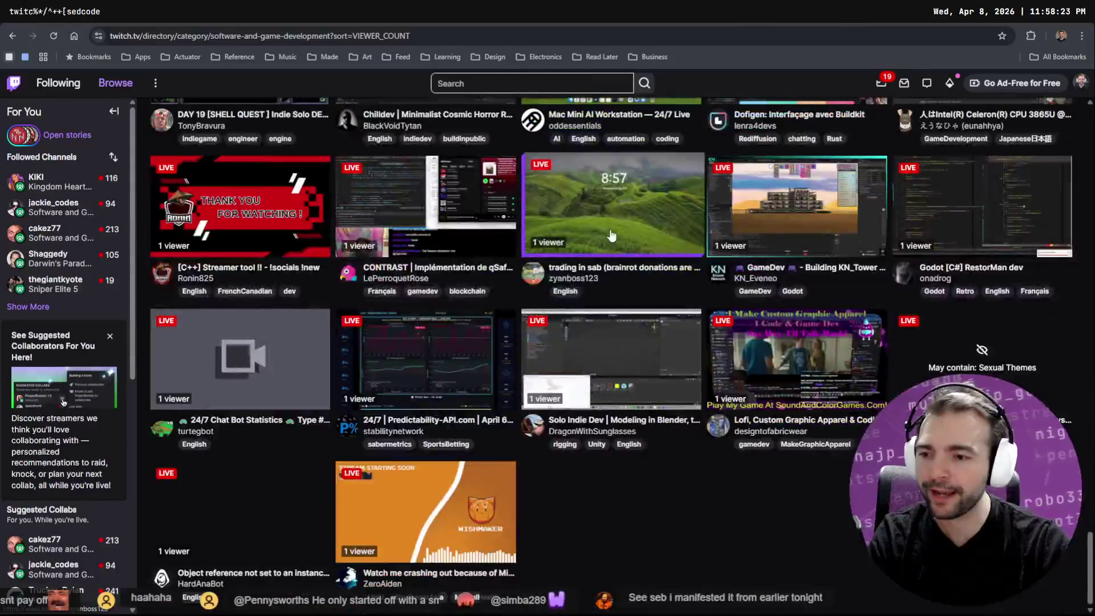
pyautogui.scroll(8, 585, 223)
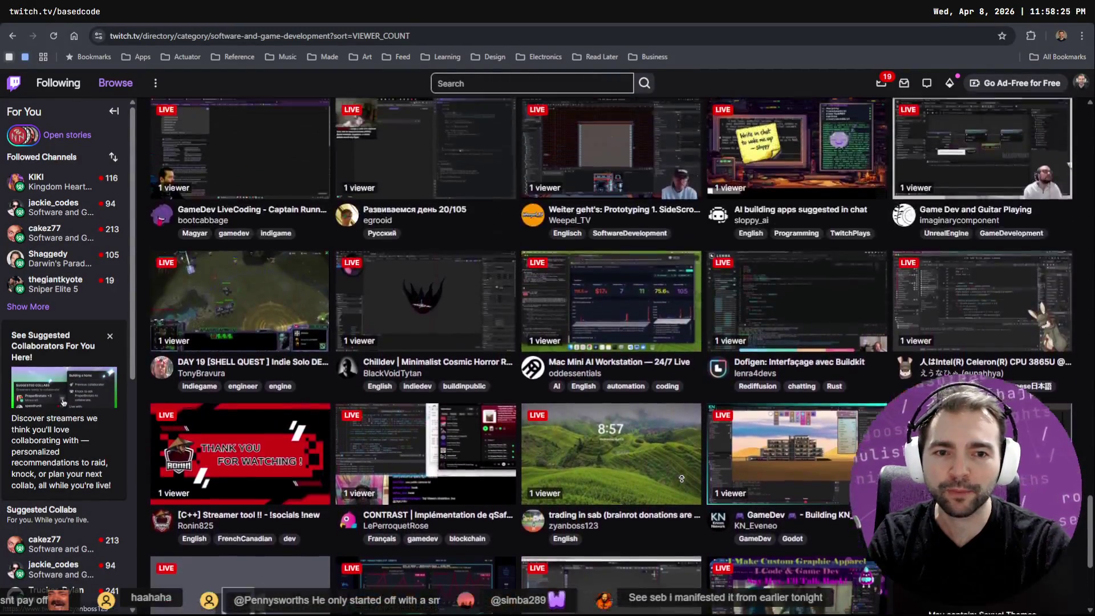
pyautogui.scroll(3, 574, 401)
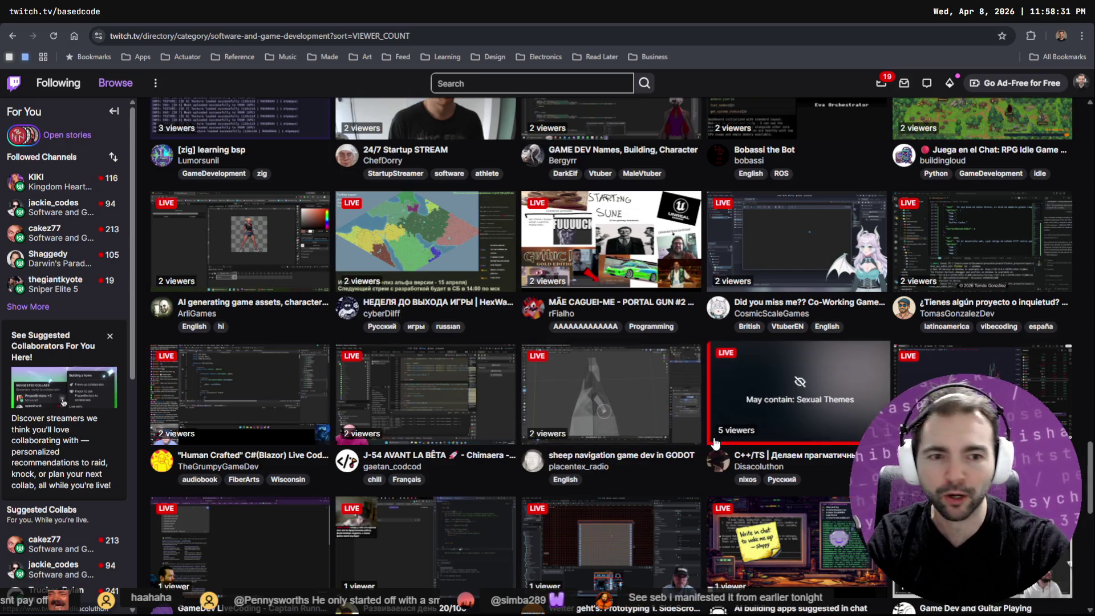
pyautogui.scroll(1, 689, 372)
pyautogui.press('Home')
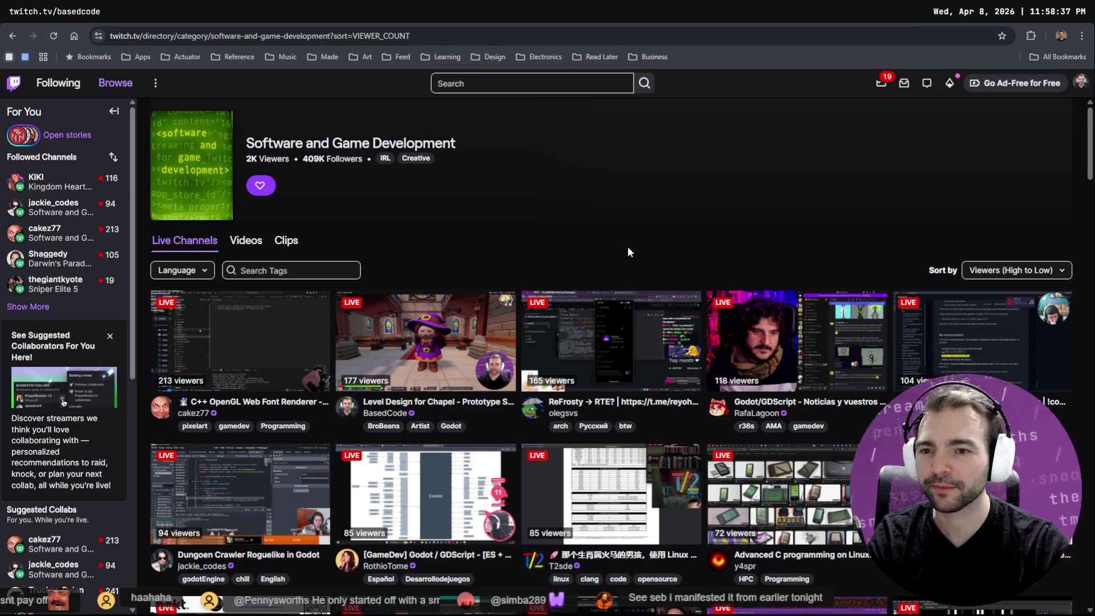
pyautogui.hotkey('ctrl', 'Tab')
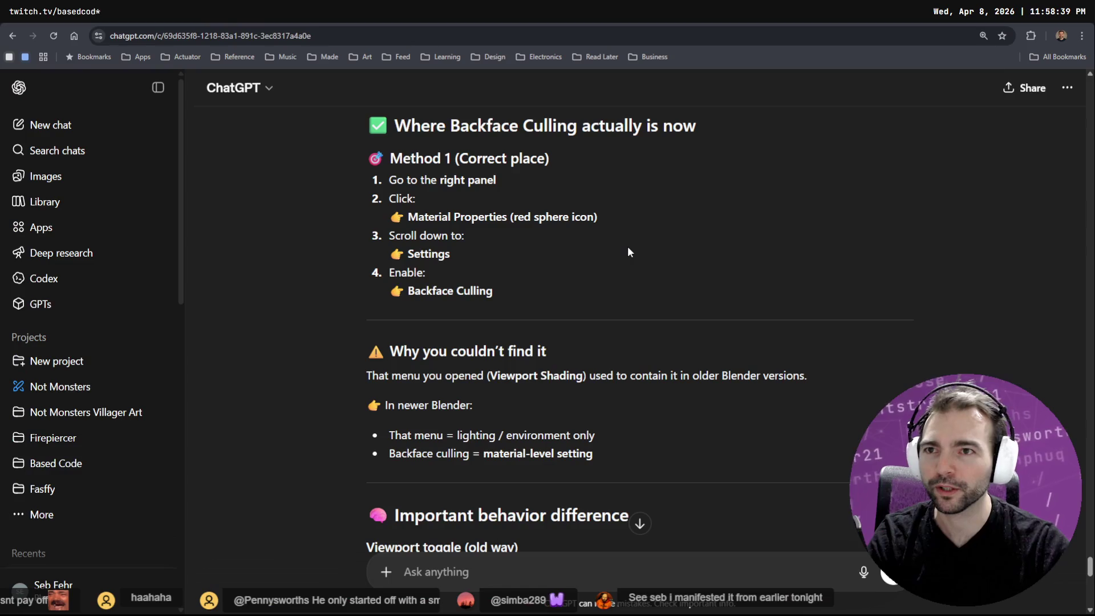
# Leave the ChatGPT backface culling answer and return to the Blender window.
pyautogui.hotkey('alt', 'Tab')
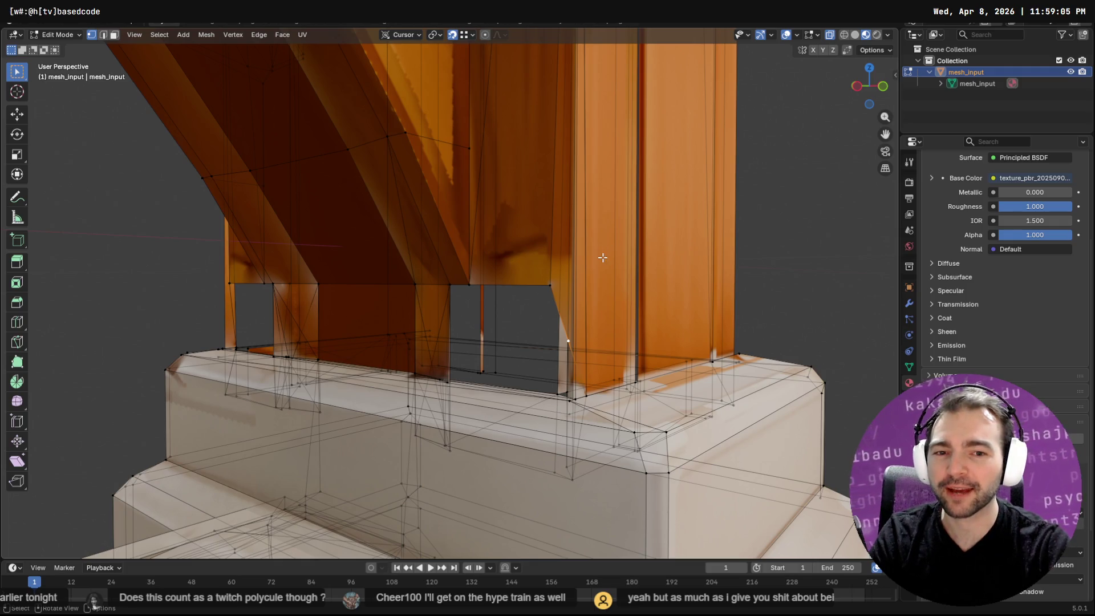
# Zoom to the grey gap at the post's base and select its top and bottom corner vertices.
pyautogui.moveTo(477, 292)
pyautogui.mouseDown(button='middle')
pyautogui.moveTo(626, 299)
pyautogui.moveTo(548, 328)
pyautogui.moveTo(699, 340)
pyautogui.moveTo(496, 329)
pyautogui.moveTo(436, 313)
pyautogui.moveTo(452, 318)
pyautogui.mouseUp(button='middle')
pyautogui.scroll(3, 467, 321)
pyautogui.scroll(2, 467, 321)
pyautogui.keyDown('shift'); pyautogui.moveTo(591, 342); pyautogui.dragTo(364, 303, button='middle'); pyautogui.keyUp('shift')
pyautogui.click(349, 238)
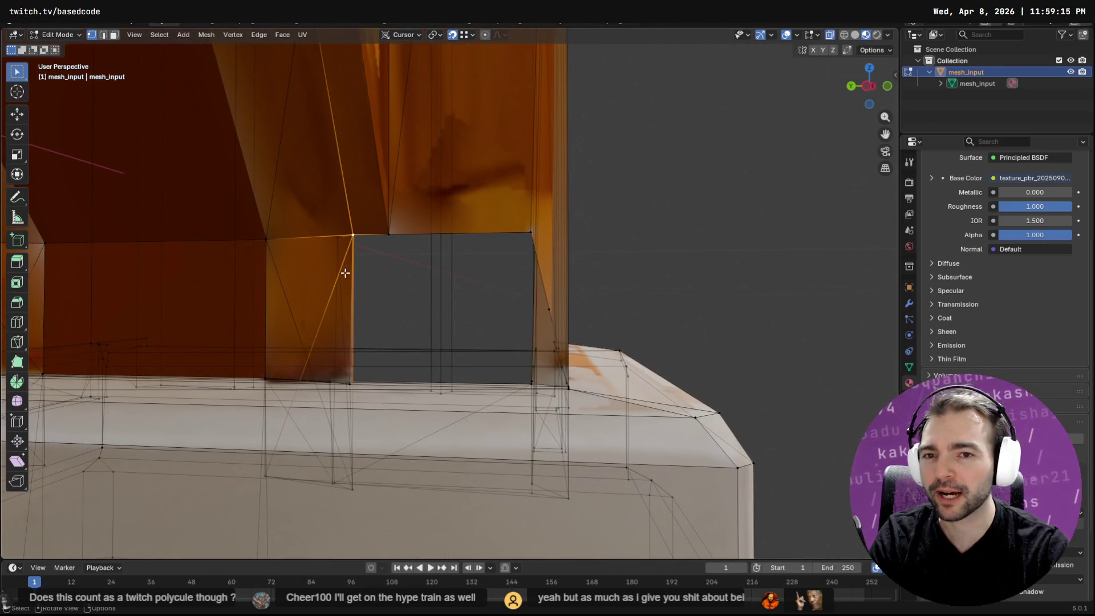
pyautogui.keyDown('shift'); pyautogui.click(351, 487); pyautogui.keyUp('shift')
pyautogui.press('s')
pyautogui.press('Escape')
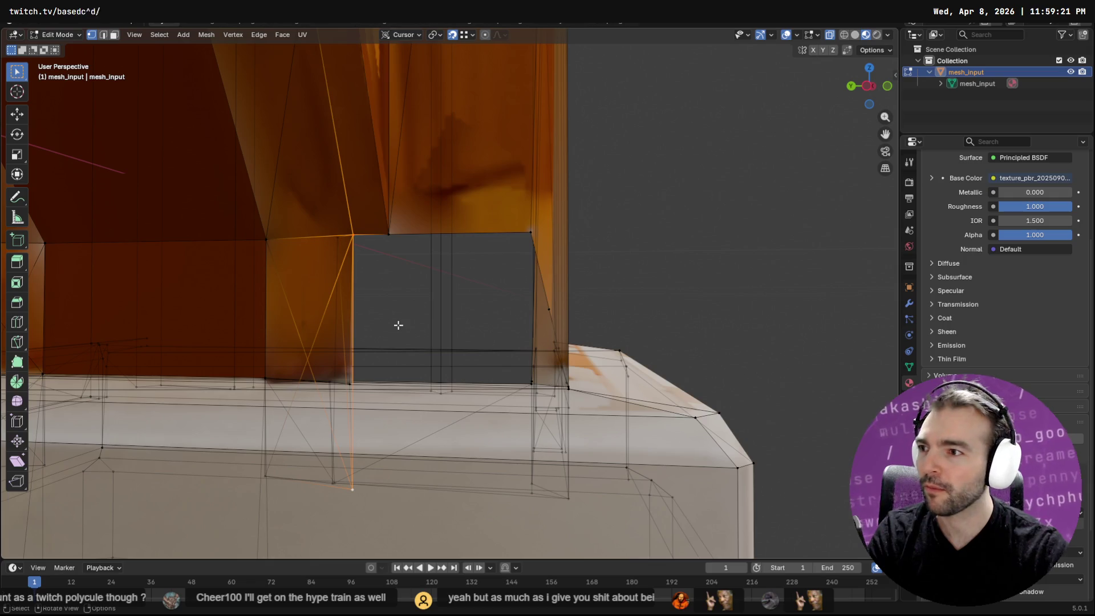
# Extrude the selected corner edge partway across the gap, then select the new face.
pyautogui.press('F3')
pyautogui.write('ext')
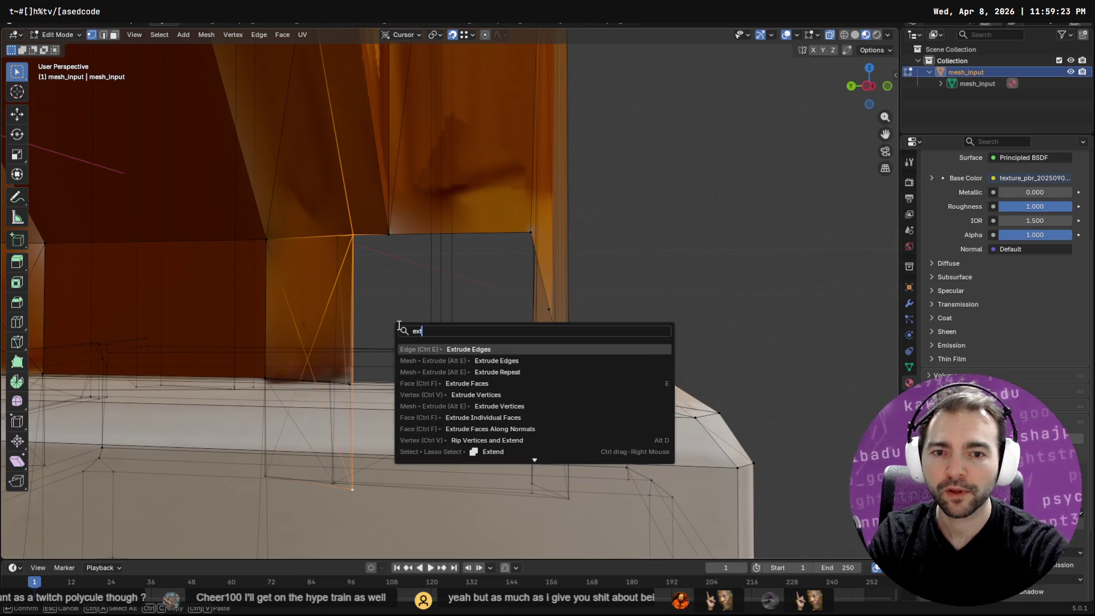
pyautogui.press('Return')
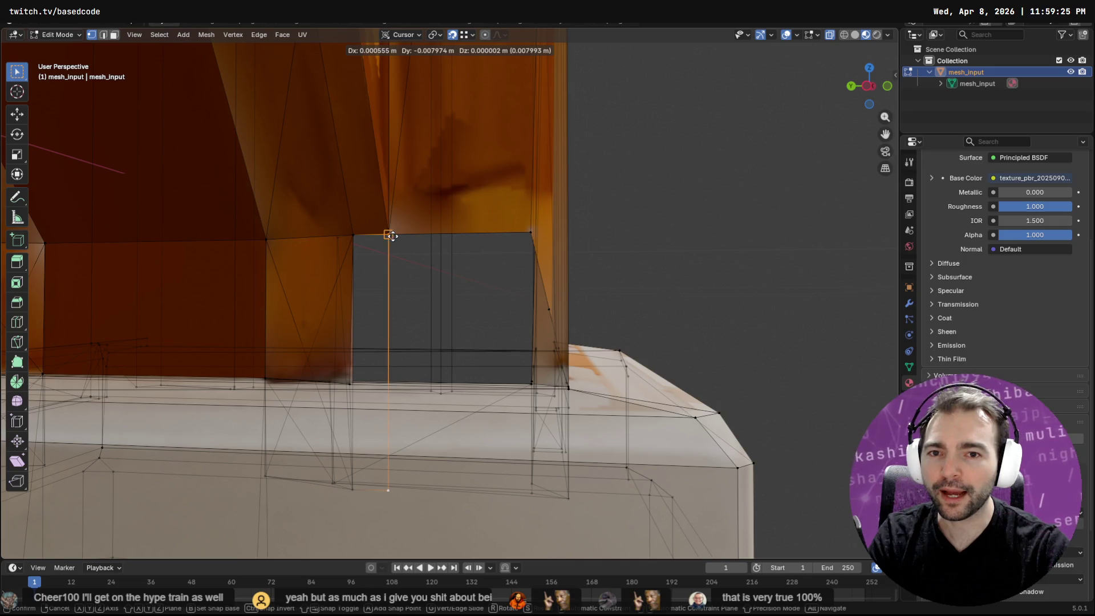
pyautogui.click(392, 235)
pyautogui.moveTo(433, 391)
pyautogui.mouseDown(button='middle')
pyautogui.moveTo(435, 367)
pyautogui.moveTo(359, 367)
pyautogui.moveTo(463, 370)
pyautogui.moveTo(449, 337)
pyautogui.moveTo(413, 352)
pyautogui.mouseUp(button='middle')
pyautogui.press('Tab')
pyautogui.press('Tab')
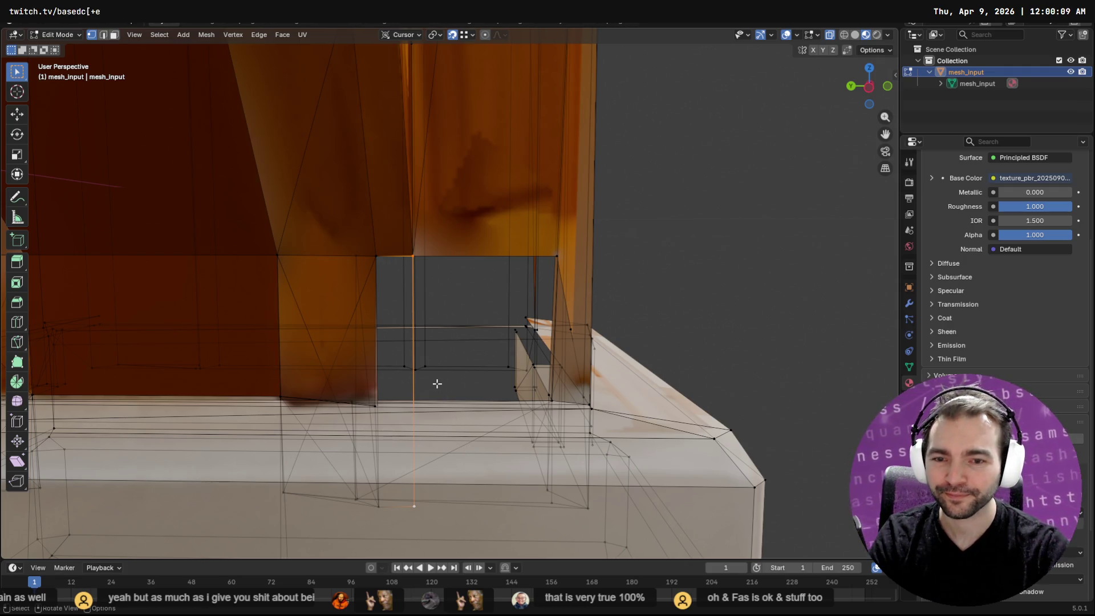
pyautogui.press('3')
pyautogui.click(398, 386)
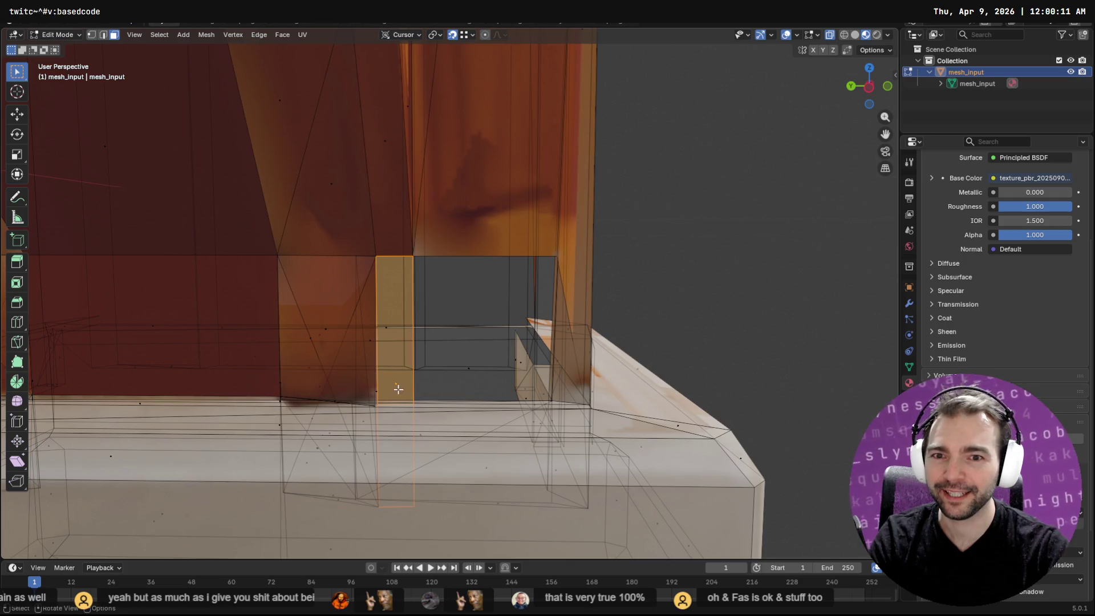
# Flip the normals of the new face at the post's base.
pyautogui.press('F3')
pyautogui.write('fl')
pyautogui.press('Return')
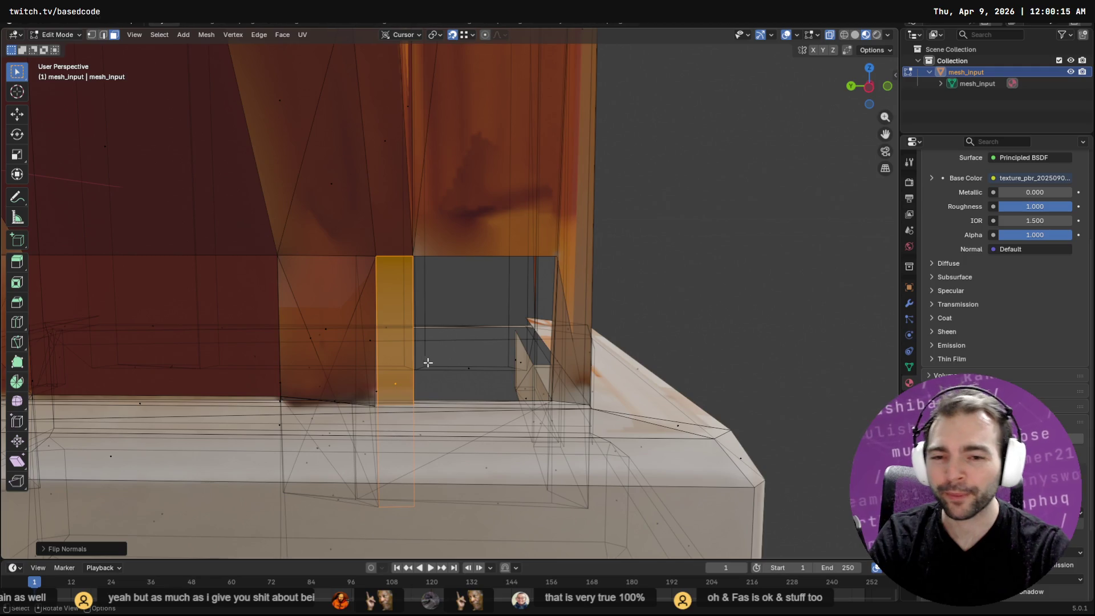
pyautogui.click(670, 281)
pyautogui.moveTo(672, 300)
pyautogui.mouseDown(button='middle')
pyautogui.moveTo(645, 292)
pyautogui.moveTo(682, 293)
pyautogui.moveTo(694, 264)
pyautogui.moveTo(650, 273)
pyautogui.moveTo(673, 268)
pyautogui.moveTo(665, 293)
pyautogui.moveTo(679, 290)
pyautogui.mouseUp(button='middle')
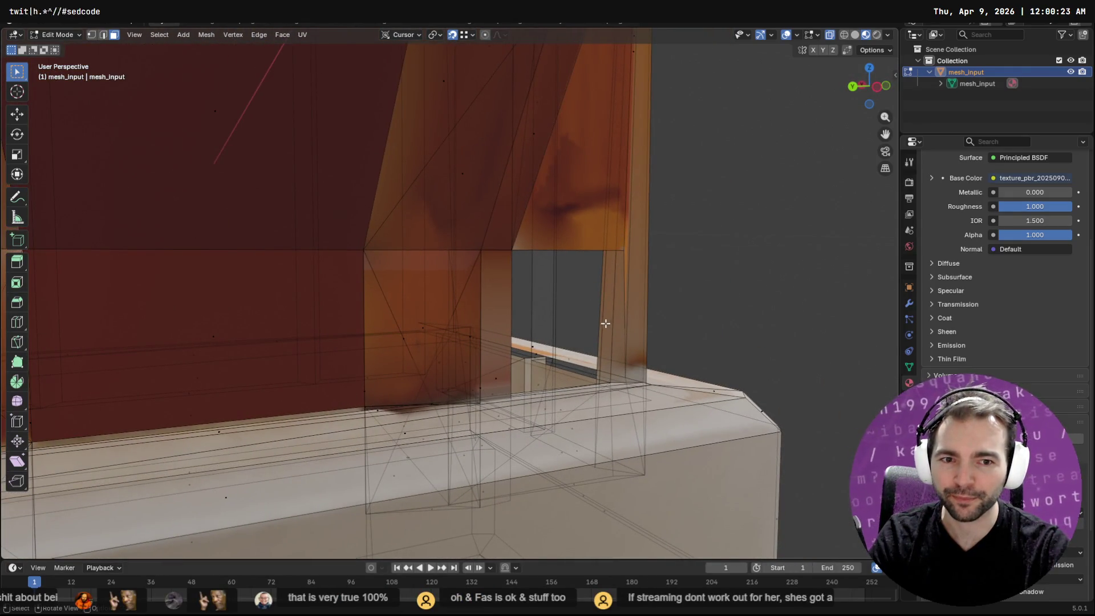
pyautogui.scroll(5, 672, 154)
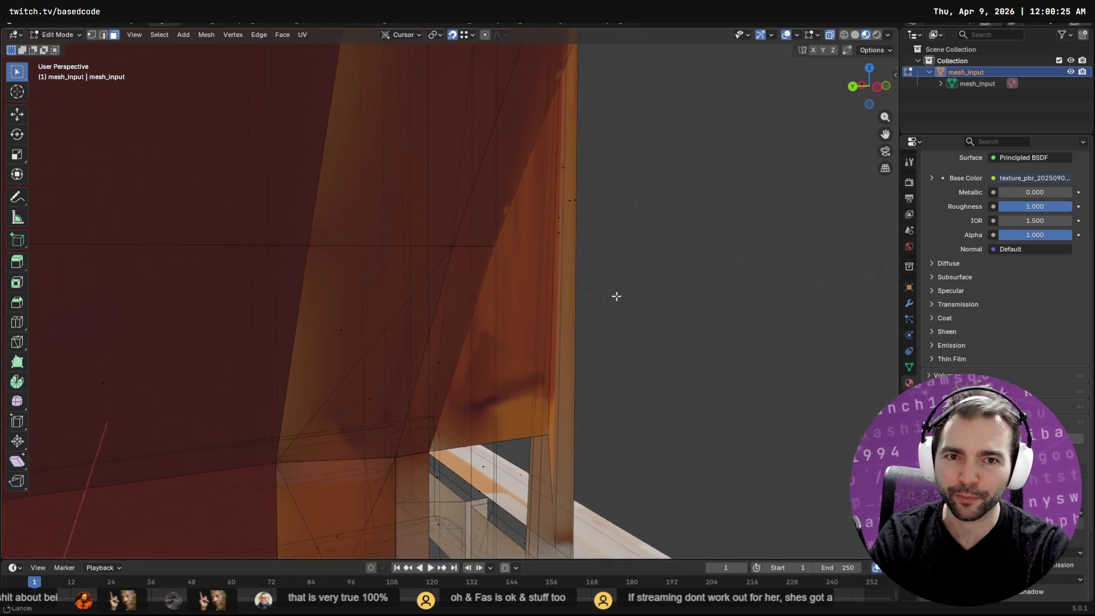
# Add a loop cut on the orange post, then delete the unwanted edge loop.
pyautogui.hotkey('ctrl', 'r')
pyautogui.moveTo(541, 294)
pyautogui.mouseDown(button='middle')
pyautogui.moveTo(564, 156)
pyautogui.moveTo(531, 213)
pyautogui.moveTo(497, 209)
pyautogui.moveTo(494, 231)
pyautogui.mouseUp(button='middle')
pyautogui.click(519, 238)
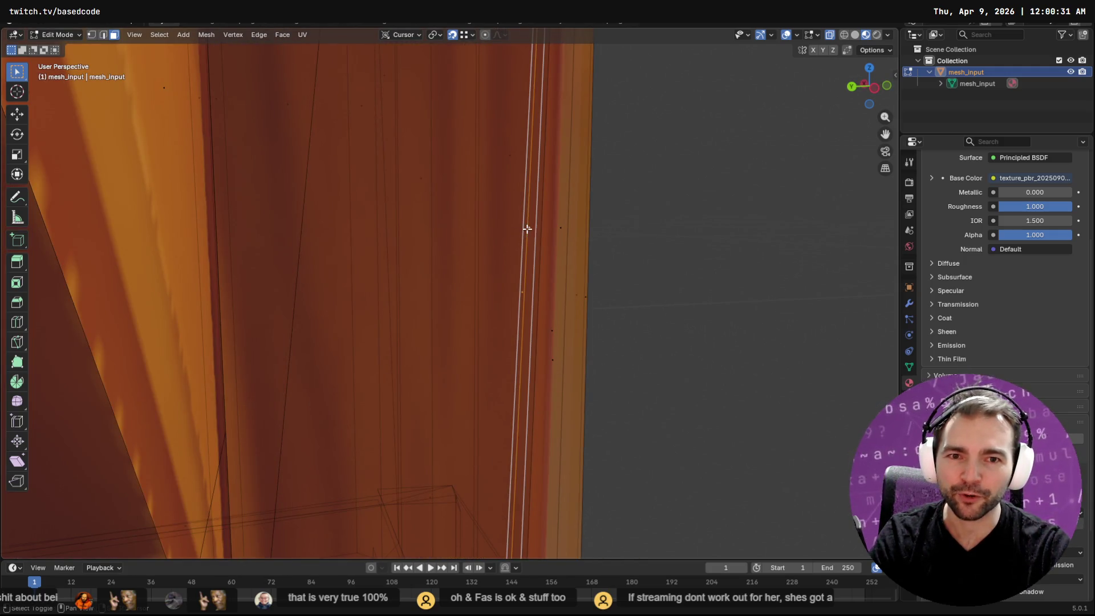
pyautogui.press('x')
pyautogui.click(528, 273)
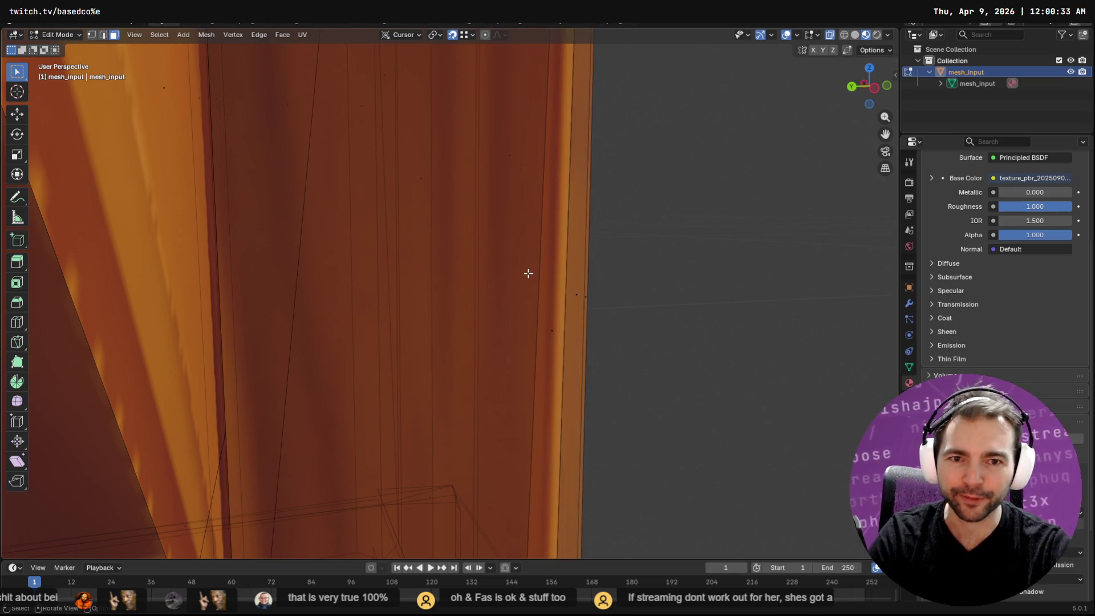
pyautogui.scroll(-6, 528, 273)
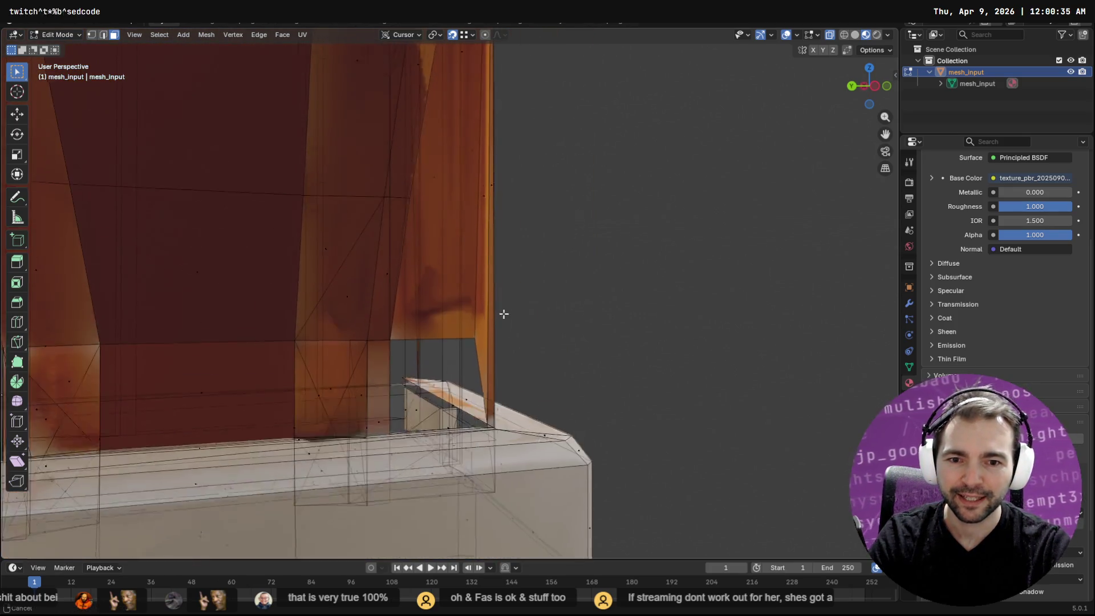
pyautogui.keyDown('shift'); pyautogui.scroll(-5, 497, 302); pyautogui.keyUp('shift')
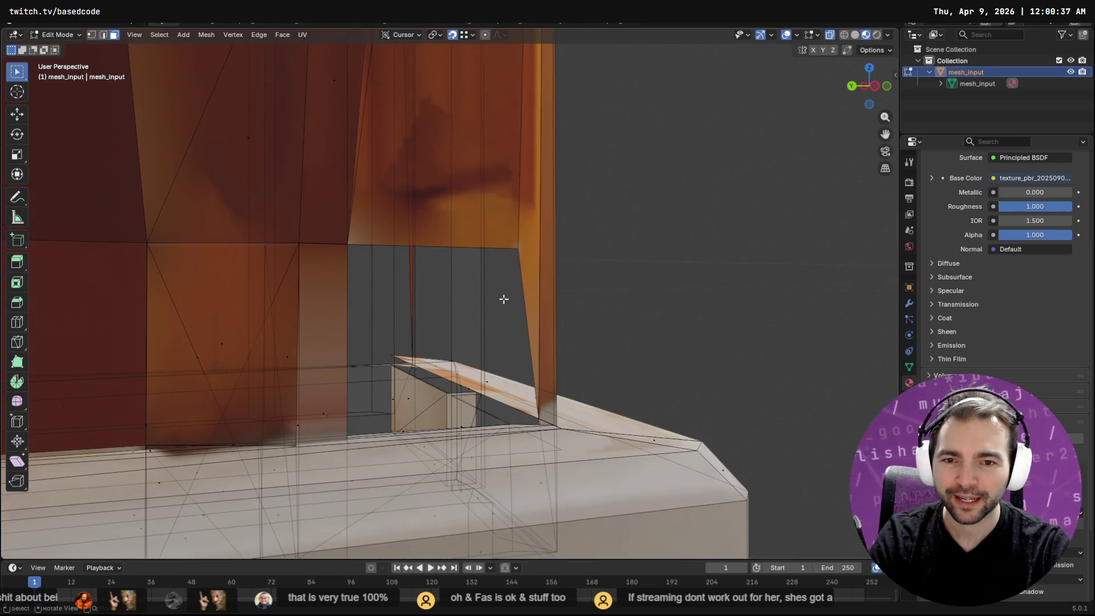
pyautogui.keyDown('ctrl'); pyautogui.scroll(-5, 415, 327); pyautogui.keyUp('ctrl')
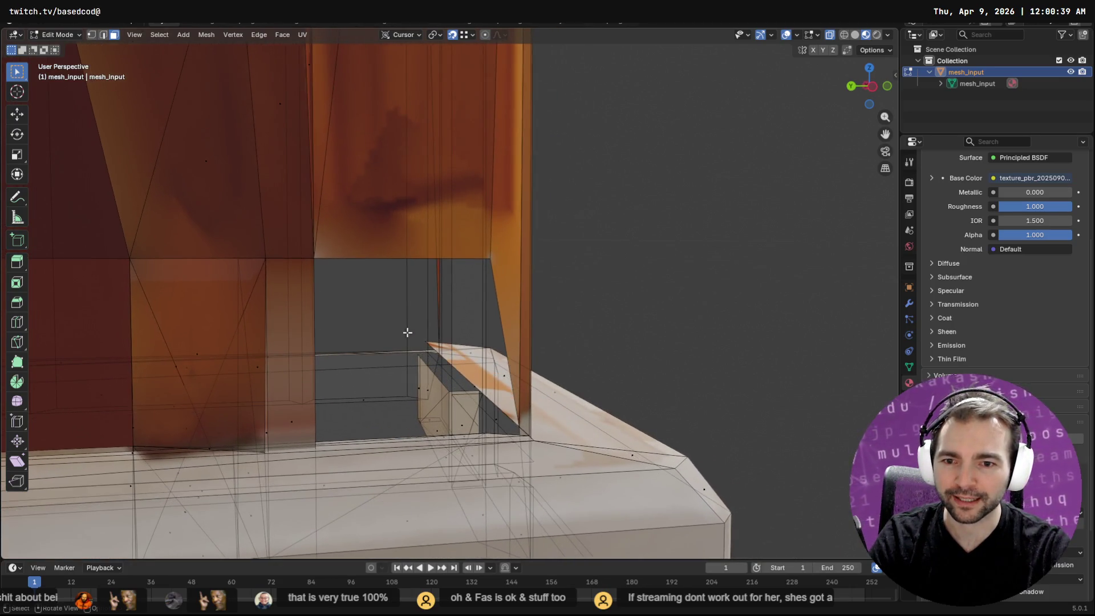
# Check the solid model, then select the top edge of the remaining gap.
pyautogui.press('Tab')
pyautogui.press('Tab')
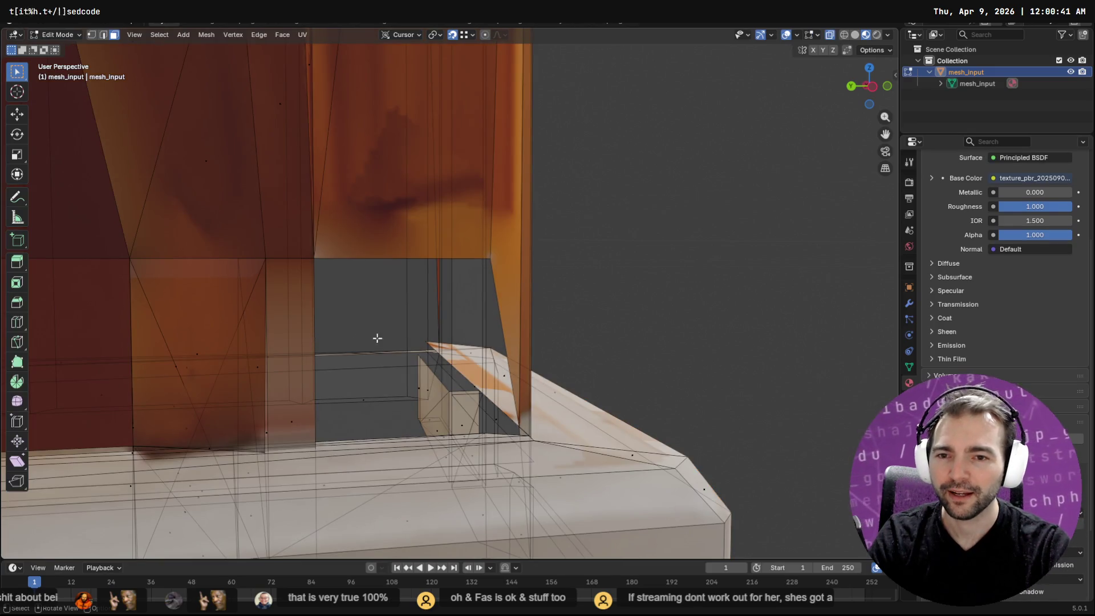
pyautogui.press('2')
pyautogui.click(392, 259)
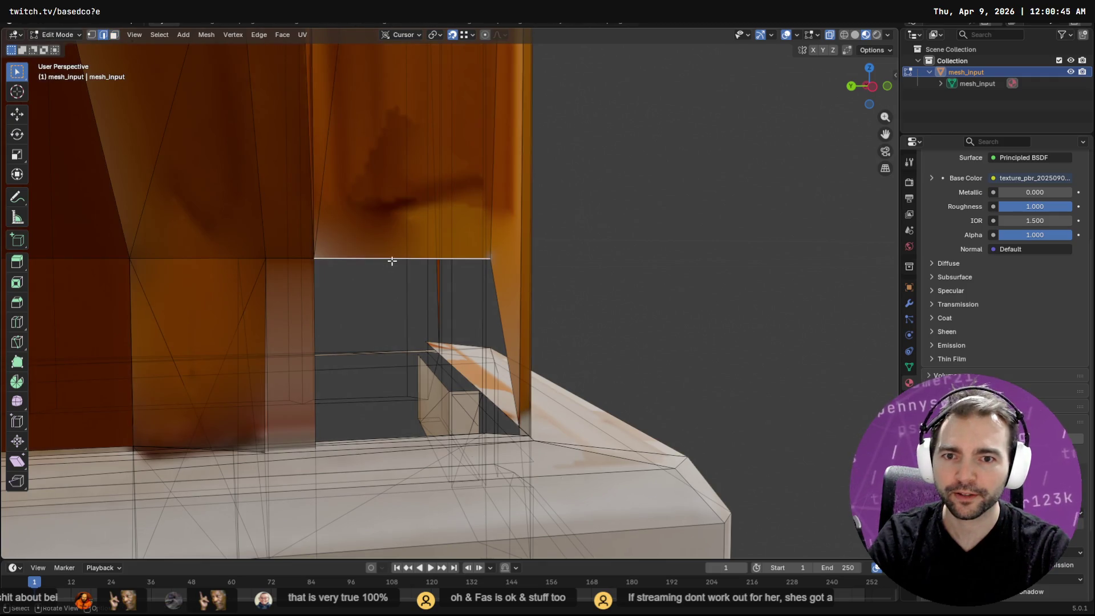
# Extrude the top edge down into the gap, snapped to a corner and constrained with Shift+Z.
pyautogui.press('F3')
pyautogui.write('ext')
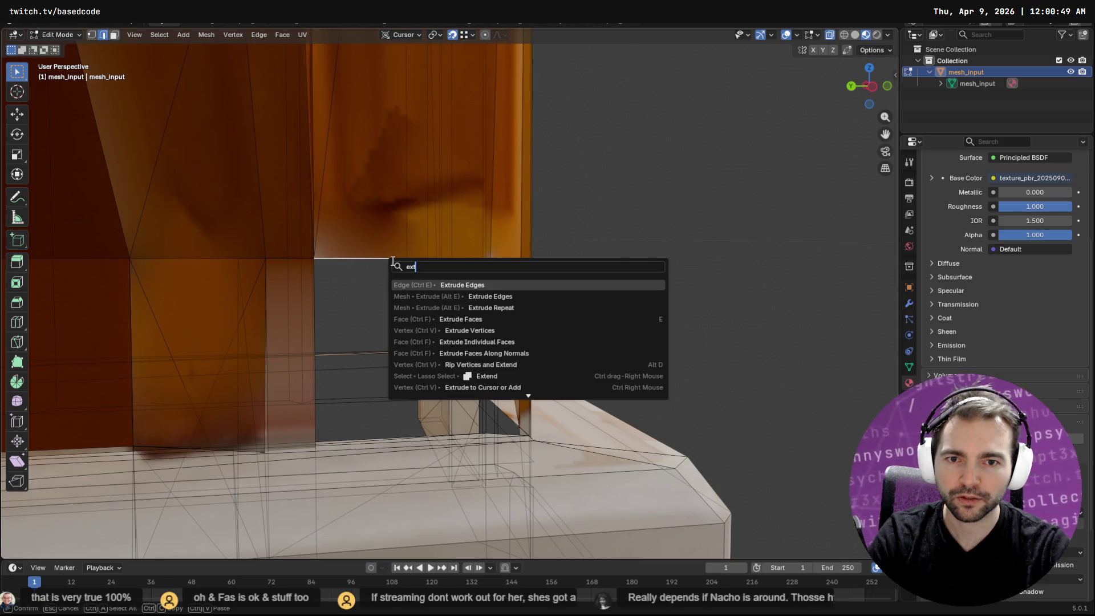
pyautogui.press('Return')
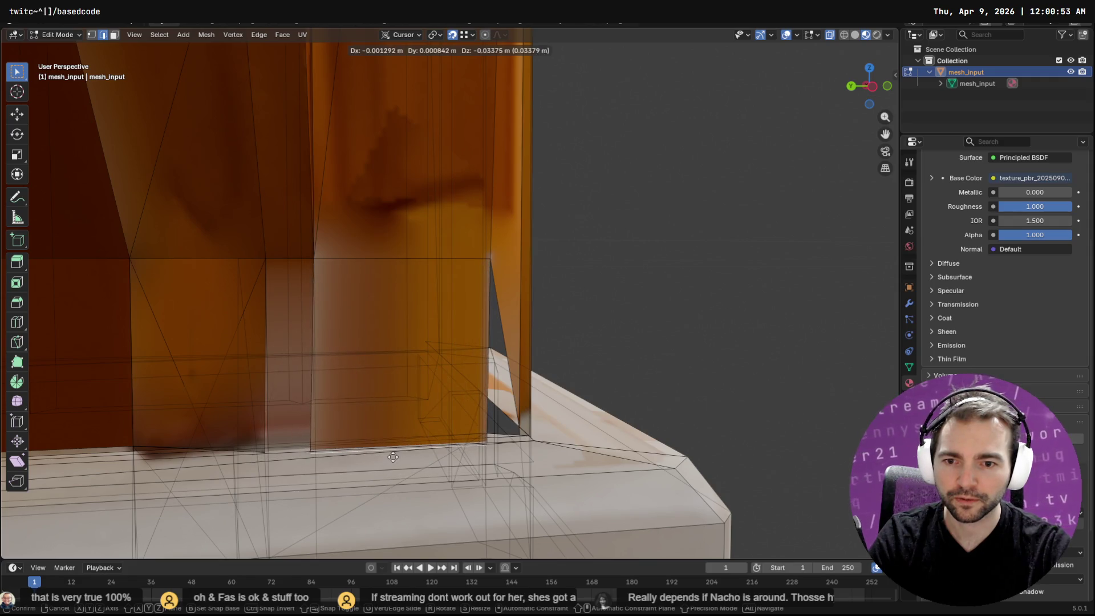
pyautogui.press('ctrl')
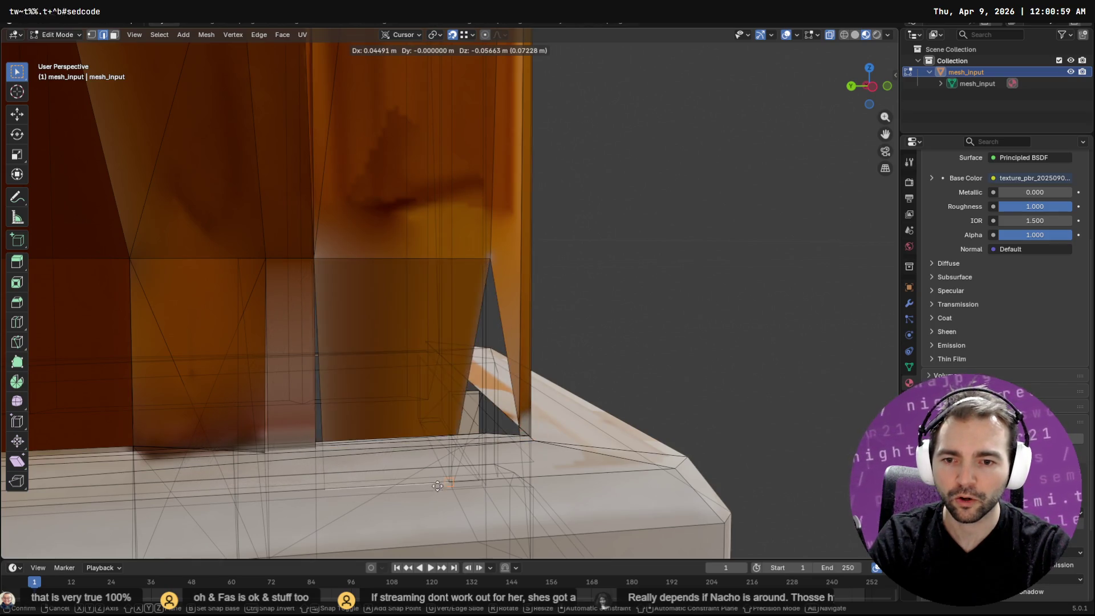
pyautogui.hotkey('shift', 'z')
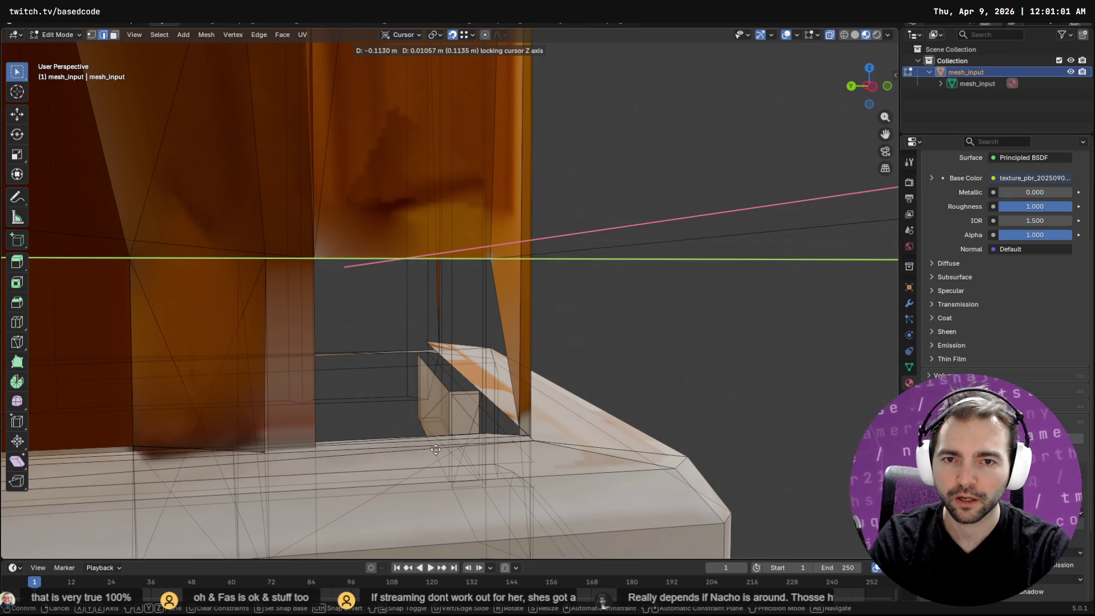
pyautogui.click(428, 429)
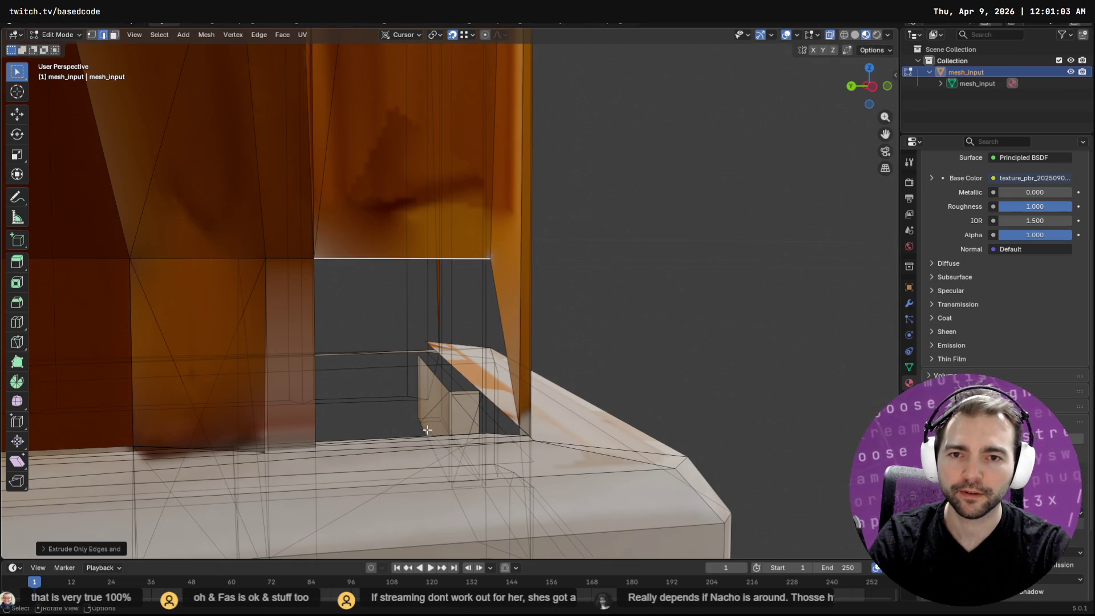
# Repeat Extrude Edges down to the base and inspect the filled gap in shaded view.
pyautogui.scroll(-2, 427, 429)
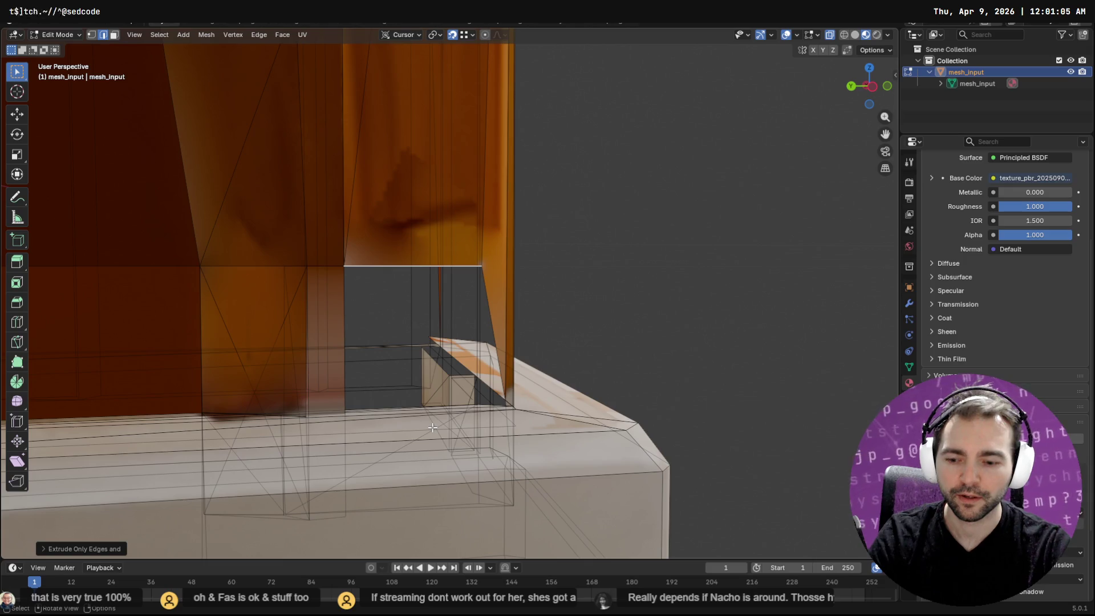
pyautogui.press('F3')
pyautogui.press('Return')
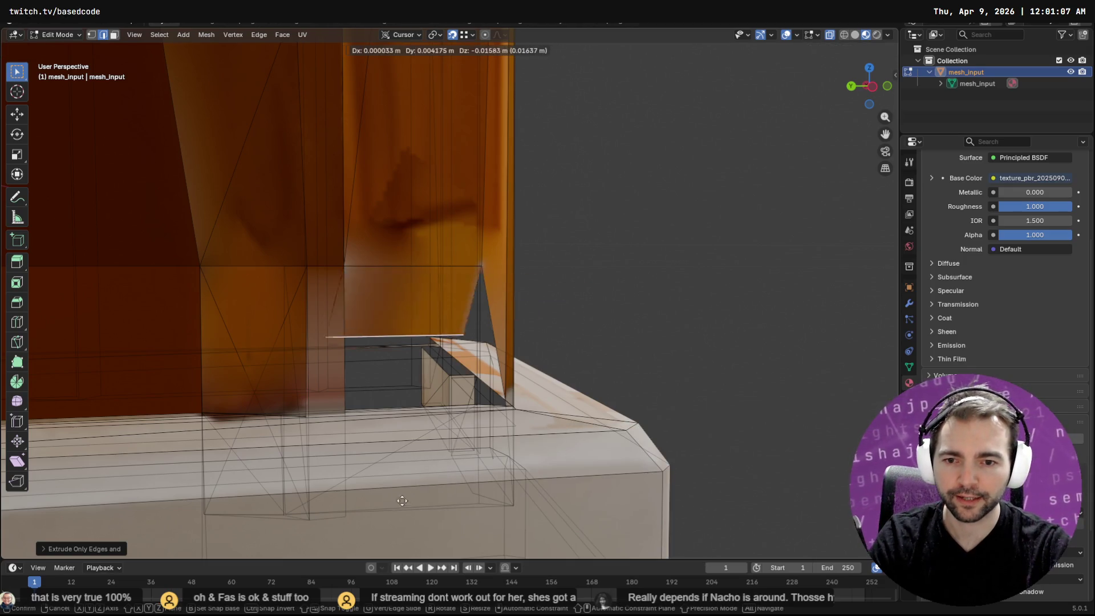
pyautogui.click(344, 523)
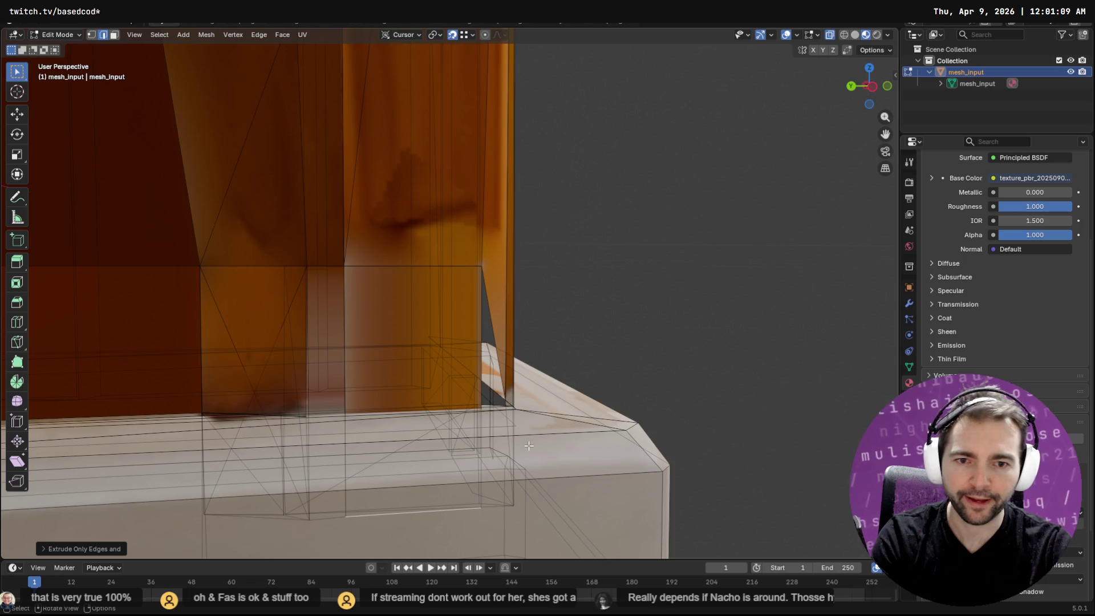
pyautogui.moveTo(520, 439)
pyautogui.mouseDown(button='middle')
pyautogui.moveTo(458, 417)
pyautogui.moveTo(509, 416)
pyautogui.mouseUp(button='middle')
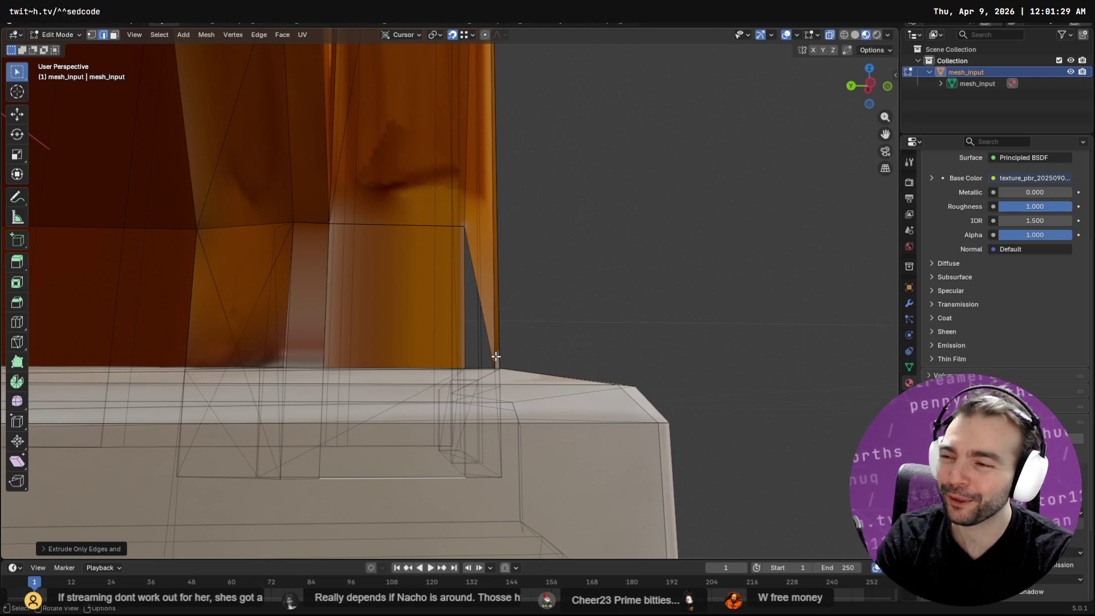
pyautogui.moveTo(496, 356)
pyautogui.mouseDown(button='middle')
pyautogui.moveTo(505, 445)
pyautogui.moveTo(581, 403)
pyautogui.moveTo(456, 416)
pyautogui.moveTo(512, 434)
pyautogui.mouseUp(button='middle')
pyautogui.press('Tab')
# In vertex select, drag the narrow orange strip's corner vertices down onto the base edge.
pyautogui.scroll(5, 456, 416)
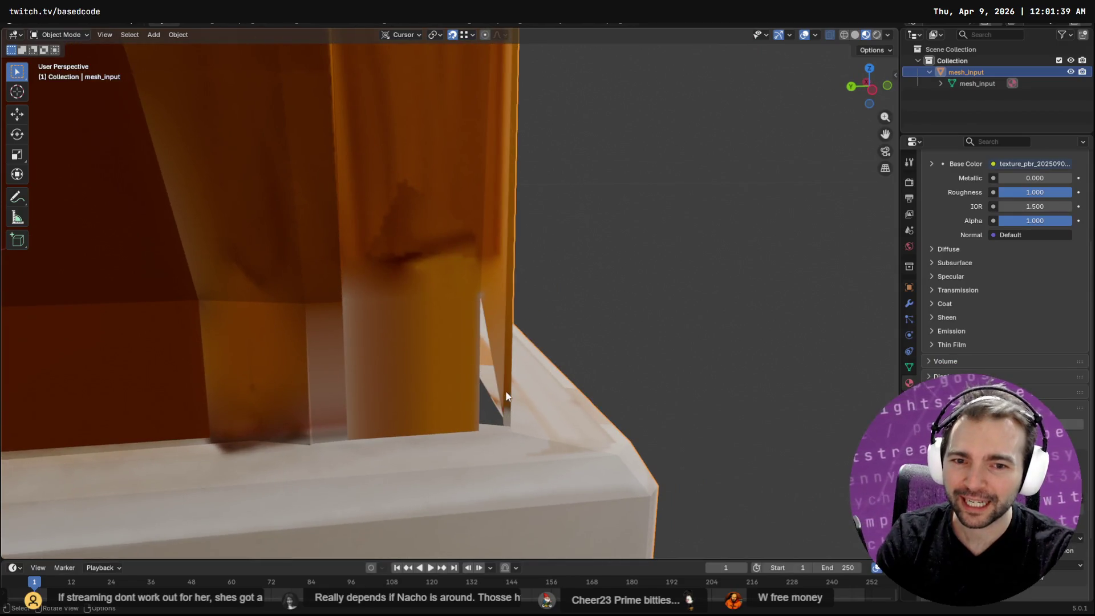
pyautogui.press('Tab')
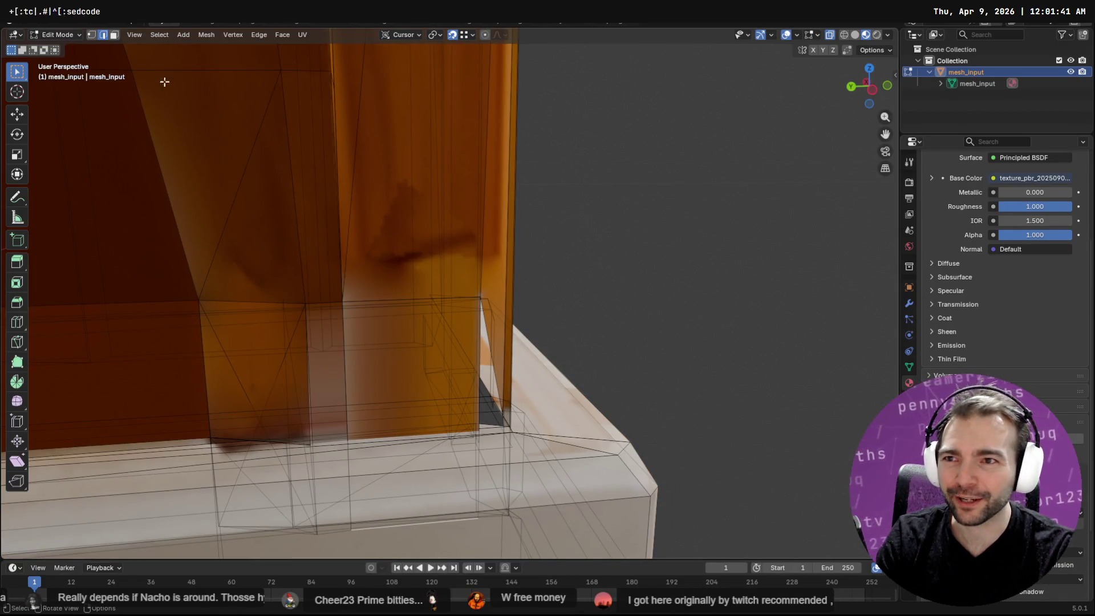
pyautogui.click(92, 34)
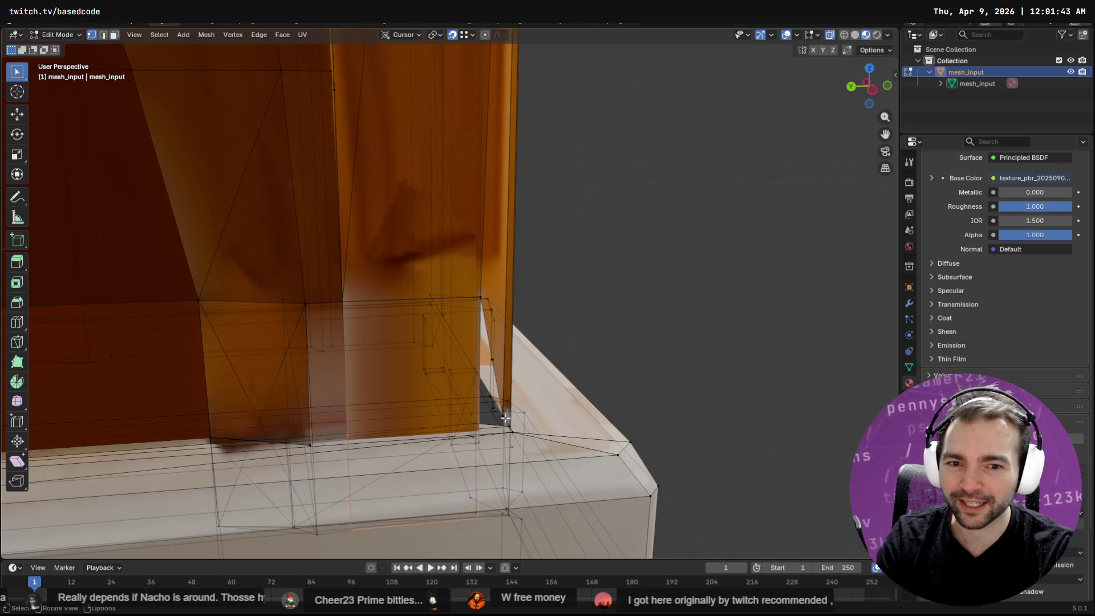
pyautogui.moveTo(504, 416); pyautogui.dragTo(534, 429, button='middle')
pyautogui.click(527, 411)
pyautogui.press('w')
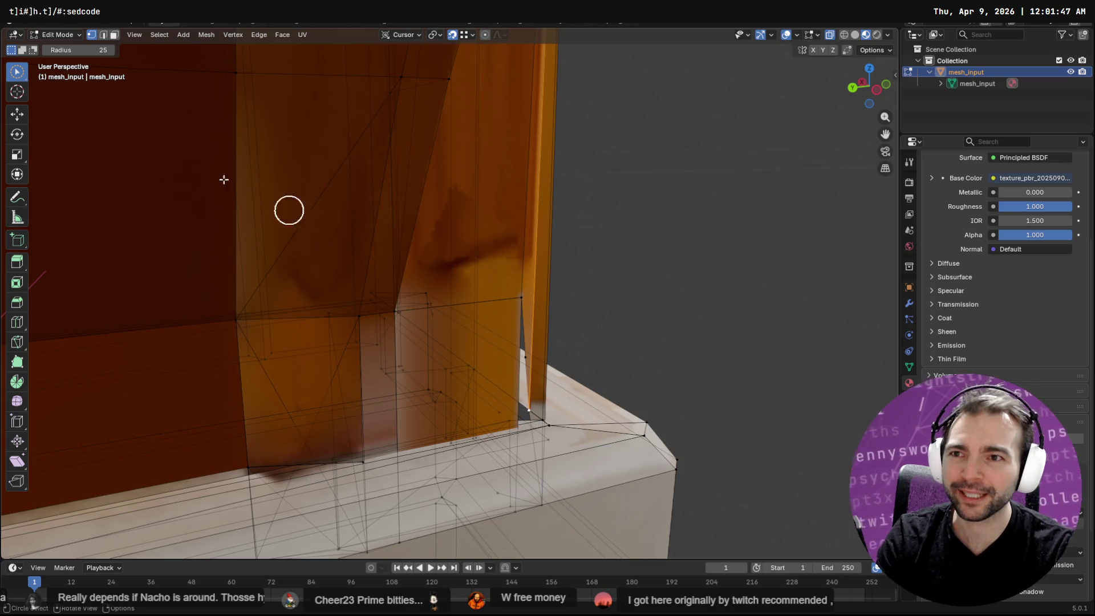
pyautogui.click(21, 118)
pyautogui.moveTo(529, 410); pyautogui.dragTo(546, 421)
pyautogui.moveTo(545, 421)
pyautogui.mouseDown(button='middle')
pyautogui.moveTo(502, 422)
pyautogui.moveTo(485, 396)
pyautogui.mouseUp(button='middle')
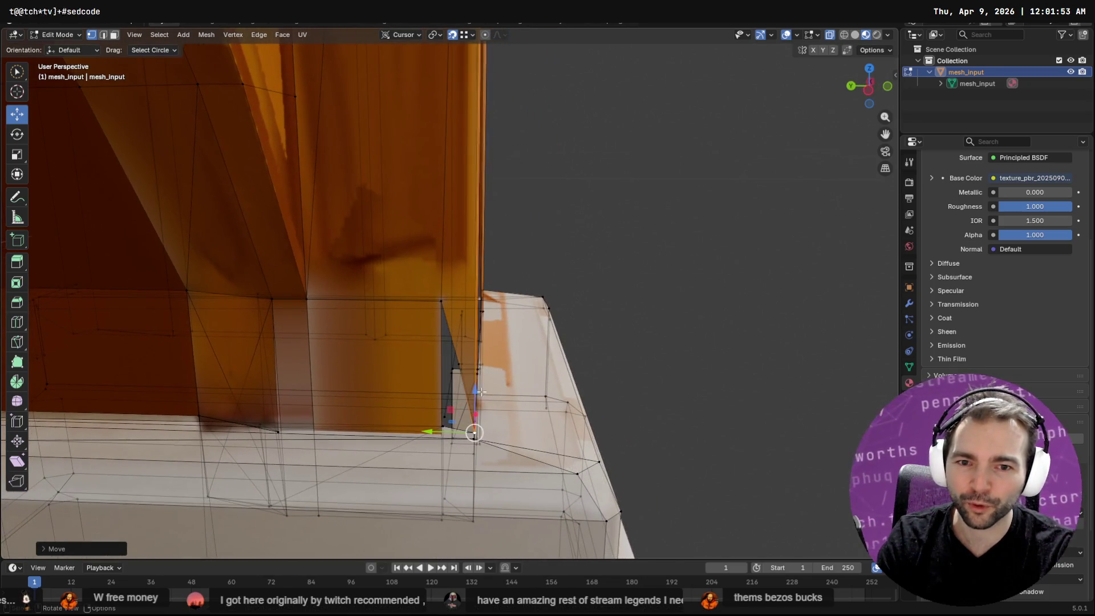
pyautogui.click(461, 363)
pyautogui.moveTo(459, 364); pyautogui.dragTo(442, 520)
pyautogui.moveTo(442, 520)
pyautogui.mouseDown(button='middle')
pyautogui.moveTo(335, 382)
pyautogui.moveTo(691, 343)
pyautogui.moveTo(421, 340)
pyautogui.moveTo(462, 338)
pyautogui.mouseUp(button='middle')
# Try selecting the wall and ledge edges, then deselect all and face the grey gap.
pyautogui.moveTo(374, 353)
pyautogui.keyDown('shift'); pyautogui.mouseDown(button='middle')
pyautogui.moveTo(337, 349)
pyautogui.moveTo(485, 282)
pyautogui.mouseUp(button='middle'); pyautogui.keyUp('shift')
pyautogui.click(488, 277)
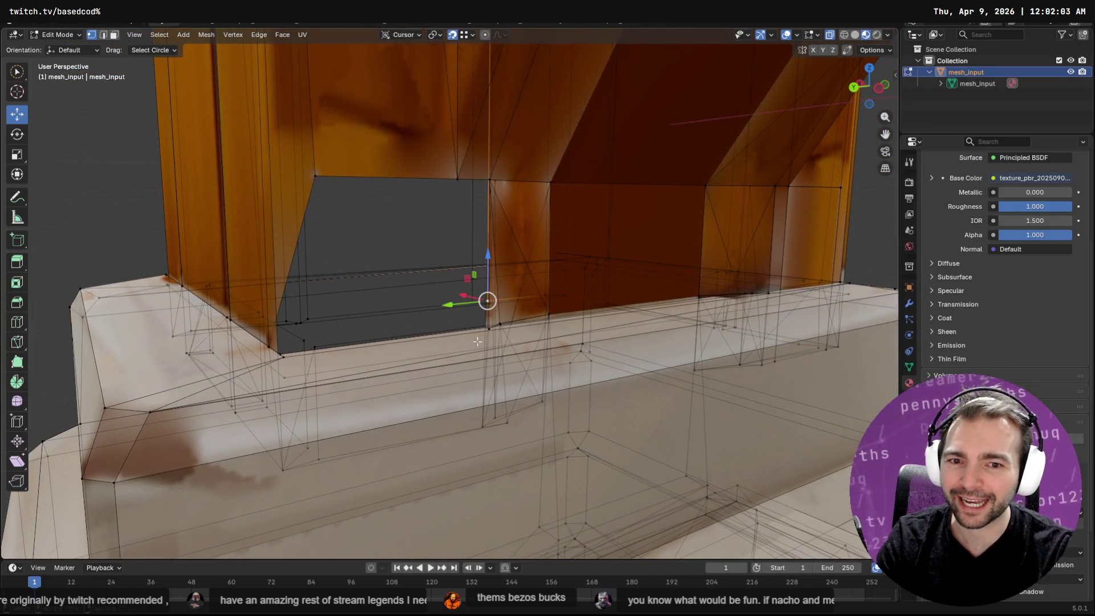
pyautogui.click(481, 388)
pyautogui.hotkey('alt', 'a')
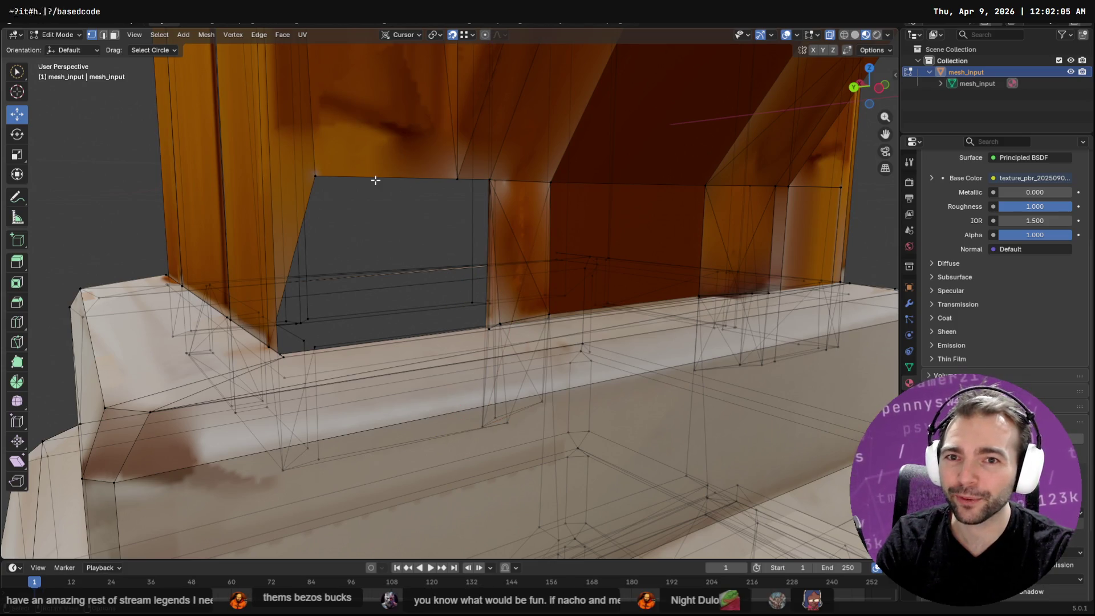
pyautogui.moveTo(421, 211); pyautogui.dragTo(396, 212, button='middle')
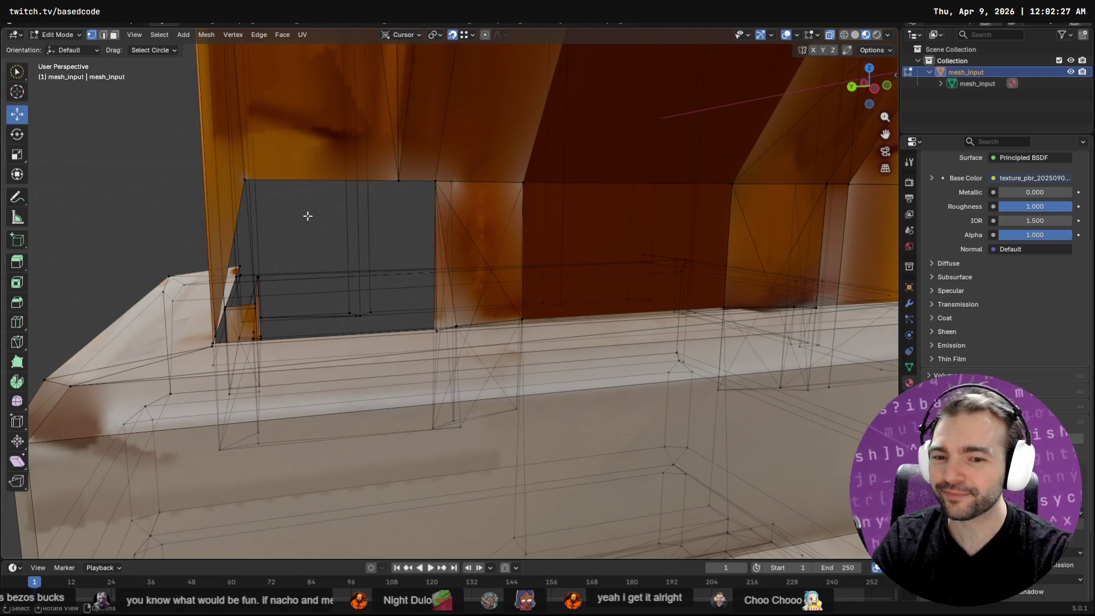
# Extrude the grey face's top edge downward and nudge it along Y, undoing a stray selection.
pyautogui.press('2')
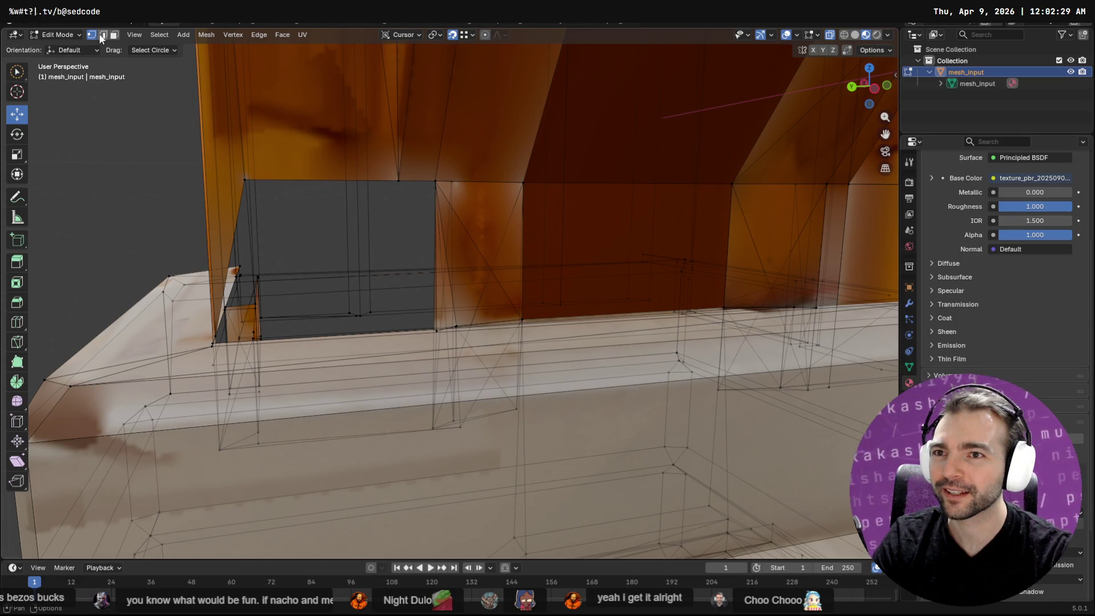
pyautogui.click(301, 180)
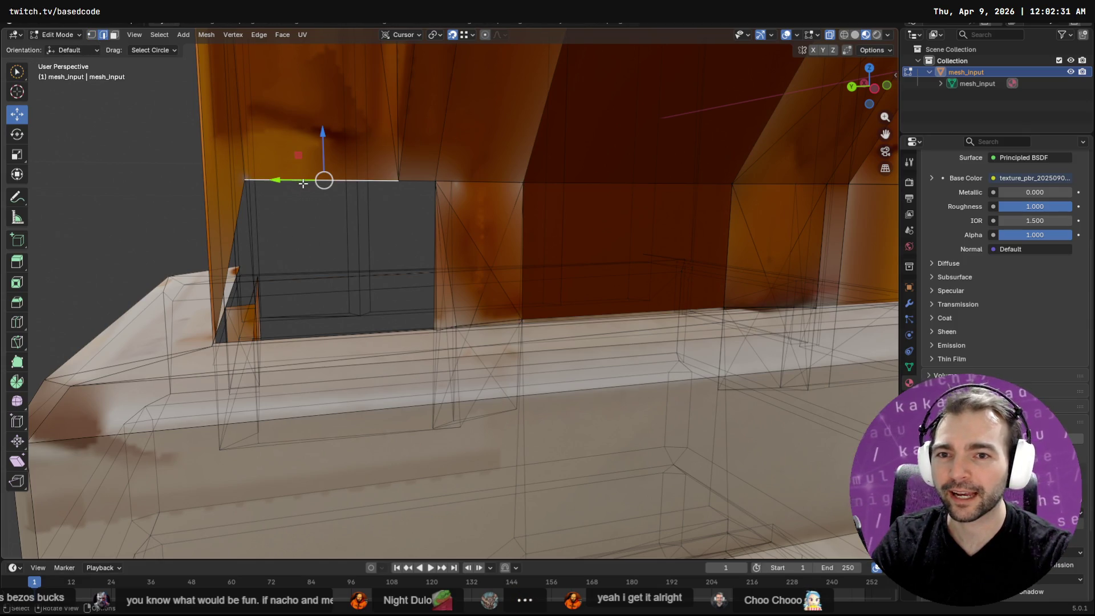
pyautogui.click(303, 183)
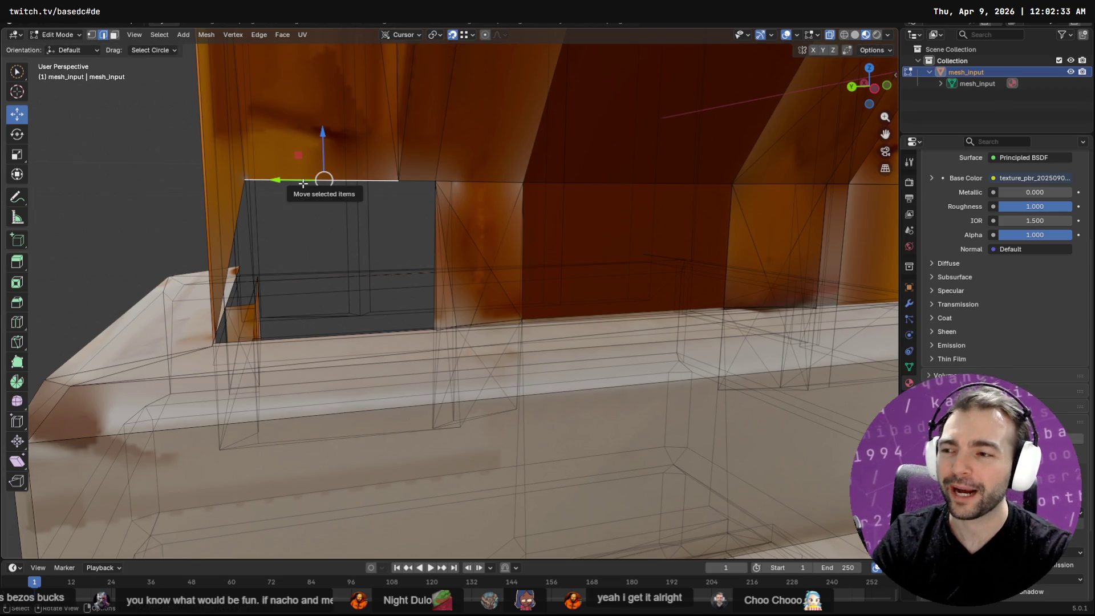
pyautogui.press('F3')
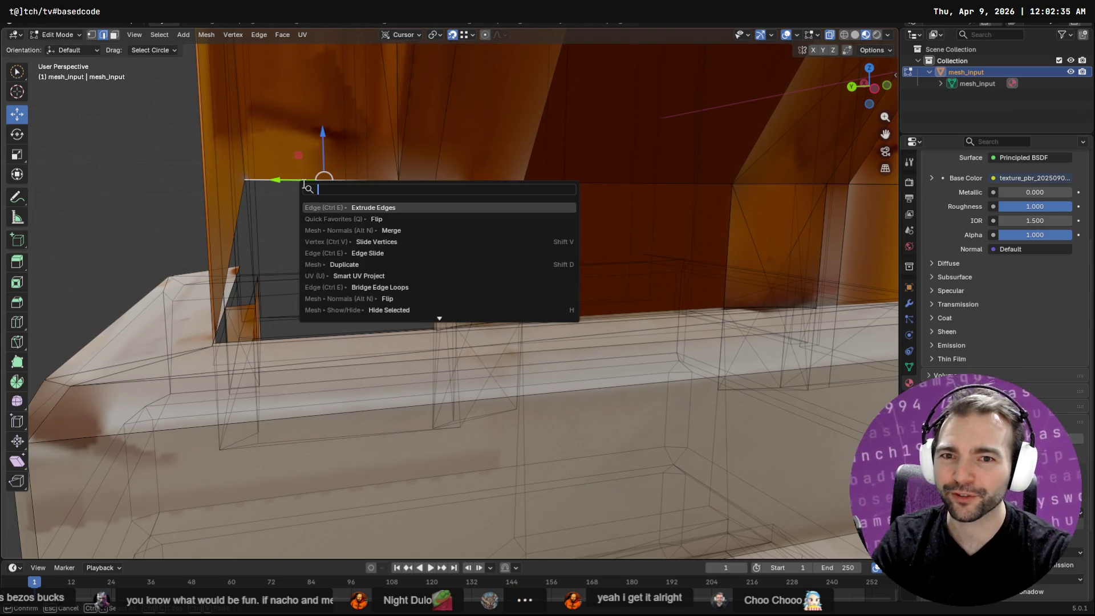
pyautogui.press('Return')
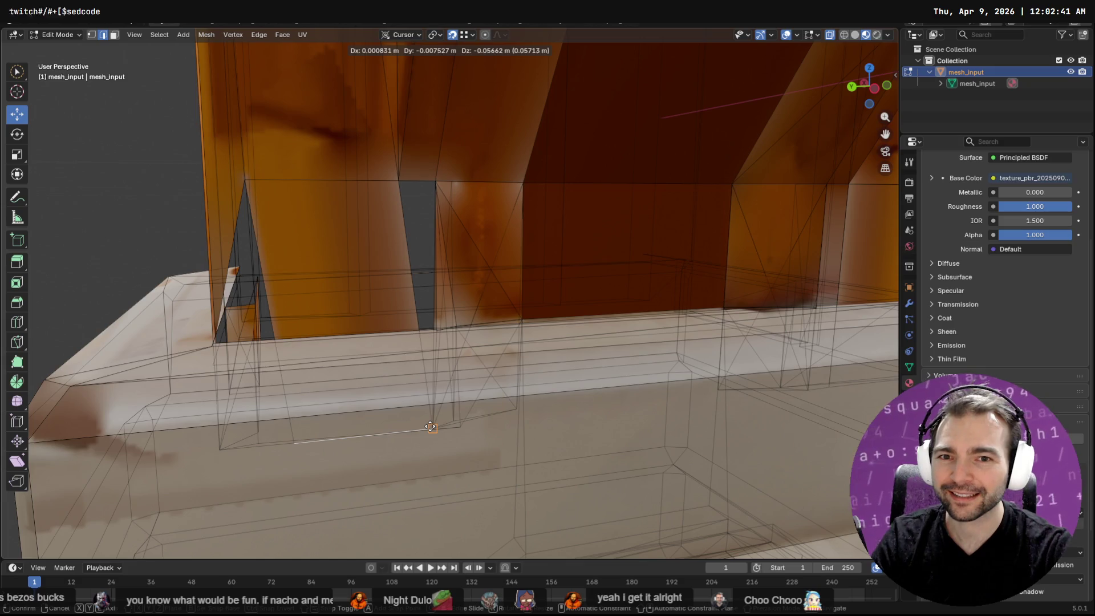
pyautogui.click(430, 427)
pyautogui.moveTo(315, 441); pyautogui.dragTo(277, 446)
pyautogui.click(416, 184)
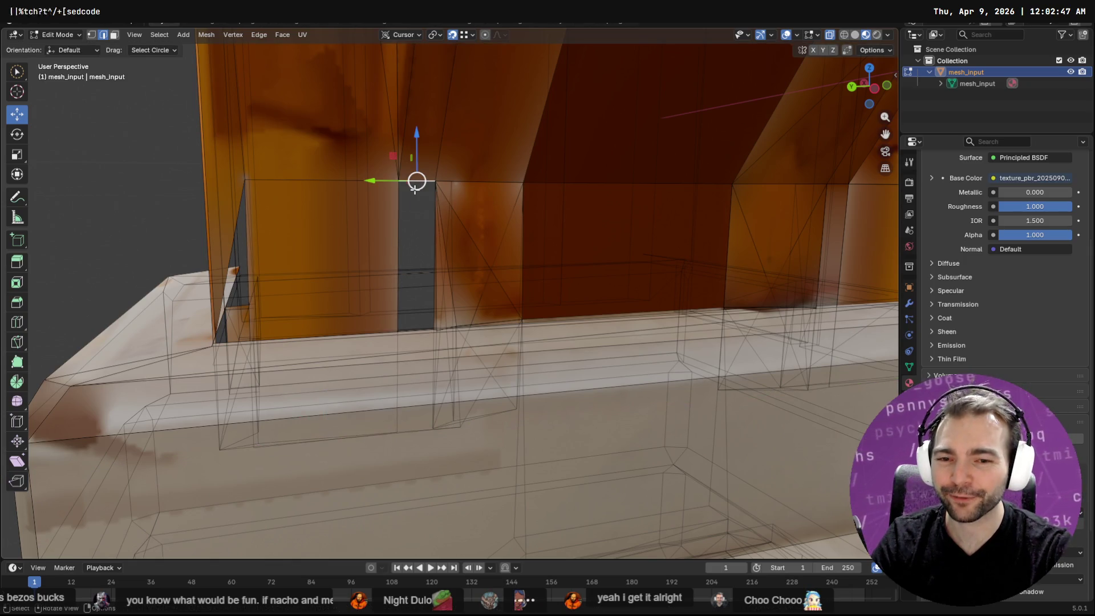
pyautogui.hotkey('ctrl', 'z')
pyautogui.hotkey('ctrl', 'z')
pyautogui.hotkey('ctrl', 'z')
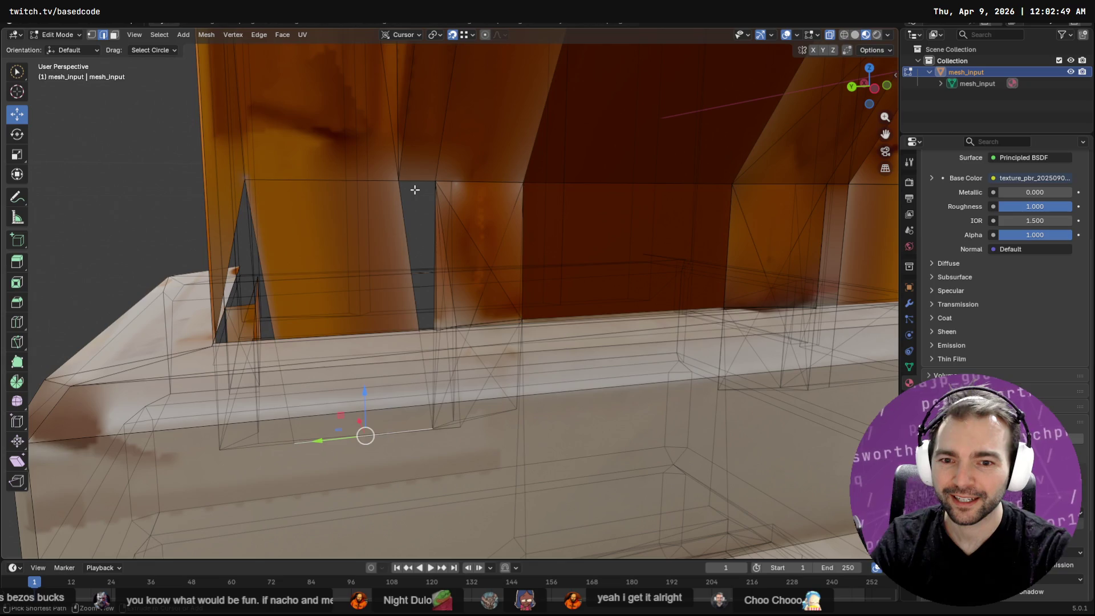
# Add the neighbouring top edge to the selection and try moving them, then cancel.
pyautogui.keyDown('shift'); pyautogui.click(413, 181); pyautogui.keyUp('shift')
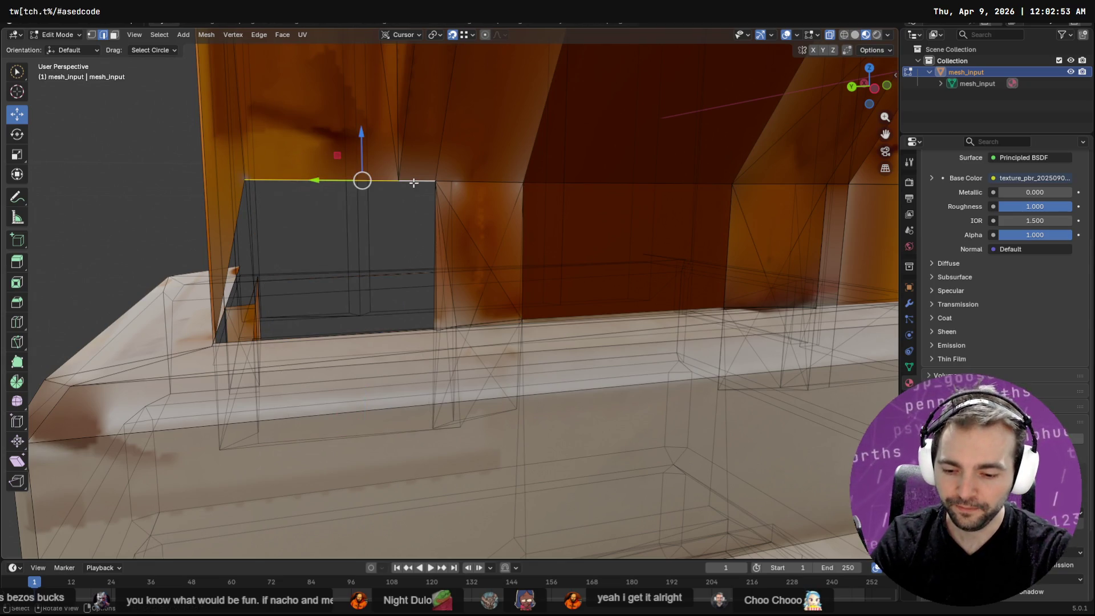
pyautogui.hotkey('shift', 'g')
pyautogui.press('Escape')
pyautogui.press('g')
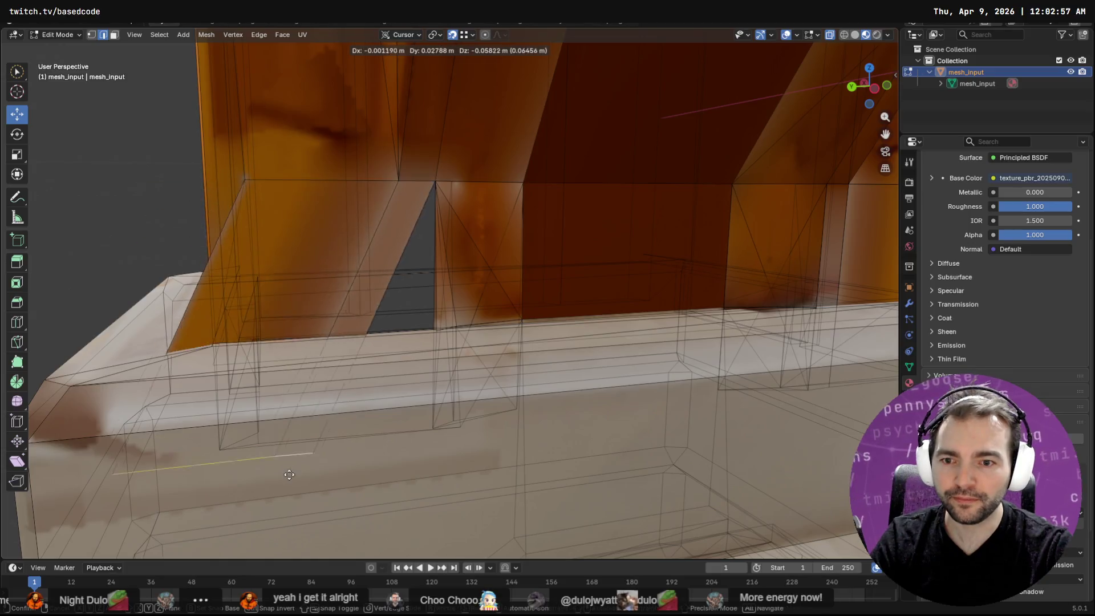
pyautogui.press('Escape')
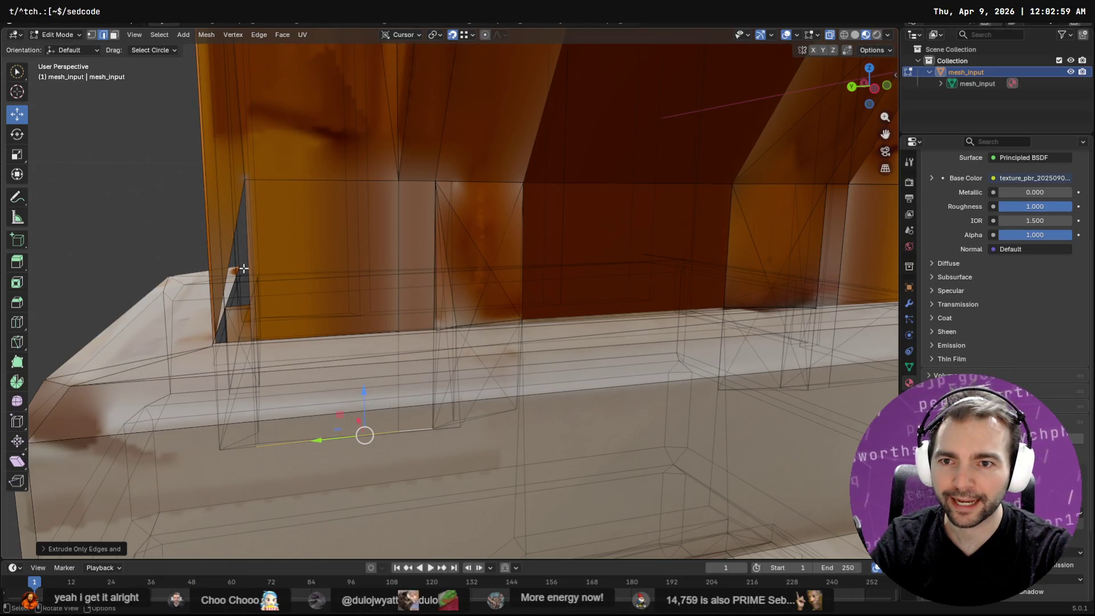
# Move the vertical edge beside the gap down and snap it onto the base.
pyautogui.moveTo(236, 250)
pyautogui.mouseDown(button='middle')
pyautogui.moveTo(305, 228)
pyautogui.moveTo(340, 249)
pyautogui.moveTo(331, 192)
pyautogui.mouseUp(button='middle')
pyautogui.click(333, 194)
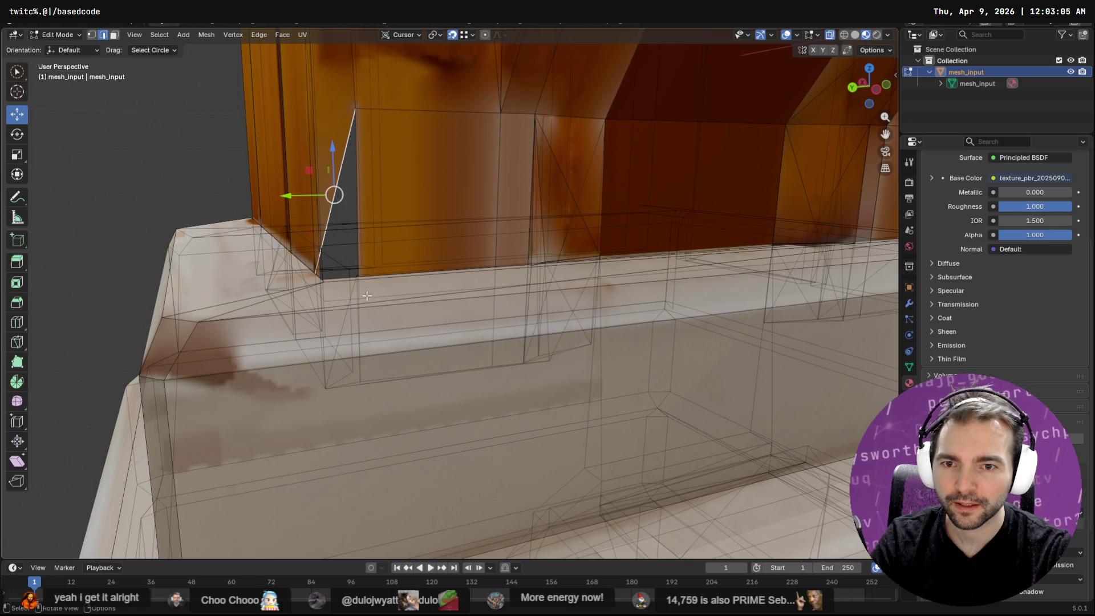
pyautogui.click(360, 231)
pyautogui.moveTo(353, 243); pyautogui.dragTo(359, 266, button='middle')
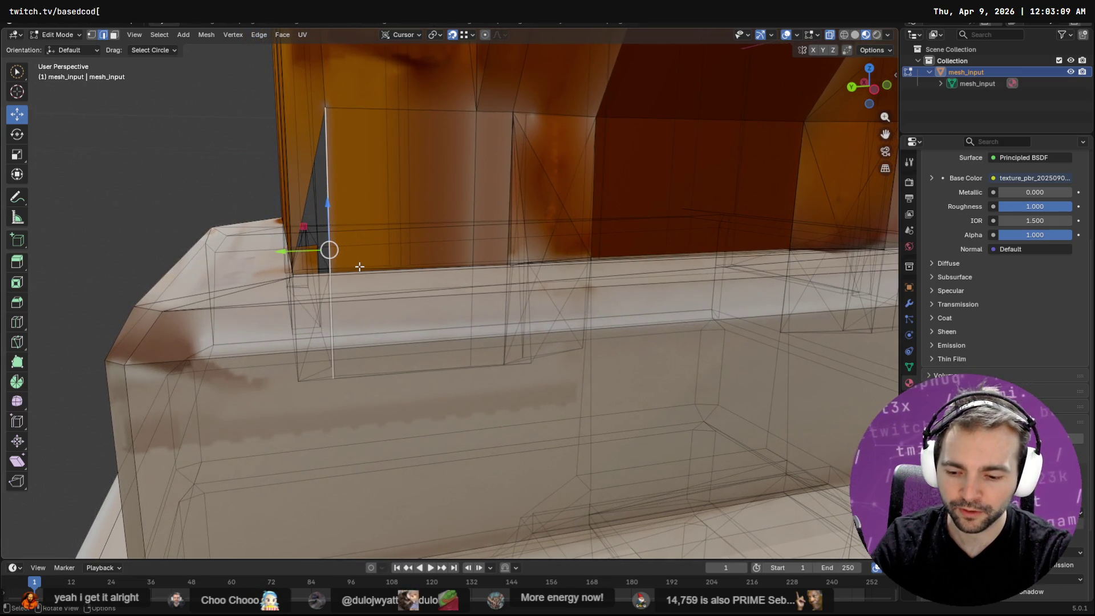
pyautogui.press('g')
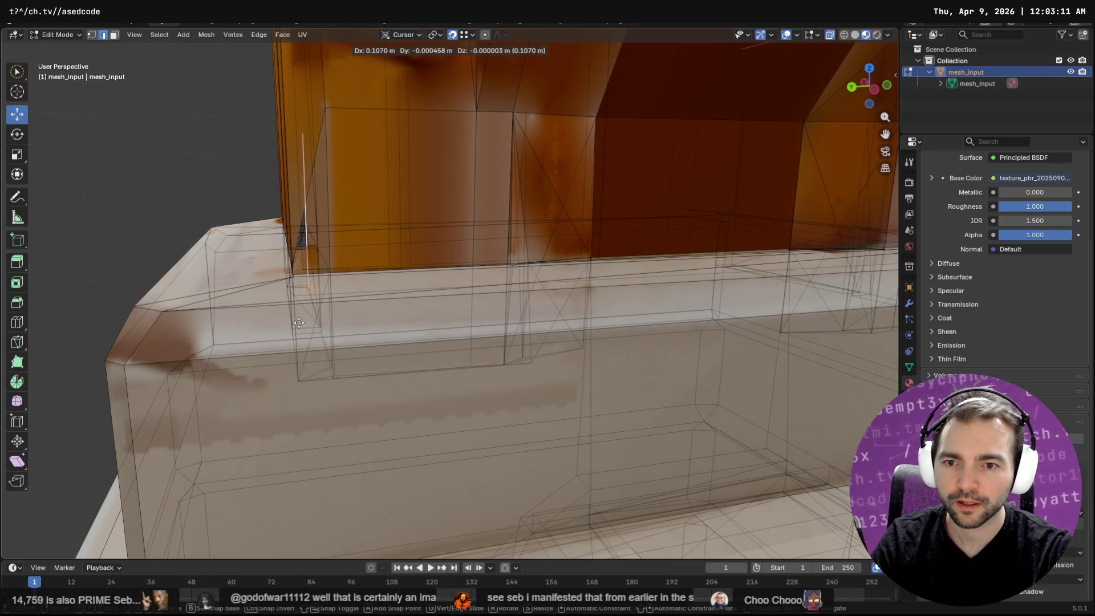
pyautogui.click(301, 385)
pyautogui.press('Tab')
pyautogui.press('Tab')
pyautogui.press('q')
pyautogui.press('Escape')
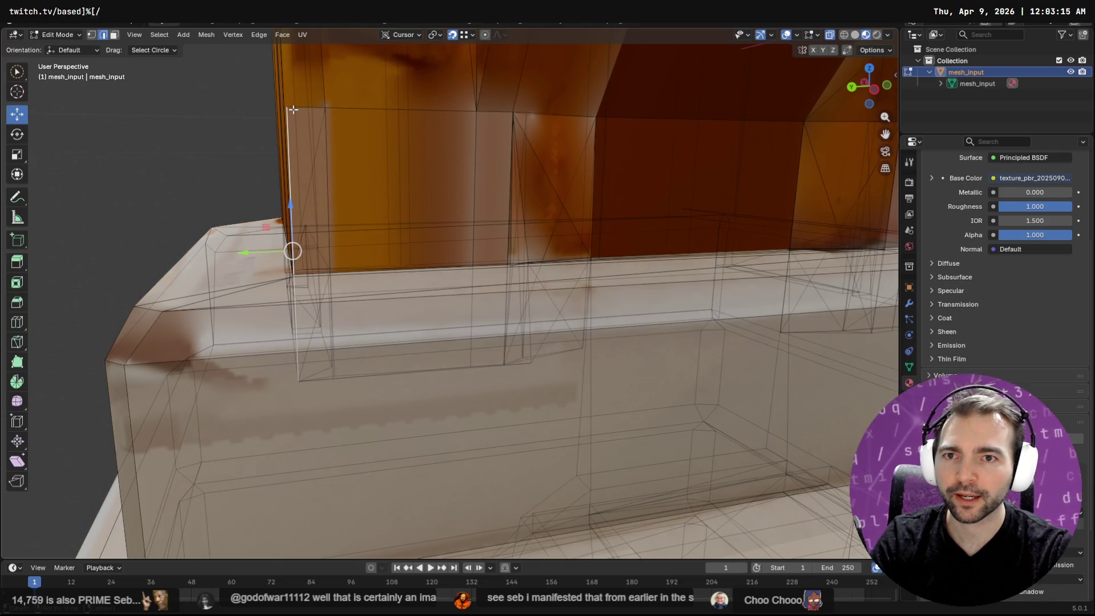
# Snap the vertices beside the gap onto the lower corner to close it.
pyautogui.click(271, 97)
pyautogui.press('1')
pyautogui.click(287, 104)
pyautogui.moveTo(286, 105)
pyautogui.mouseDown()
pyautogui.moveTo(286, 289)
pyautogui.moveTo(293, 278)
pyautogui.mouseUp()
pyautogui.moveTo(293, 277); pyautogui.dragTo(311, 274, button='middle')
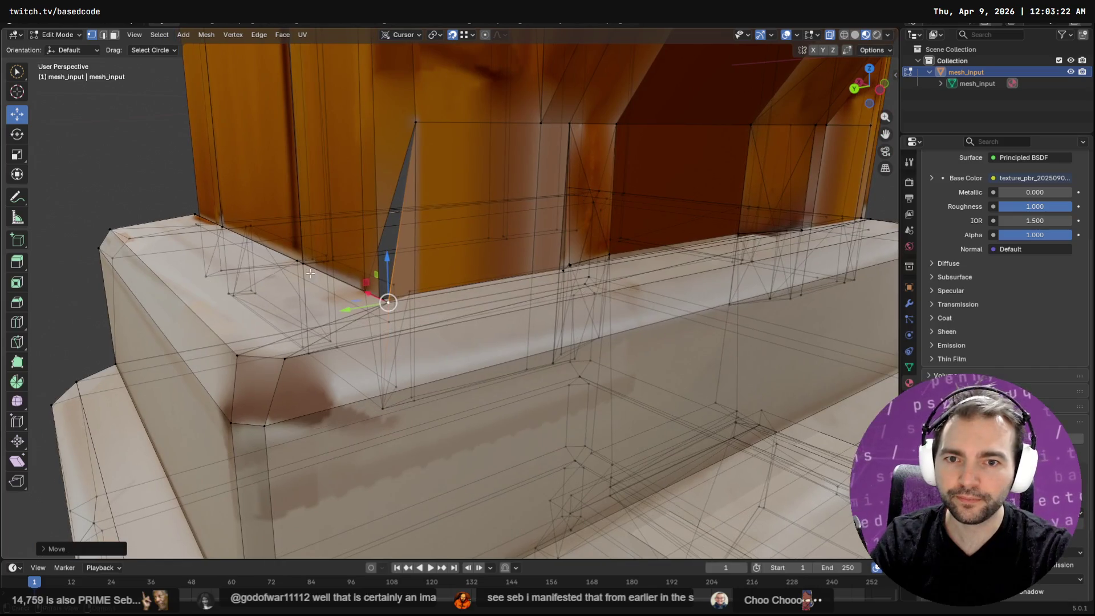
pyautogui.click(365, 293)
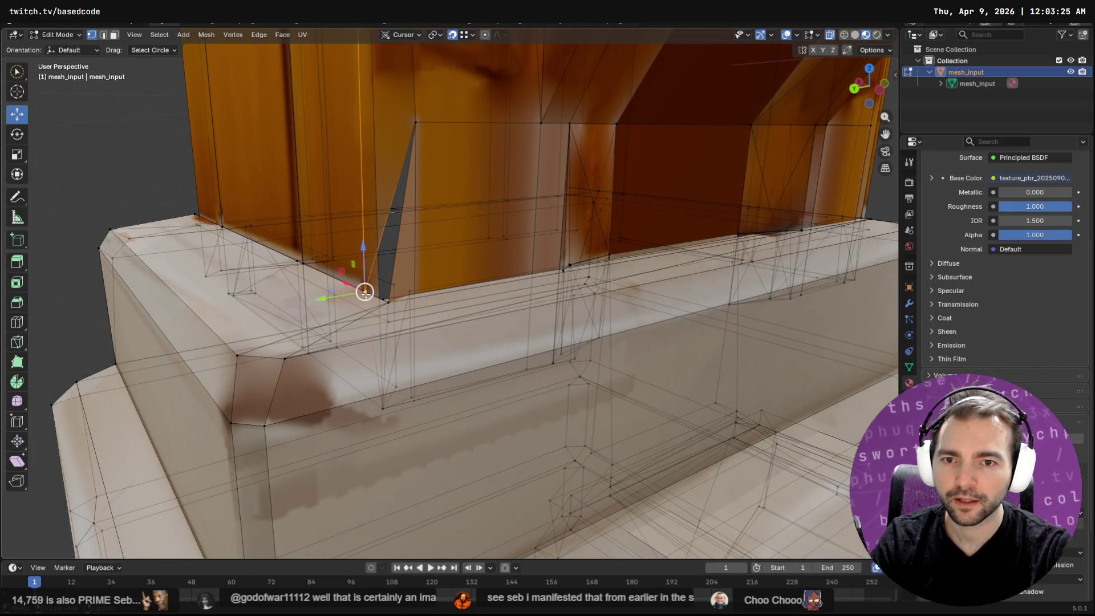
pyautogui.moveTo(366, 292); pyautogui.dragTo(386, 302)
pyautogui.moveTo(386, 303)
pyautogui.mouseDown(button='middle')
pyautogui.moveTo(416, 287)
pyautogui.moveTo(520, 280)
pyautogui.moveTo(438, 282)
pyautogui.mouseUp(button='middle')
# Inspect the corner where the brace meets the post from several angles, in and out of Edit Mode.
pyautogui.scroll(-6, 438, 282)
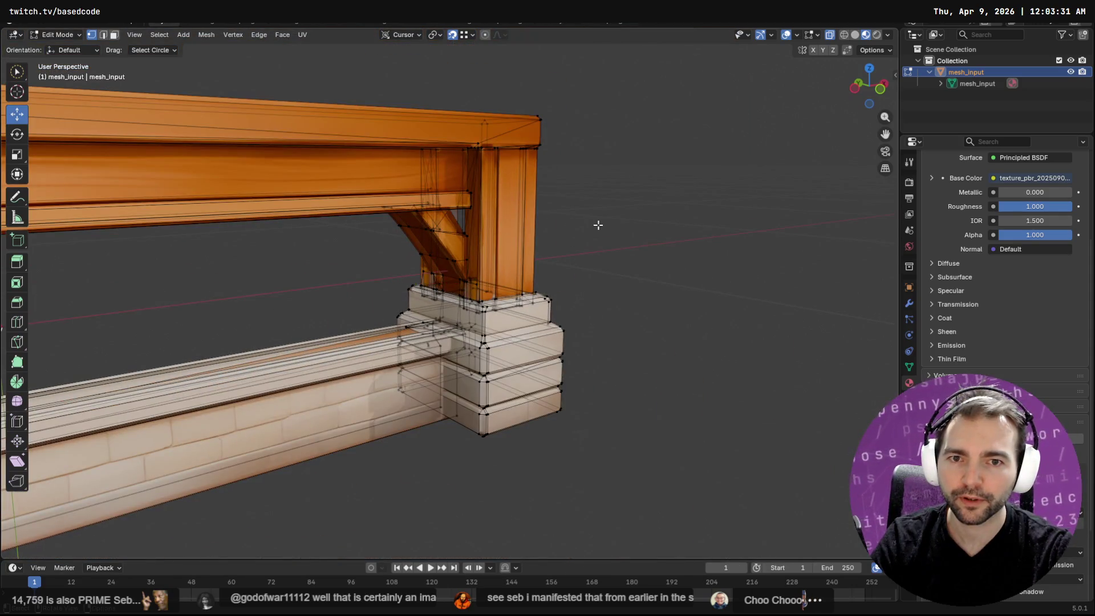
pyautogui.moveTo(542, 226)
pyautogui.mouseDown(button='middle')
pyautogui.moveTo(493, 262)
pyautogui.moveTo(513, 274)
pyautogui.moveTo(434, 274)
pyautogui.moveTo(540, 249)
pyautogui.moveTo(641, 271)
pyautogui.moveTo(711, 264)
pyautogui.moveTo(702, 240)
pyautogui.mouseUp(button='middle')
pyautogui.scroll(5, 494, 262)
pyautogui.click(465, 275)
pyautogui.scroll(-3, 641, 271)
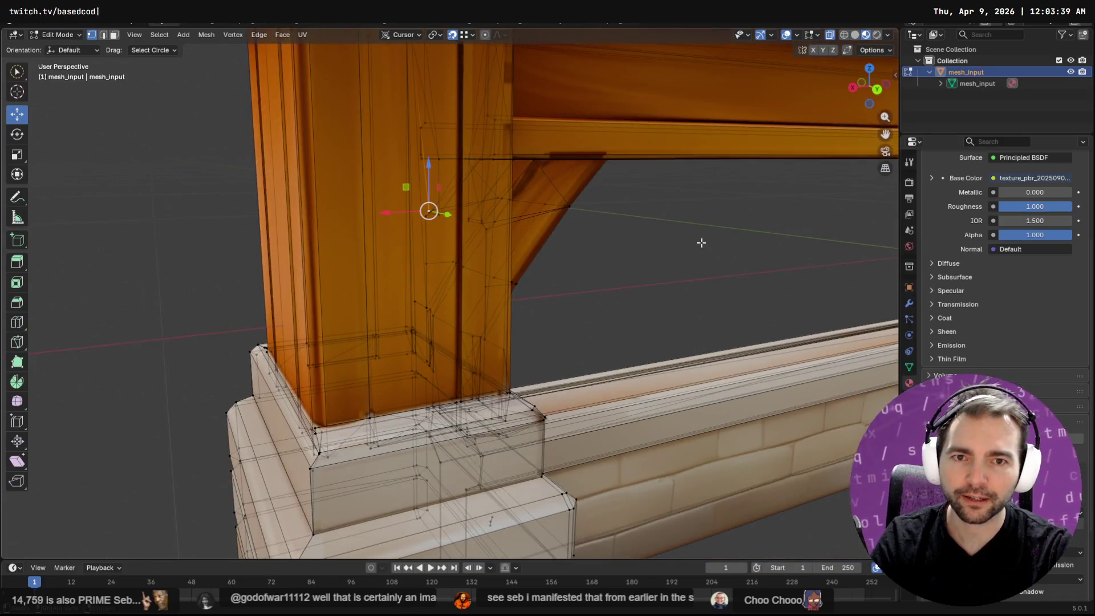
pyautogui.scroll(-3, 702, 240)
pyautogui.scroll(-2, 710, 249)
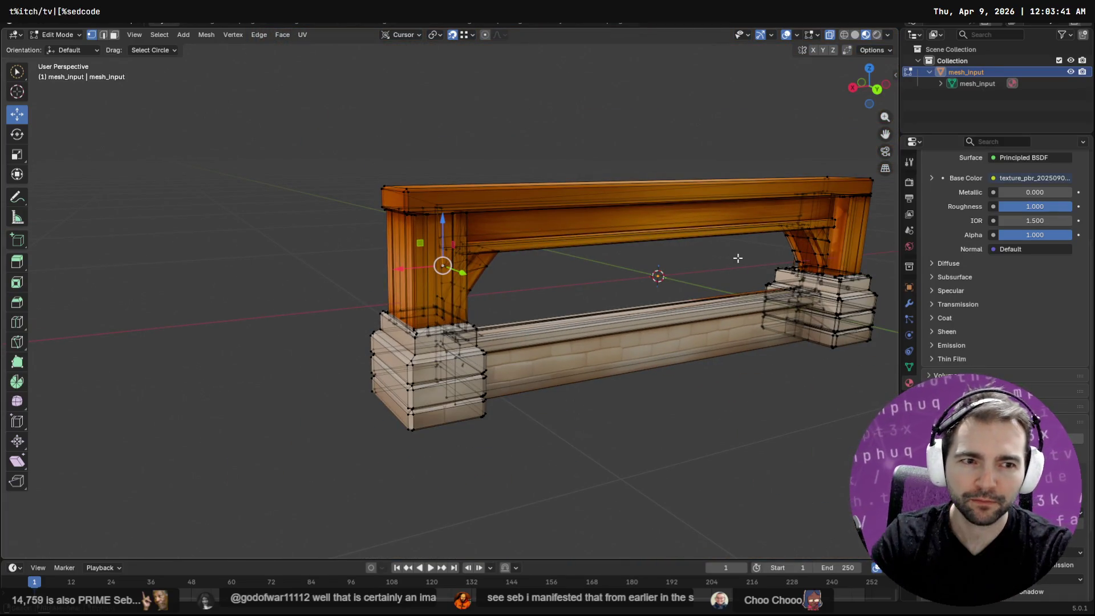
pyautogui.scroll(3, 736, 257)
pyautogui.moveTo(736, 257)
pyautogui.mouseDown(button='middle')
pyautogui.moveTo(576, 238)
pyautogui.moveTo(421, 251)
pyautogui.mouseUp(button='middle')
pyautogui.scroll(5, 485, 243)
pyautogui.press('Tab')
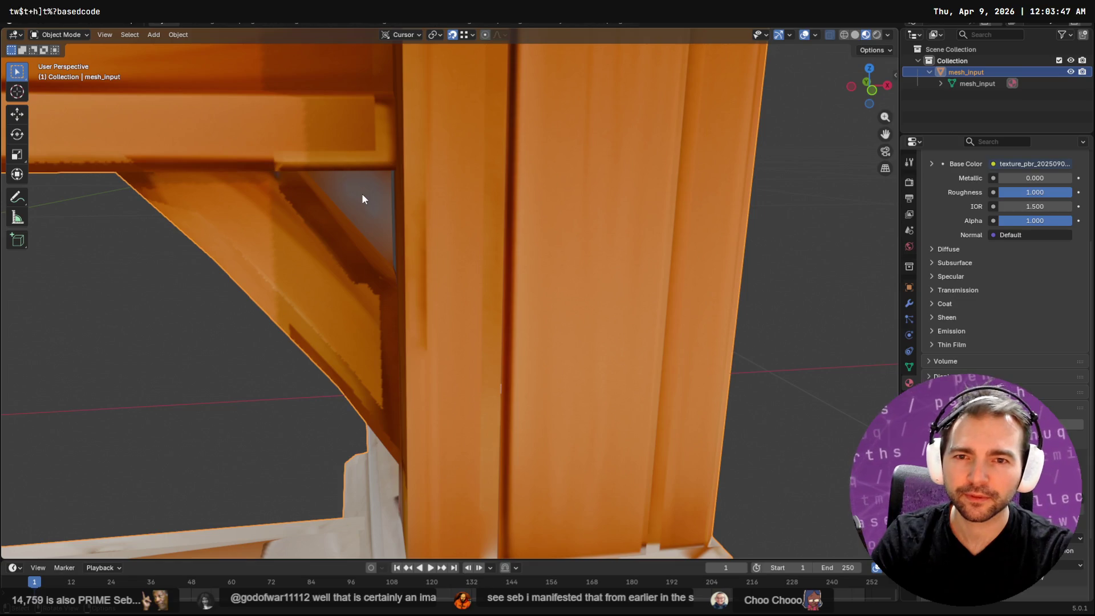
pyautogui.press('Tab')
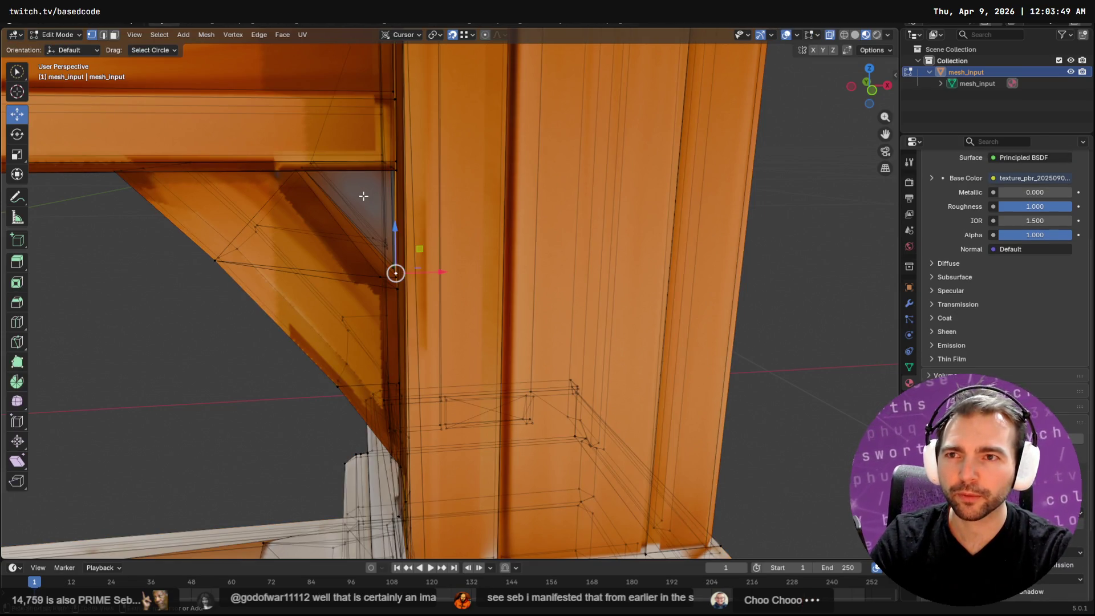
# Delete the broken triangular face on the brace in face-select mode.
pyautogui.press('3')
pyautogui.click(363, 196)
pyautogui.press('x')
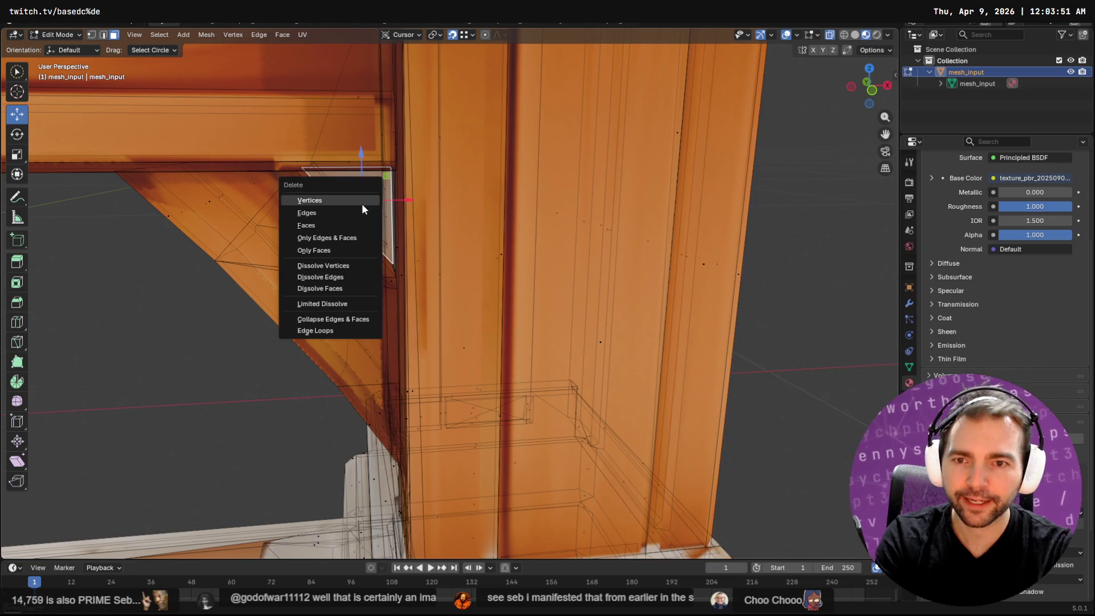
pyautogui.click(358, 211)
pyautogui.press('x')
pyautogui.click(360, 194)
pyautogui.moveTo(360, 196)
pyautogui.mouseDown(button='middle')
pyautogui.moveTo(360, 213)
pyautogui.moveTo(321, 201)
pyautogui.mouseUp(button='middle')
# Fill the hole by bridging its two border edges with Bridge Edge Loops.
pyautogui.press('2')
pyautogui.click(332, 204)
pyautogui.click(322, 228)
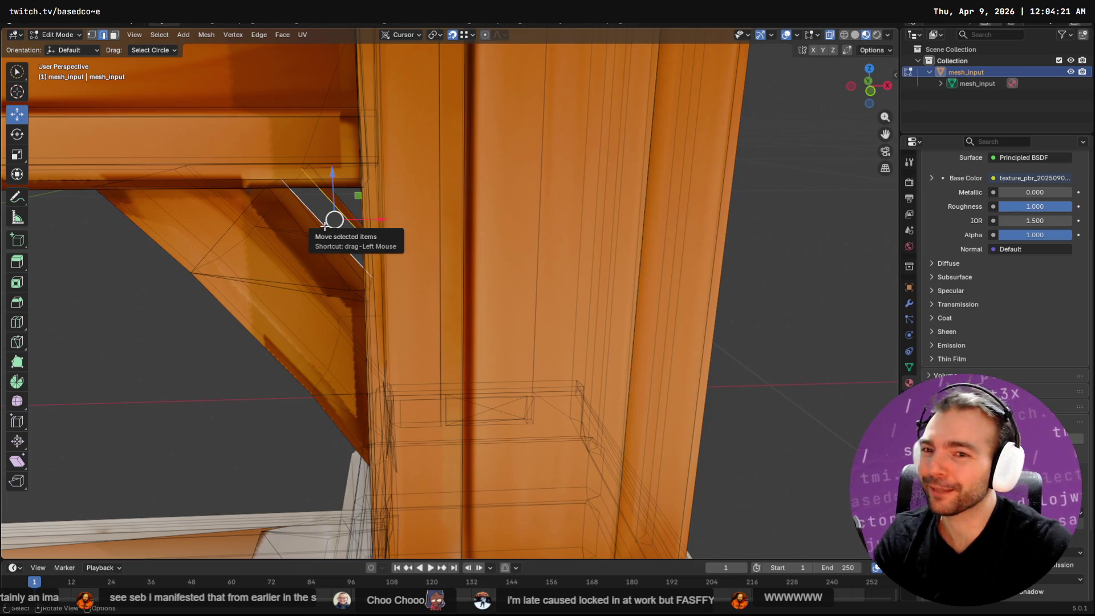
pyautogui.press('F3')
pyautogui.write('bridge')
pyautogui.press('Return')
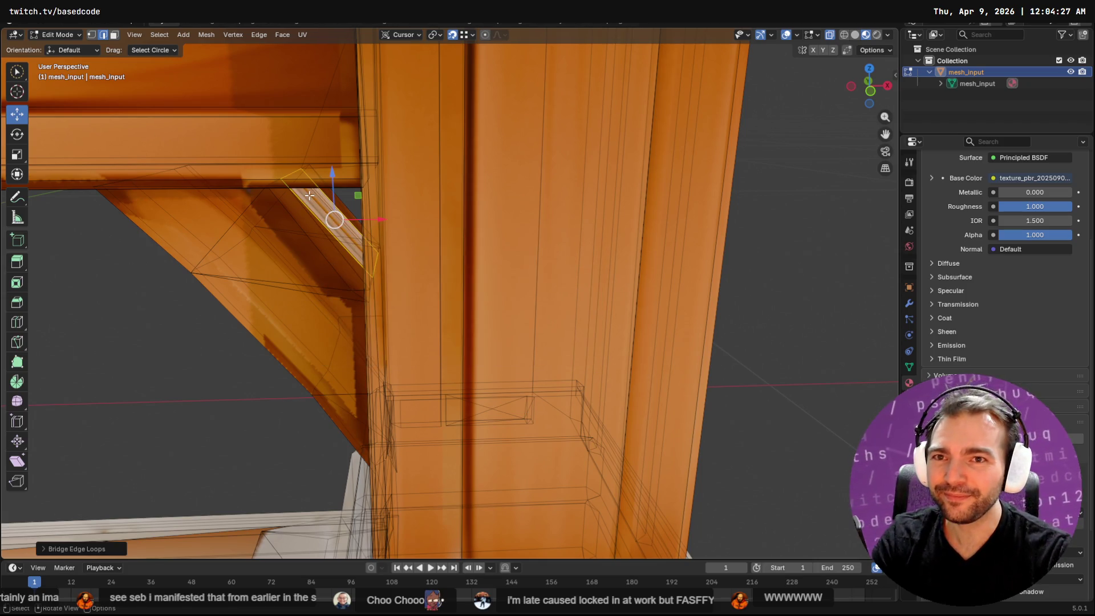
pyautogui.press('F3')
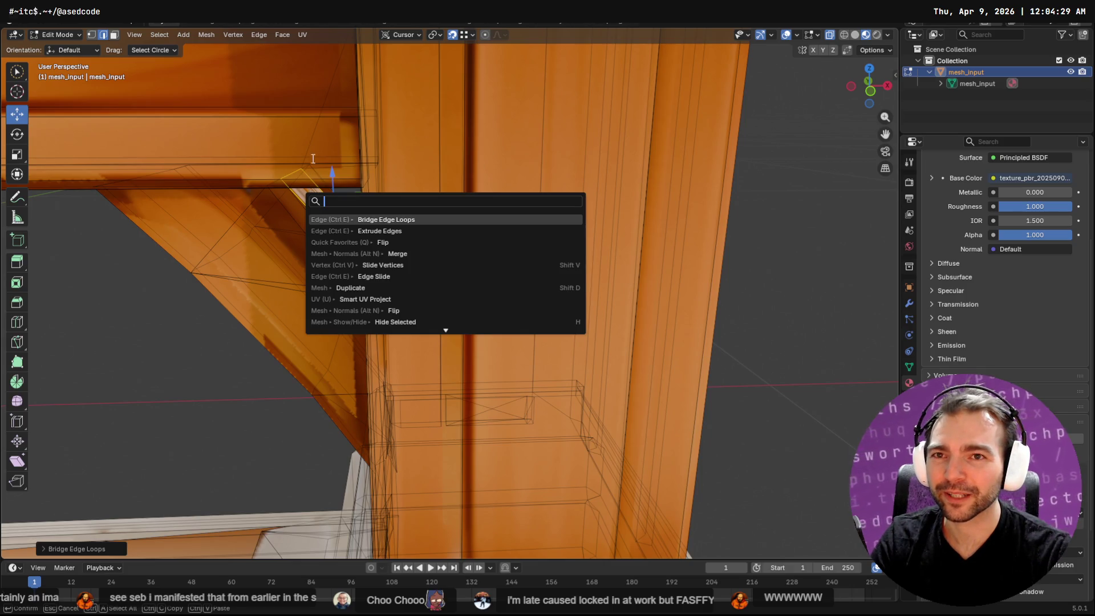
pyautogui.click(303, 35)
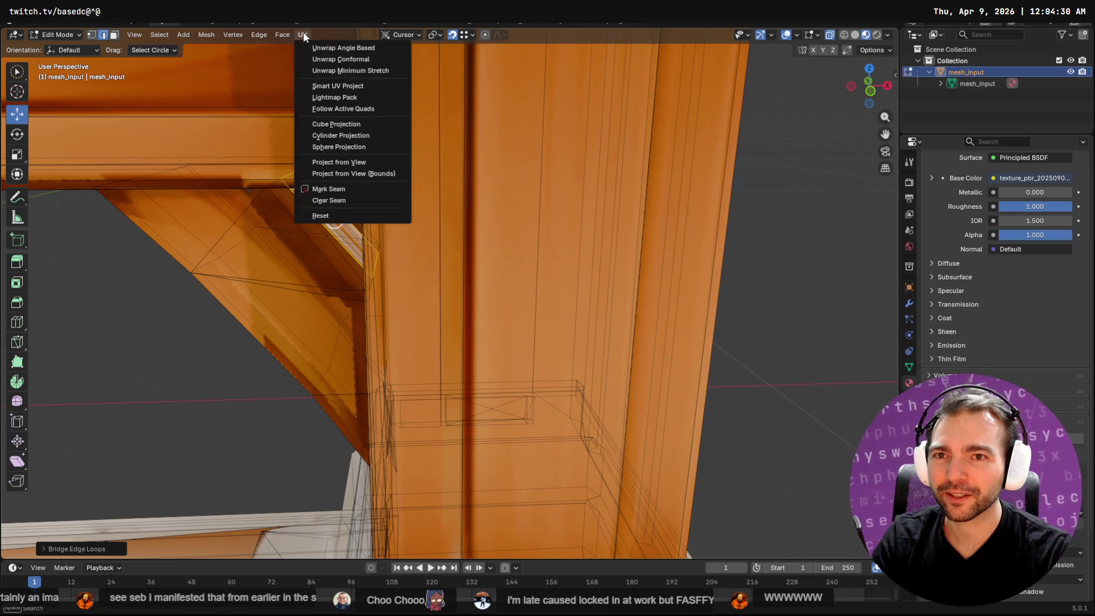
# Unwrap the mesh with Smart UV Project at default settings and view it in UV Editing.
pyautogui.click(346, 88)
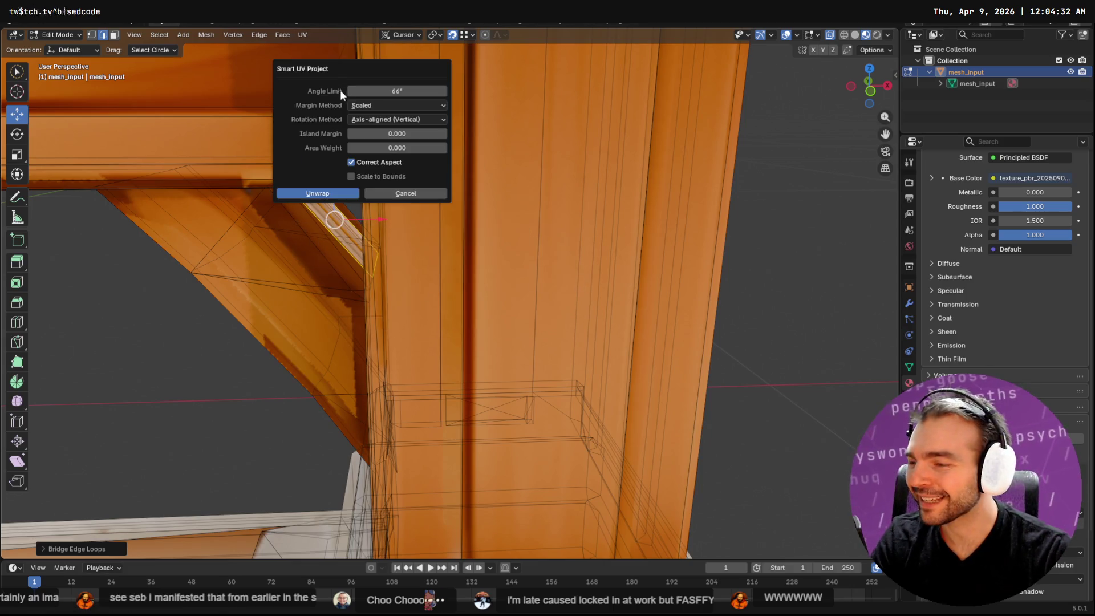
pyautogui.click(317, 194)
pyautogui.click(304, 24)
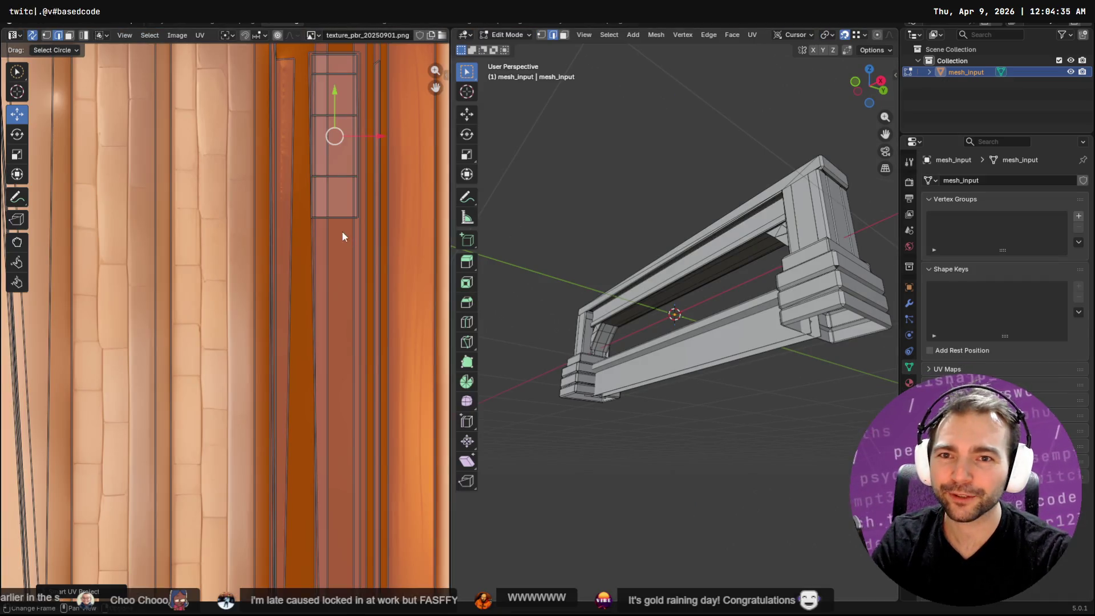
pyautogui.scroll(-5, 334, 237)
pyautogui.scroll(1, 323, 243)
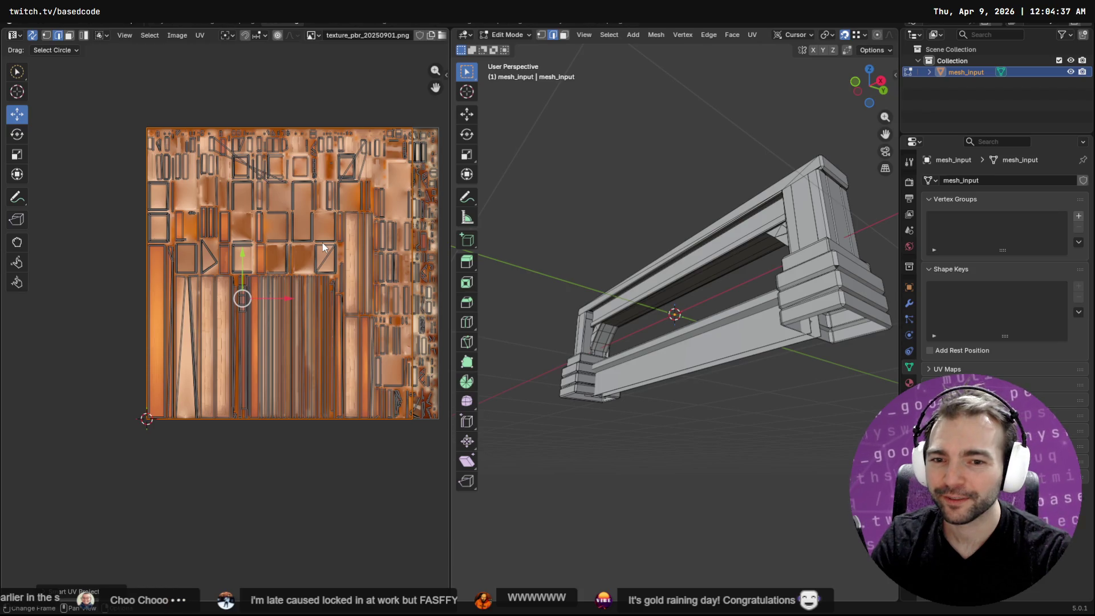
pyautogui.moveTo(243, 298)
pyautogui.mouseDown()
pyautogui.moveTo(126, 303)
pyautogui.moveTo(173, 292)
pyautogui.mouseUp()
pyautogui.rightClick(173, 293)
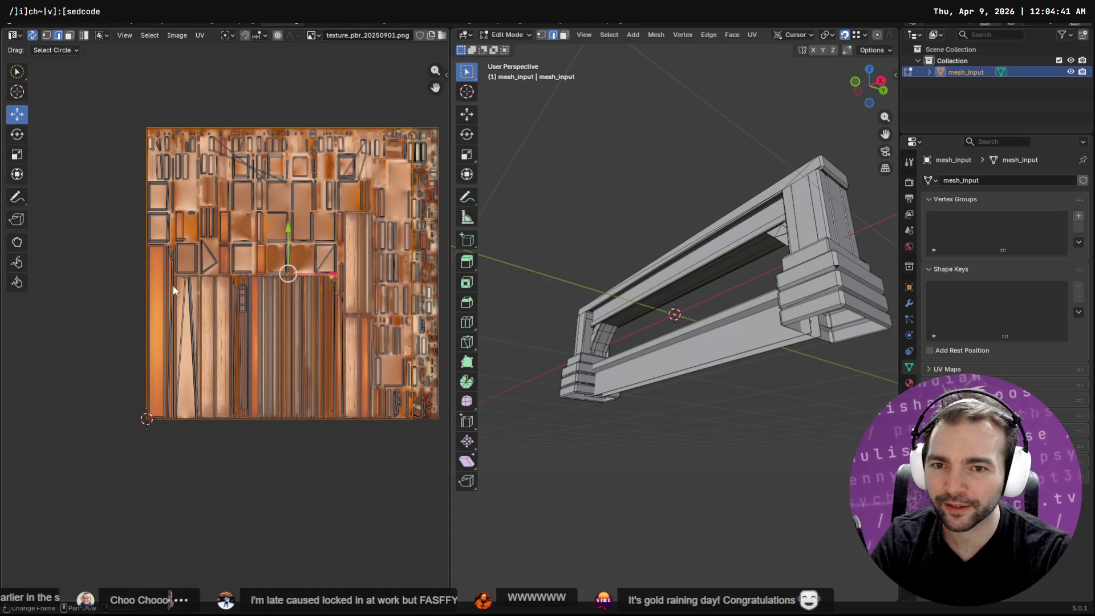
# Select a single UV island and shift it upward on the texture.
pyautogui.click(17, 71)
pyautogui.moveTo(294, 214); pyautogui.dragTo(196, 213, button='middle')
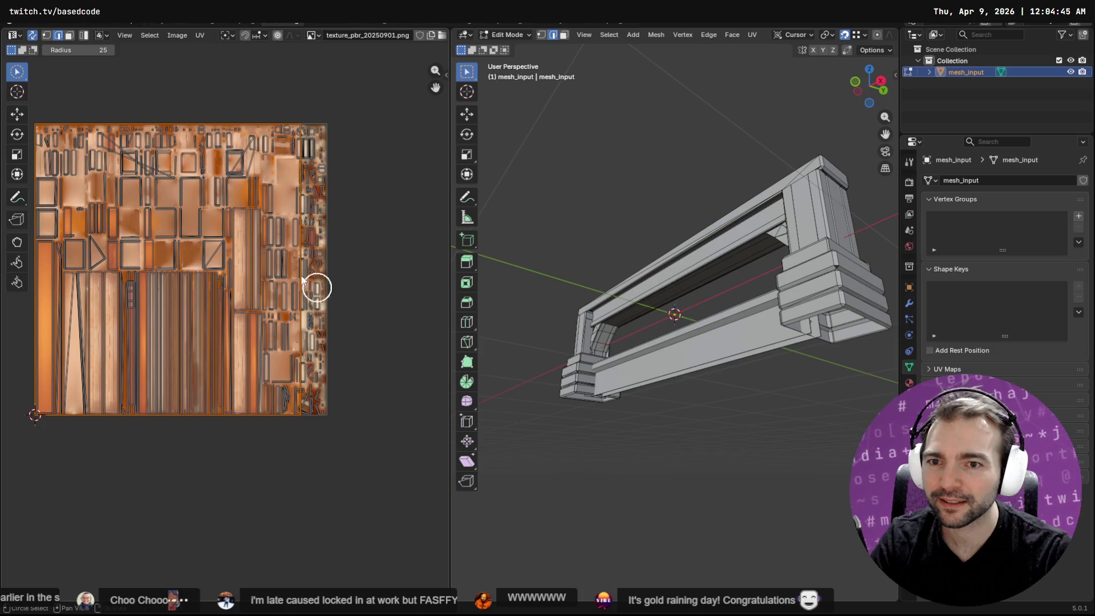
pyautogui.moveTo(168, 267); pyautogui.dragTo(235, 420)
pyautogui.press('Escape')
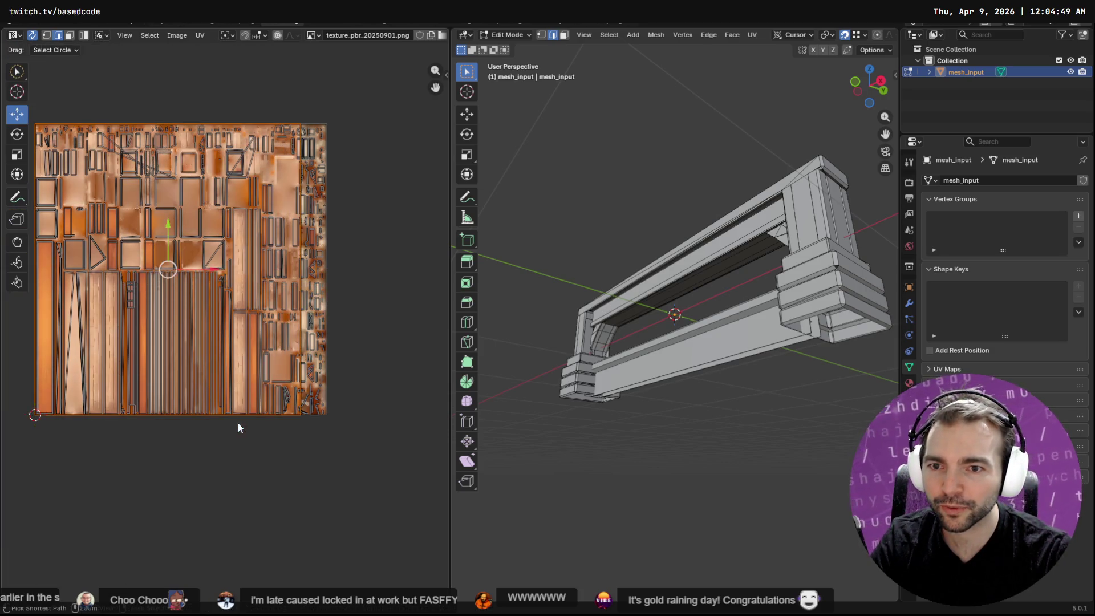
pyautogui.click(16, 73)
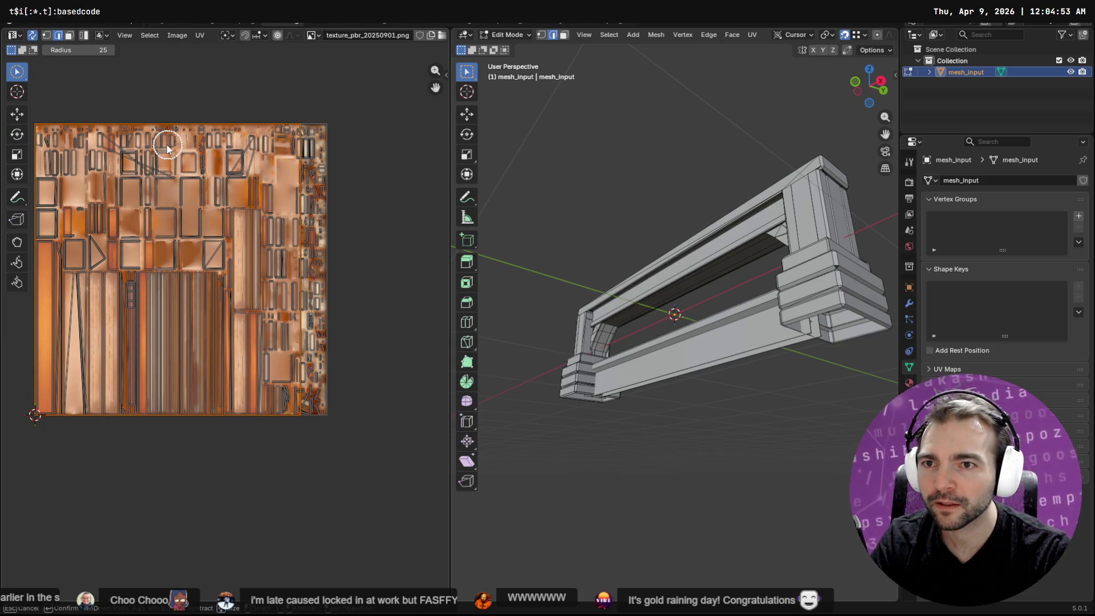
pyautogui.click(16, 114)
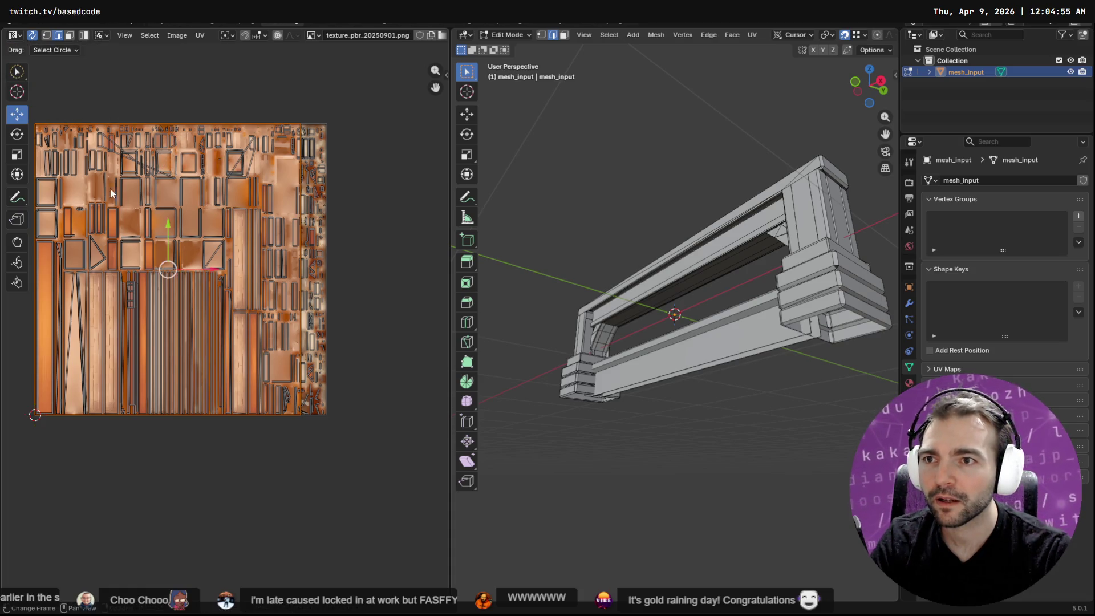
pyautogui.click(53, 149)
pyautogui.moveTo(168, 292)
pyautogui.mouseDown()
pyautogui.moveTo(228, 288)
pyautogui.moveTo(171, 259)
pyautogui.mouseUp()
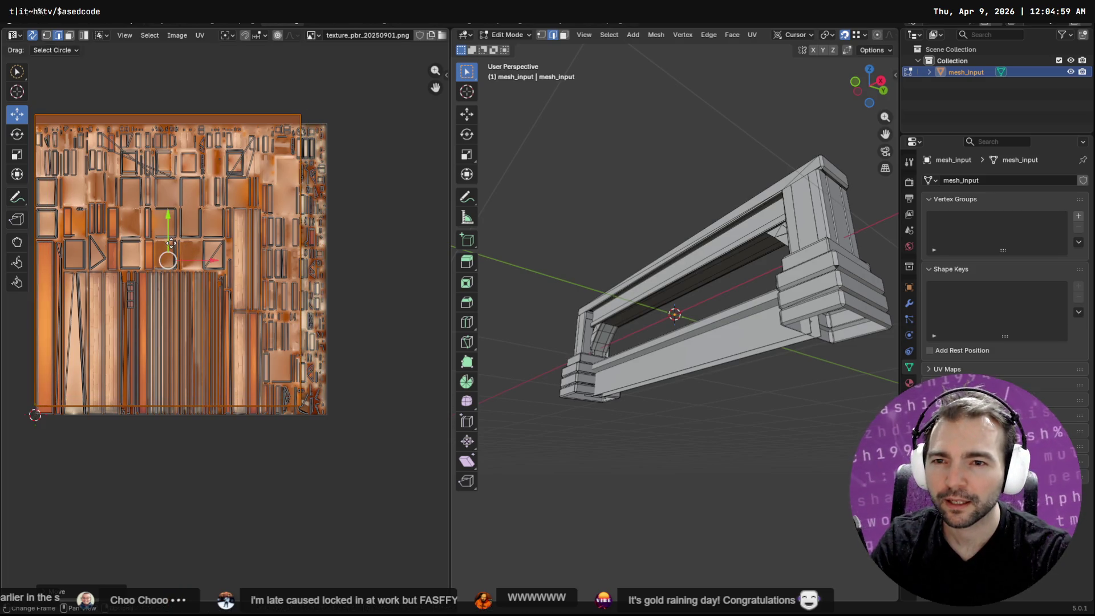
pyautogui.scroll(5, 172, 251)
pyautogui.scroll(-5, 365, 357)
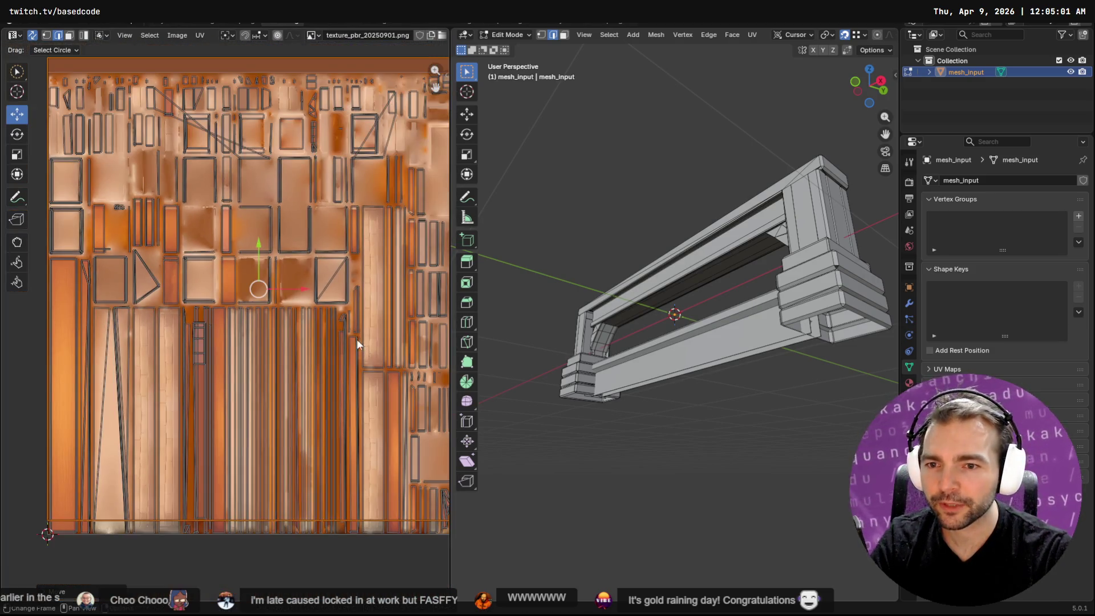
# Shrink the selected UV island and move it down and left on the texture.
pyautogui.press('s')
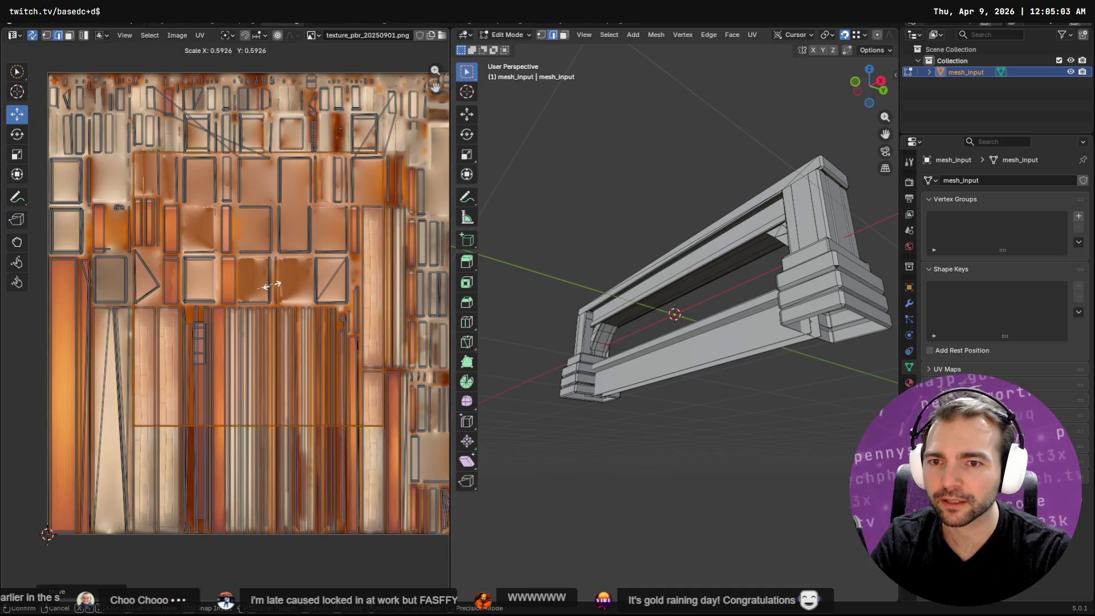
pyautogui.rightClick(259, 290)
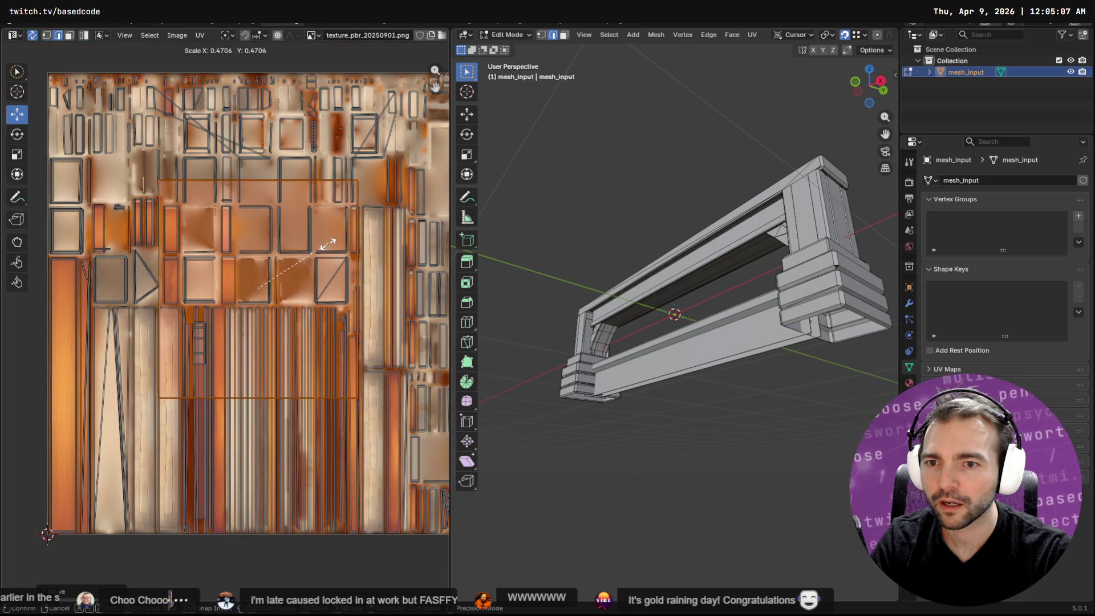
pyautogui.press('s')
pyautogui.click(283, 281)
pyautogui.scroll(5, 283, 281)
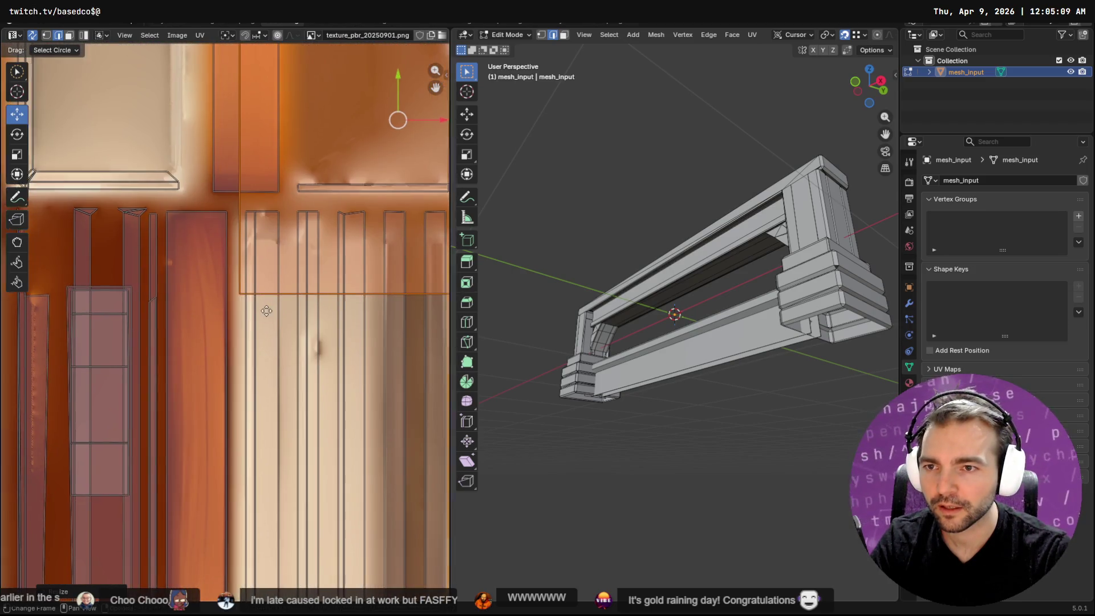
pyautogui.moveTo(413, 84)
pyautogui.mouseDown()
pyautogui.moveTo(320, 188)
pyautogui.moveTo(178, 399)
pyautogui.moveTo(140, 432)
pyautogui.mouseUp()
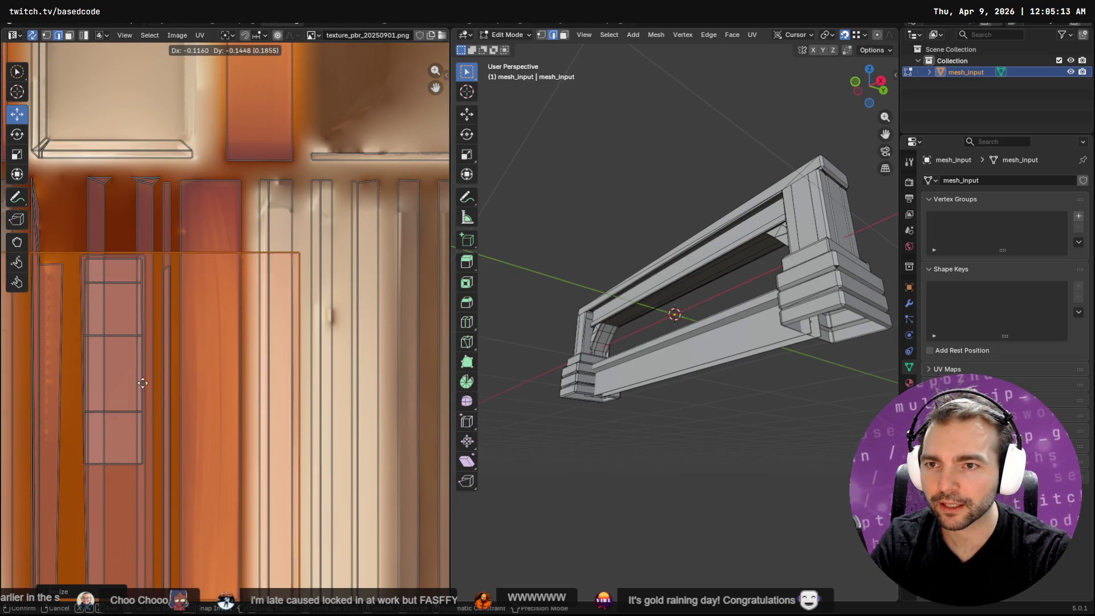
# Scale the island down further and place it onto a wood-plank area.
pyautogui.press('s')
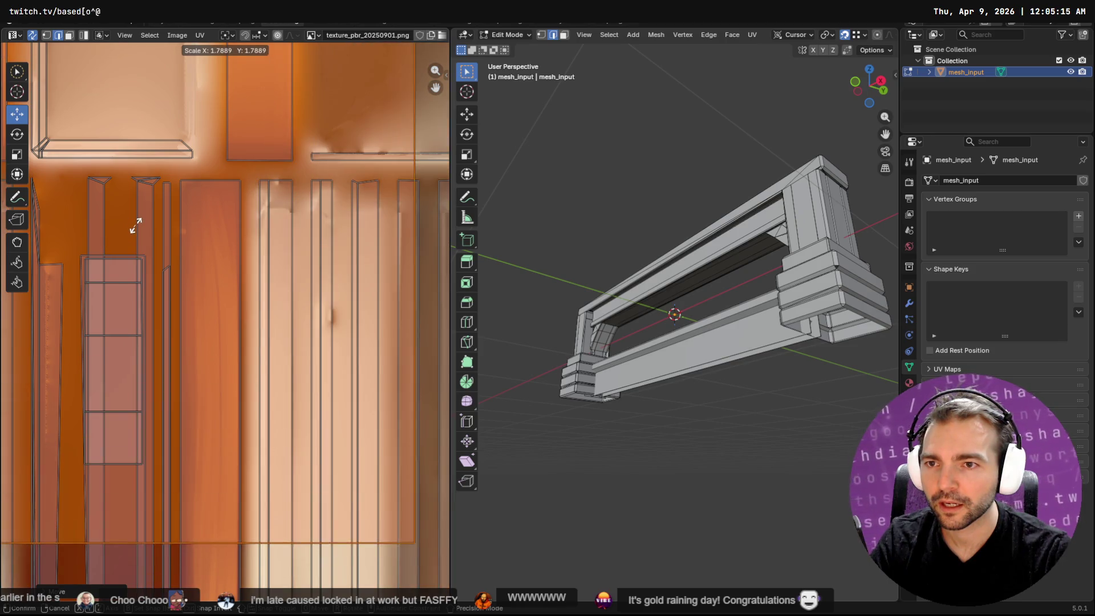
pyautogui.click(132, 231)
pyautogui.press('s')
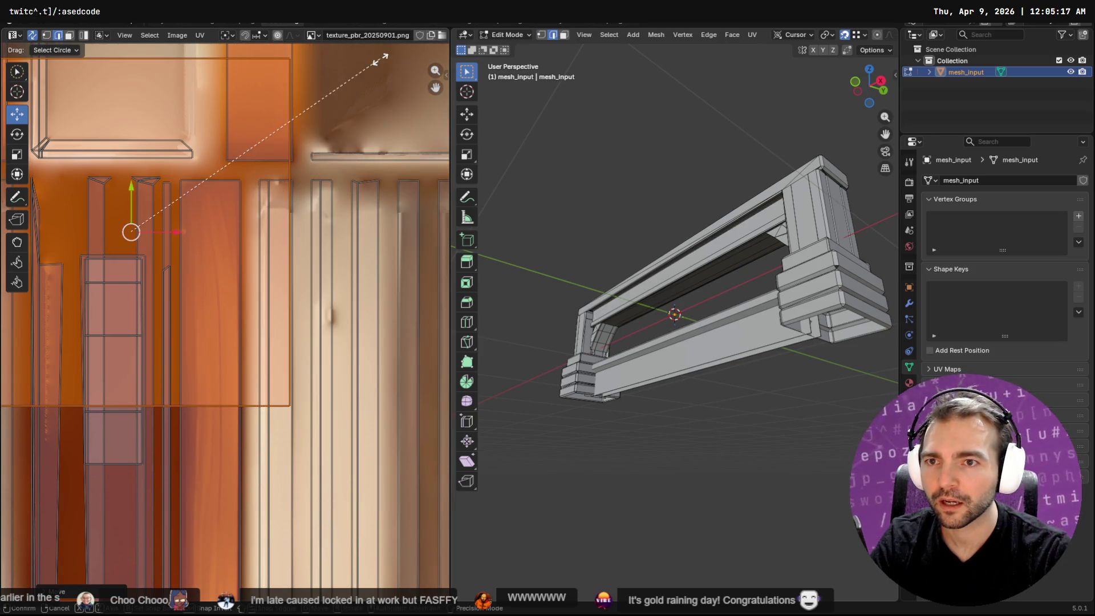
pyautogui.click(129, 193)
pyautogui.press('g')
pyautogui.click(122, 237)
pyautogui.press('s')
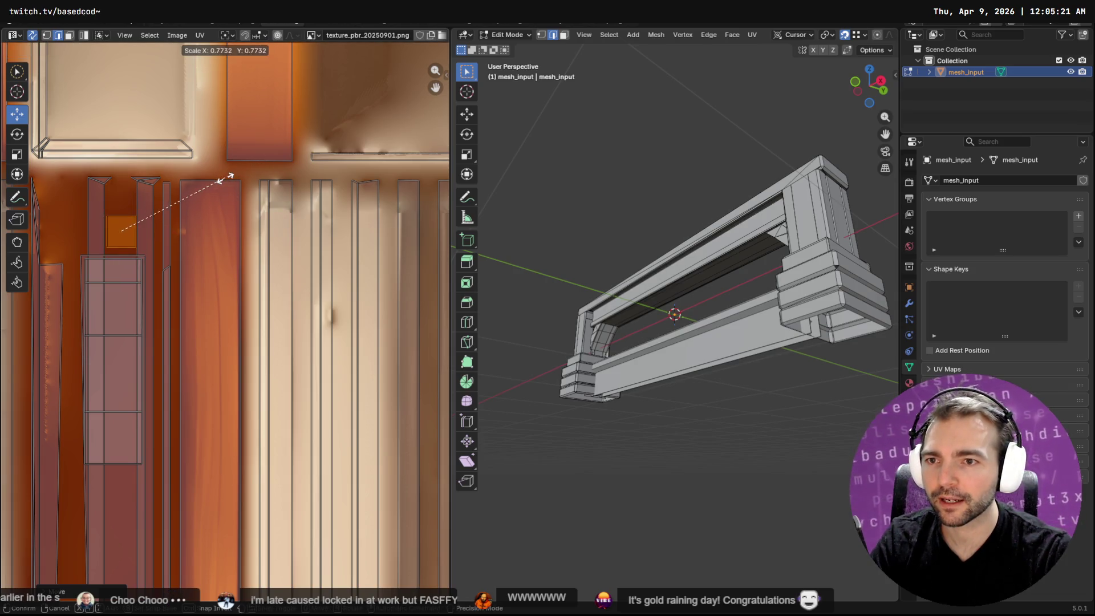
pyautogui.click(164, 220)
pyautogui.moveTo(121, 231); pyautogui.dragTo(118, 238)
# Dismiss the accidental save dialog without saving and orbit close to the textured beam.
pyautogui.hotkey('ctrl', 's')
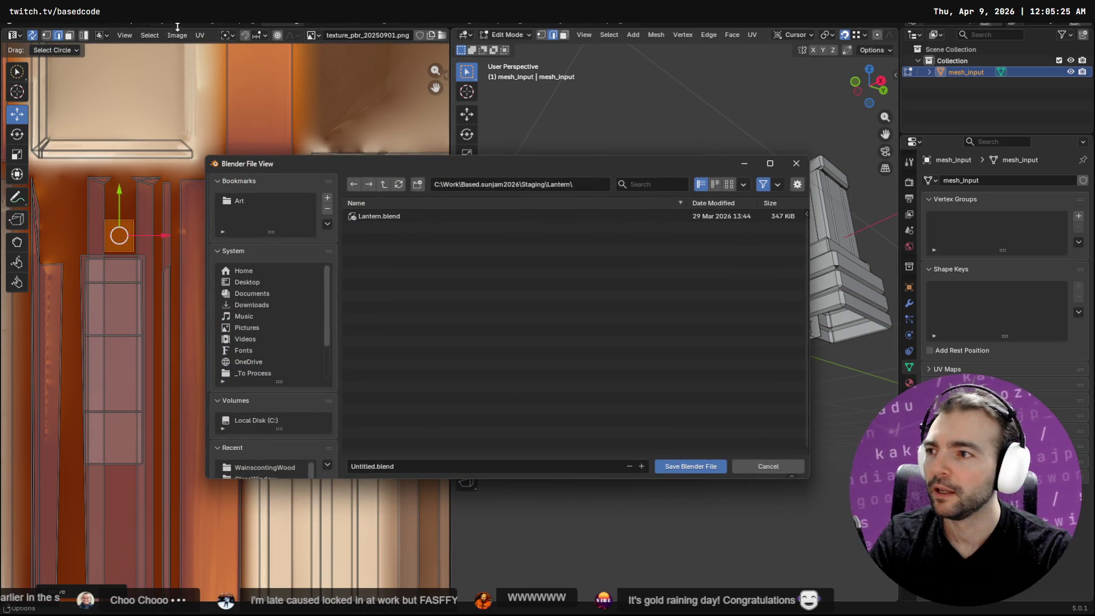
pyautogui.click(748, 469)
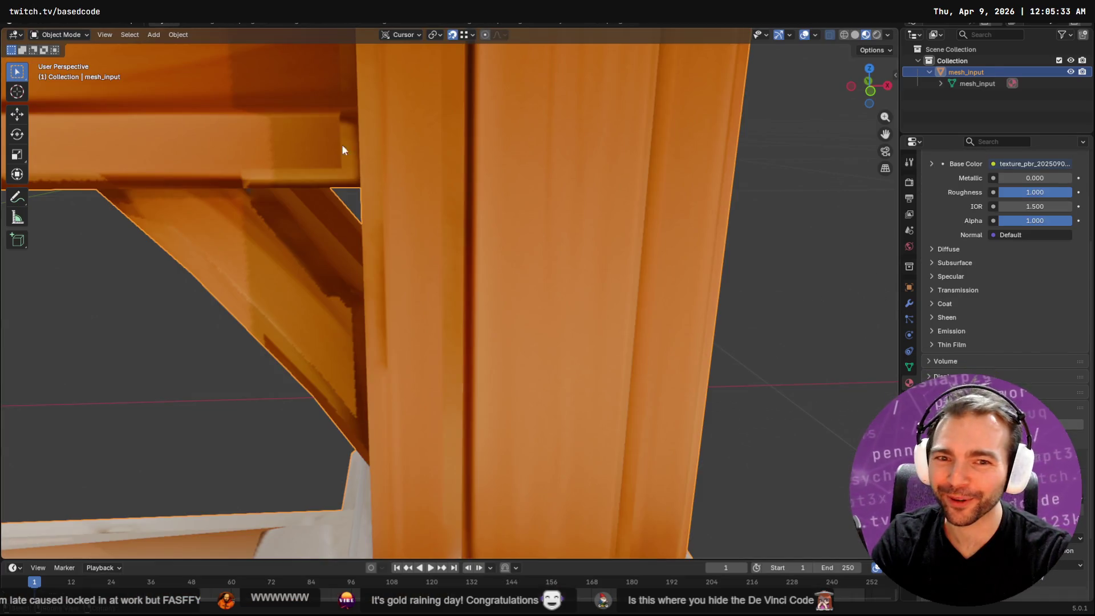
pyautogui.moveTo(342, 147)
pyautogui.mouseDown(button='middle')
pyautogui.moveTo(374, 222)
pyautogui.moveTo(392, 221)
pyautogui.moveTo(381, 227)
pyautogui.moveTo(665, 234)
pyautogui.moveTo(457, 234)
pyautogui.moveTo(524, 260)
pyautogui.moveTo(527, 251)
pyautogui.moveTo(496, 236)
pyautogui.mouseUp(button='middle')
# In Edit Mode, bridge the two open brace edges into a new face and inspect it.
pyautogui.press('Tab')
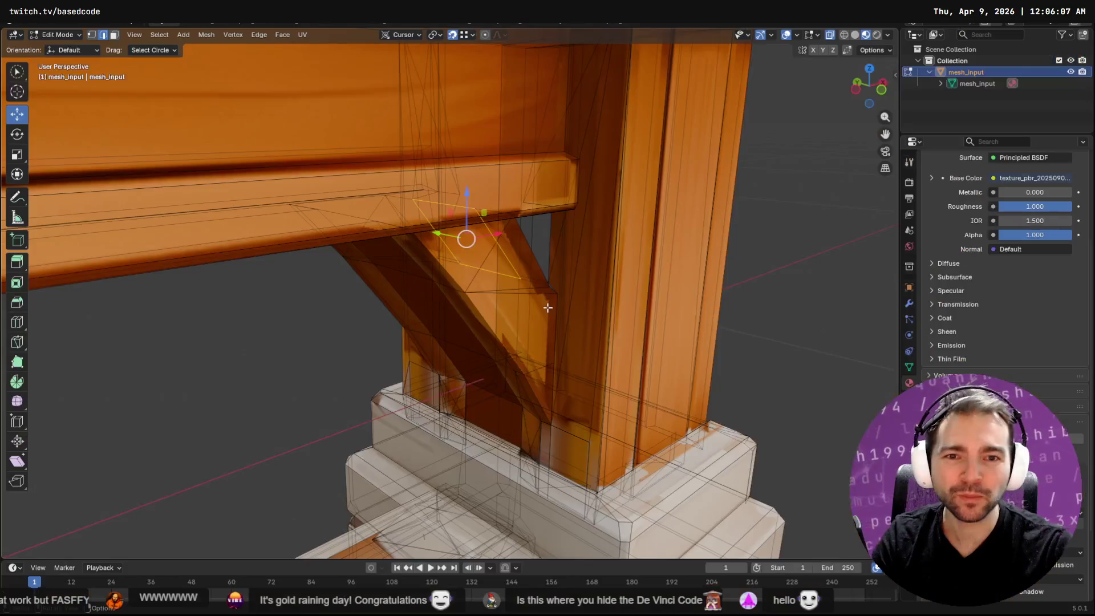
pyautogui.moveTo(535, 298)
pyautogui.mouseDown(button='middle')
pyautogui.moveTo(559, 259)
pyautogui.moveTo(428, 207)
pyautogui.mouseUp(button='middle')
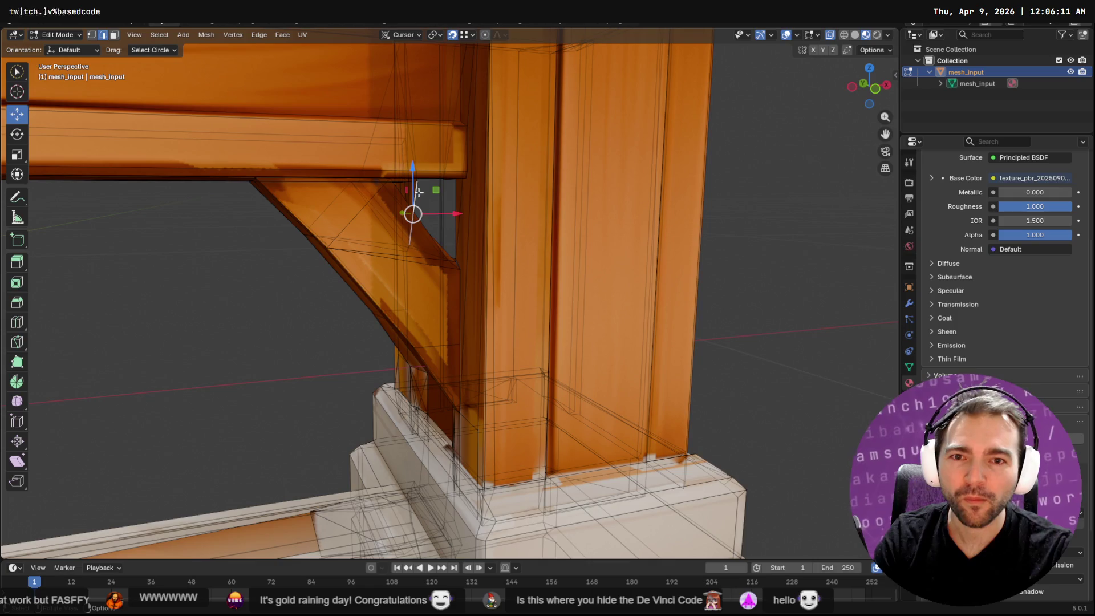
pyautogui.press('F3')
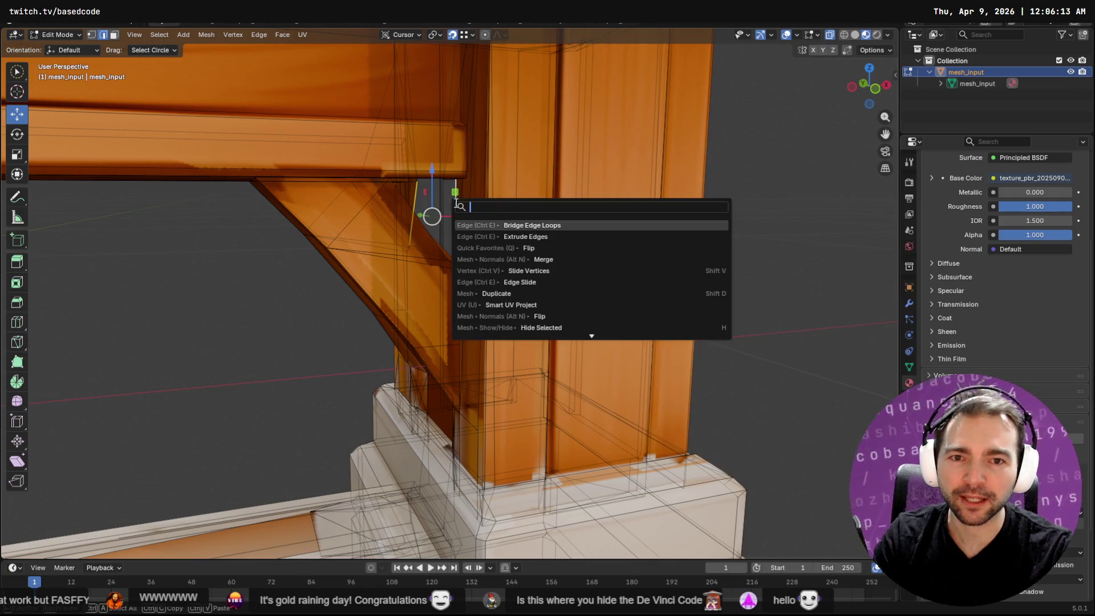
pyautogui.click(492, 225)
pyautogui.moveTo(496, 230); pyautogui.dragTo(662, 214, button='middle')
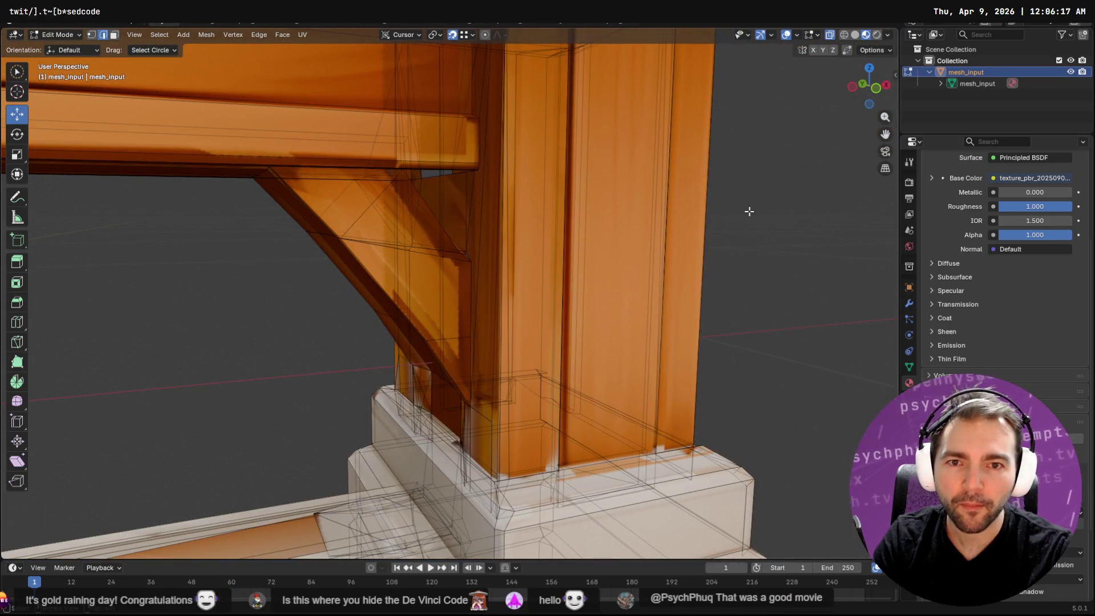
pyautogui.moveTo(507, 180)
pyautogui.mouseDown(button='middle')
pyautogui.moveTo(455, 157)
pyautogui.moveTo(442, 179)
pyautogui.moveTo(506, 213)
pyautogui.moveTo(539, 182)
pyautogui.moveTo(550, 228)
pyautogui.moveTo(544, 180)
pyautogui.mouseUp(button='middle')
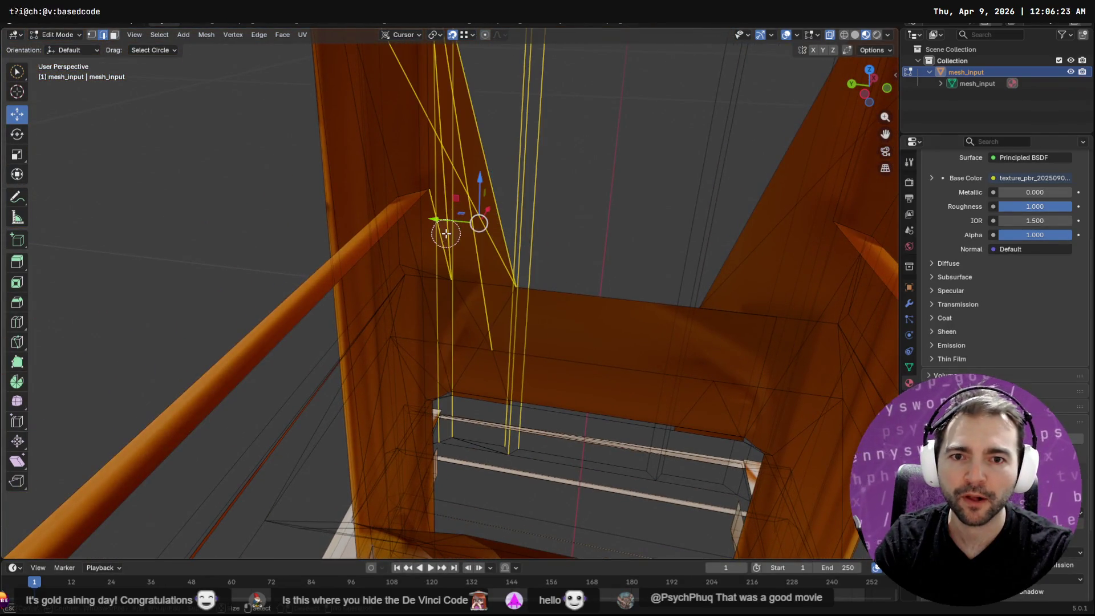
# Select the right post's edges and the top beam's lengthwise edges for the next fill.
pyautogui.press('c')
pyautogui.moveTo(713, 207); pyautogui.dragTo(780, 237)
pyautogui.moveTo(749, 235)
pyautogui.mouseDown(button='middle')
pyautogui.moveTo(707, 215)
pyautogui.moveTo(571, 203)
pyautogui.moveTo(418, 261)
pyautogui.moveTo(406, 239)
pyautogui.moveTo(393, 251)
pyautogui.moveTo(532, 244)
pyautogui.moveTo(614, 259)
pyautogui.moveTo(610, 271)
pyautogui.mouseUp(button='middle')
pyautogui.scroll(5, 598, 268)
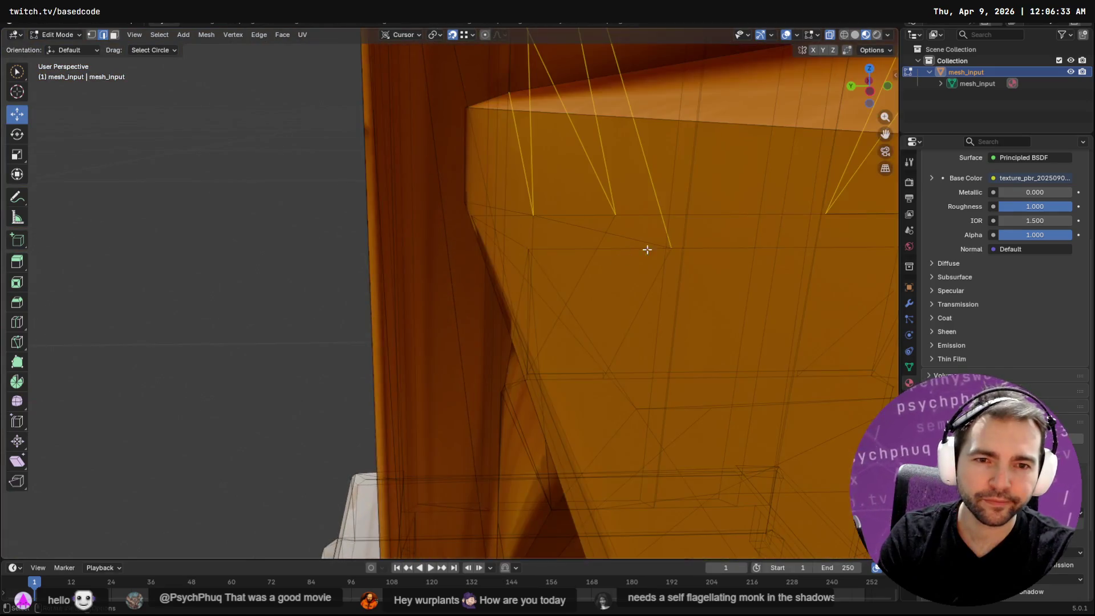
pyautogui.scroll(-5, 678, 241)
pyautogui.scroll(4, 660, 274)
pyautogui.scroll(-4, 662, 261)
pyautogui.scroll(1, 663, 260)
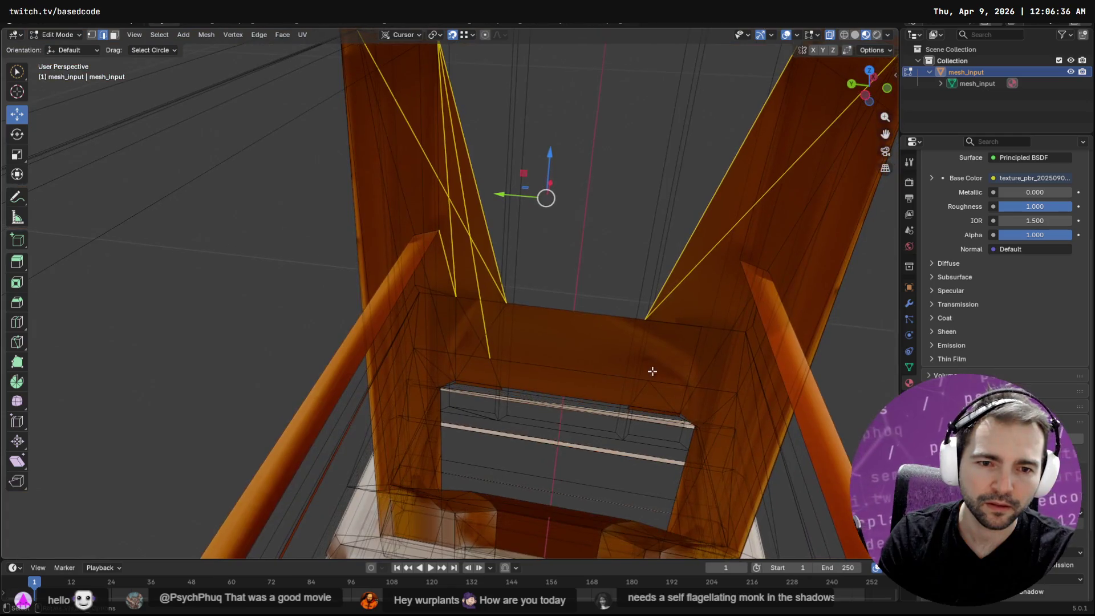
pyautogui.keyDown('ctrl'); pyautogui.keyDown('alt'); pyautogui.click(580, 323); pyautogui.keyUp('alt'); pyautogui.keyUp('ctrl')
pyautogui.moveTo(608, 252)
pyautogui.mouseDown(button='middle')
pyautogui.moveTo(631, 259)
pyautogui.moveTo(560, 228)
pyautogui.moveTo(547, 208)
pyautogui.moveTo(616, 251)
pyautogui.moveTo(598, 291)
pyautogui.mouseUp(button='middle')
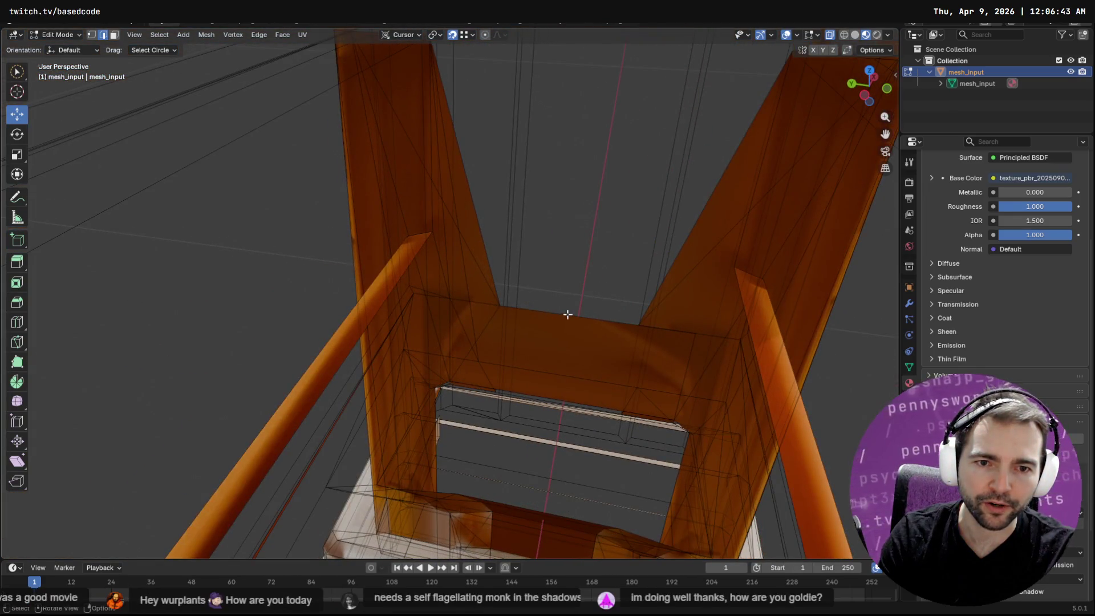
pyautogui.moveTo(552, 390)
pyautogui.mouseDown(button='middle')
pyautogui.moveTo(545, 349)
pyautogui.moveTo(553, 386)
pyautogui.mouseUp(button='middle')
# Bridge the selected beam edge and lower edge into a new face.
pyautogui.keyDown('shift'); pyautogui.click(557, 377); pyautogui.keyUp('shift')
pyautogui.press('F3')
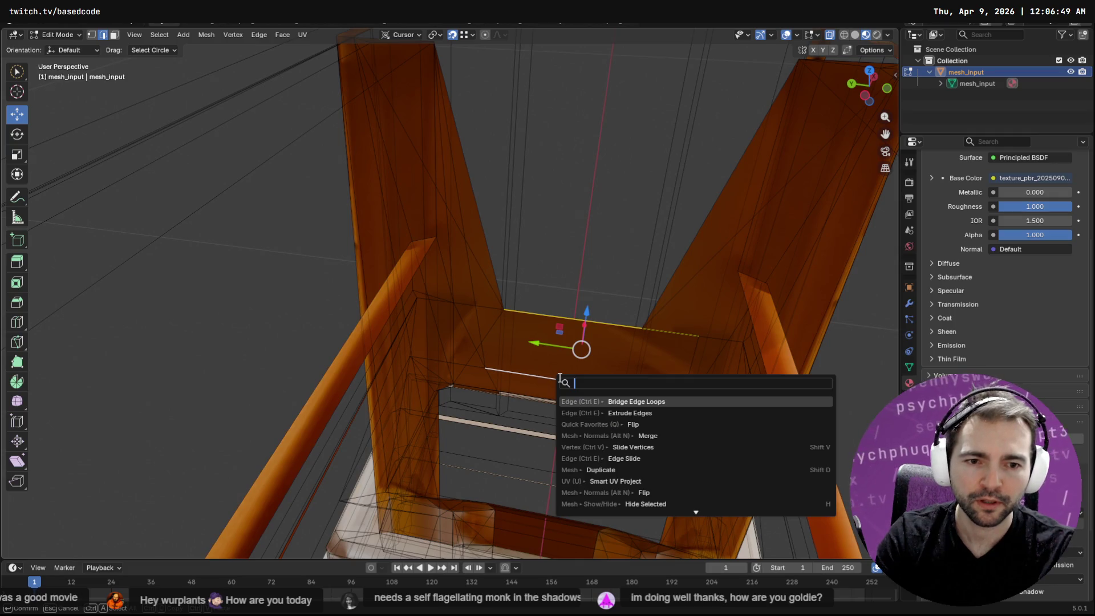
pyautogui.press('Return')
pyautogui.moveTo(582, 378)
pyautogui.mouseDown(button='middle')
pyautogui.moveTo(511, 325)
pyautogui.moveTo(582, 378)
pyautogui.mouseUp(button='middle')
pyautogui.scroll(-5, 568, 360)
# Select the edges around the next gap in the pew frame.
pyautogui.keyDown('shift'); pyautogui.click(638, 382); pyautogui.keyUp('shift')
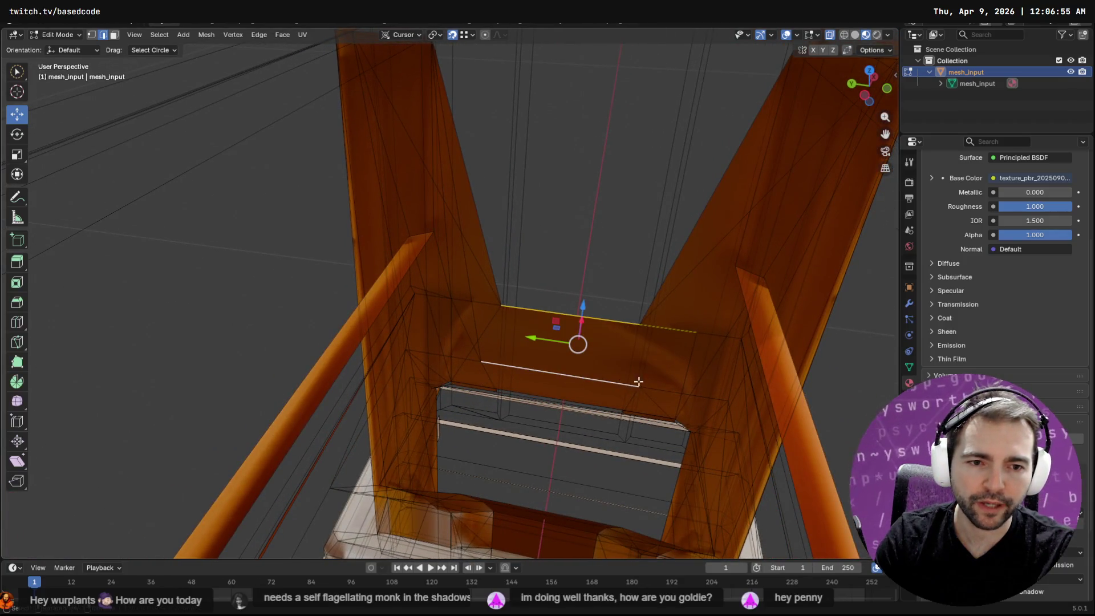
pyautogui.click(672, 391)
pyautogui.moveTo(672, 392)
pyautogui.mouseDown(button='middle')
pyautogui.moveTo(641, 373)
pyautogui.moveTo(646, 385)
pyautogui.mouseUp(button='middle')
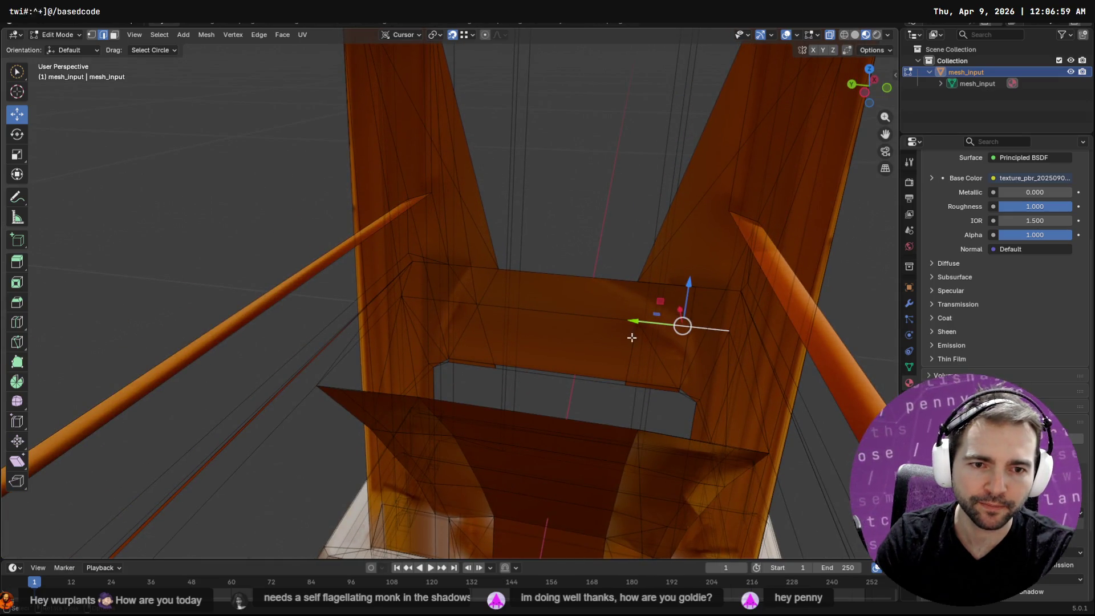
pyautogui.moveTo(632, 337); pyautogui.dragTo(627, 348, button='middle')
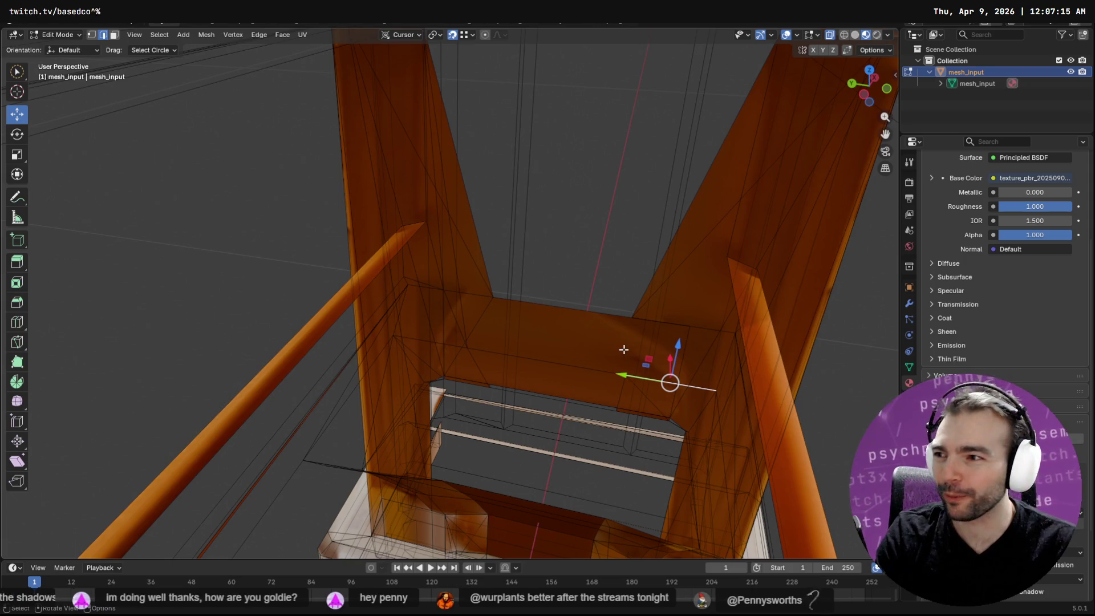
pyautogui.moveTo(517, 263)
pyautogui.mouseDown(button='middle')
pyautogui.moveTo(572, 330)
pyautogui.moveTo(584, 325)
pyautogui.moveTo(565, 323)
pyautogui.moveTo(557, 349)
pyautogui.moveTo(553, 323)
pyautogui.moveTo(570, 303)
pyautogui.moveTo(623, 318)
pyautogui.moveTo(662, 298)
pyautogui.moveTo(724, 300)
pyautogui.moveTo(719, 284)
pyautogui.moveTo(677, 264)
pyautogui.moveTo(632, 267)
pyautogui.moveTo(584, 274)
pyautogui.moveTo(572, 288)
pyautogui.moveTo(575, 340)
pyautogui.moveTo(498, 329)
pyautogui.mouseUp(button='middle')
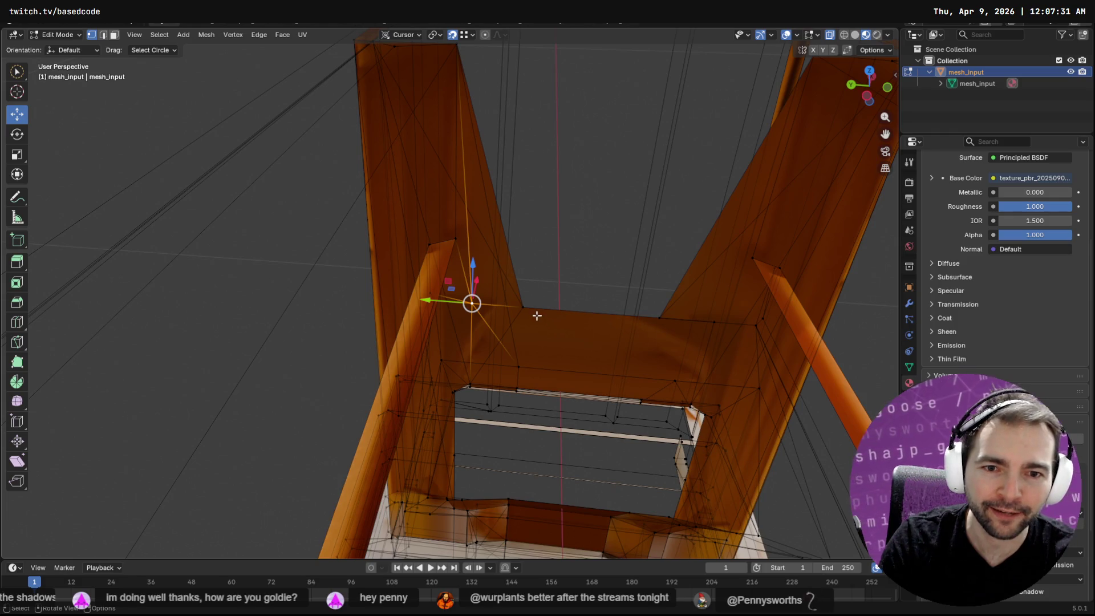
# Slide the stray vertex along the Y axis until it lines up with the frame.
pyautogui.moveTo(452, 302); pyautogui.dragTo(539, 314)
pyautogui.moveTo(539, 315)
pyautogui.mouseDown(button='middle')
pyautogui.moveTo(540, 291)
pyautogui.moveTo(515, 296)
pyautogui.moveTo(529, 316)
pyautogui.moveTo(502, 326)
pyautogui.mouseUp(button='middle')
pyautogui.scroll(5, 490, 353)
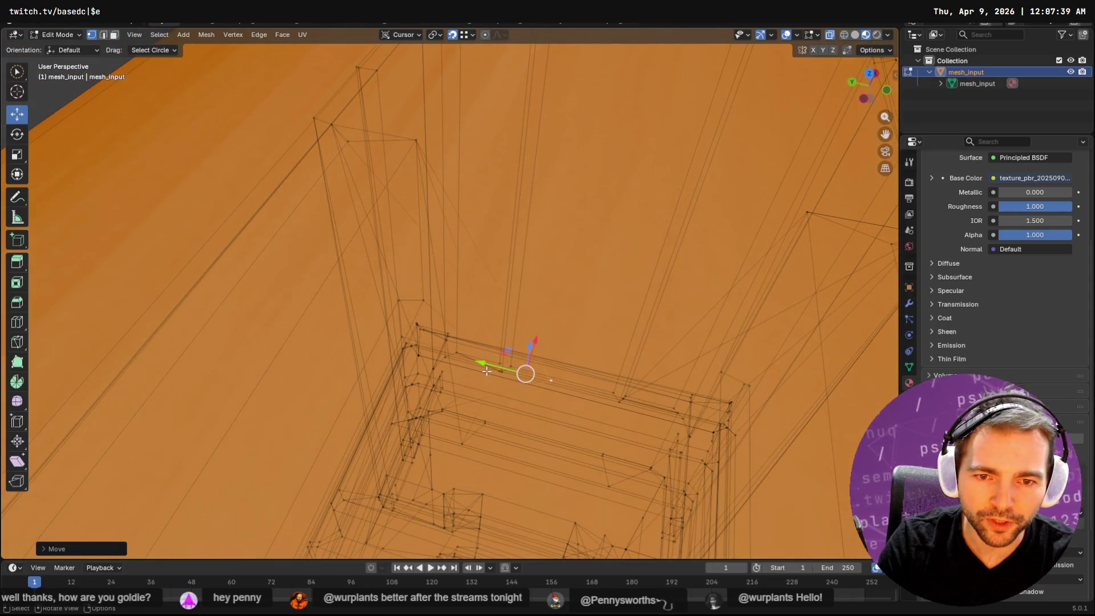
pyautogui.moveTo(483, 369); pyautogui.dragTo(457, 448)
pyautogui.scroll(-5, 586, 362)
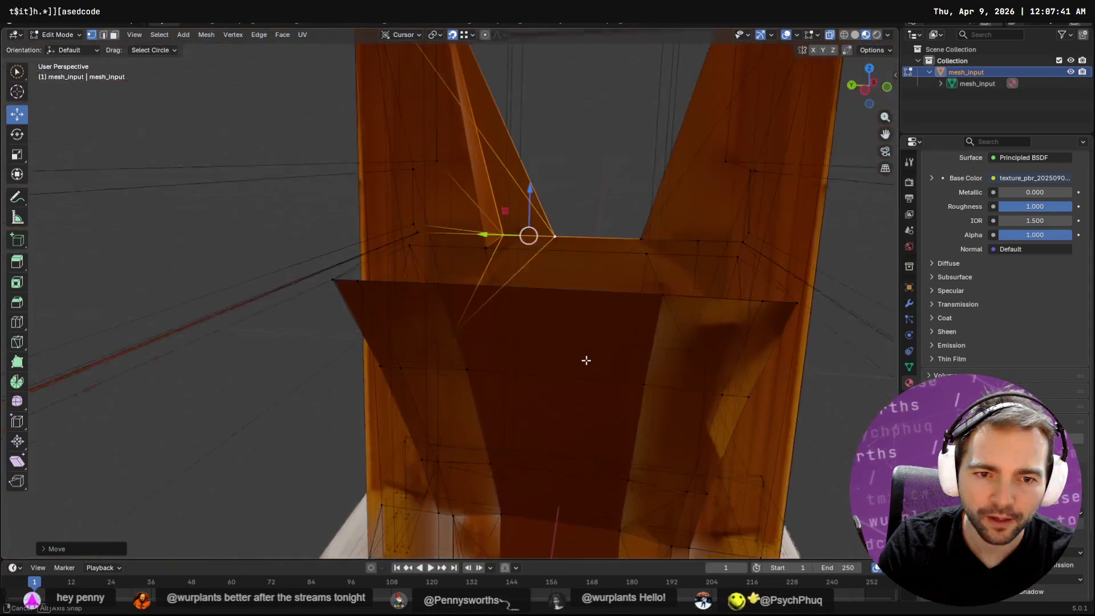
pyautogui.moveTo(587, 362); pyautogui.dragTo(584, 369, button='middle')
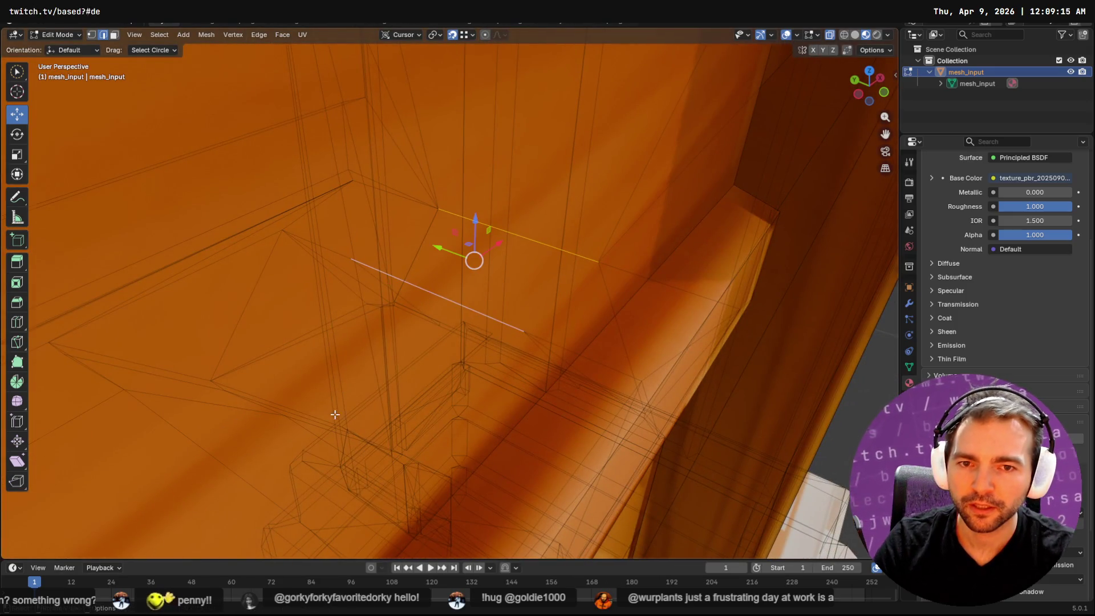
pyautogui.scroll(-5, 331, 415)
# Bridge the gap across the beam's top with a new face, then select the edge beneath the beam.
pyautogui.press('F3')
pyautogui.press('Return')
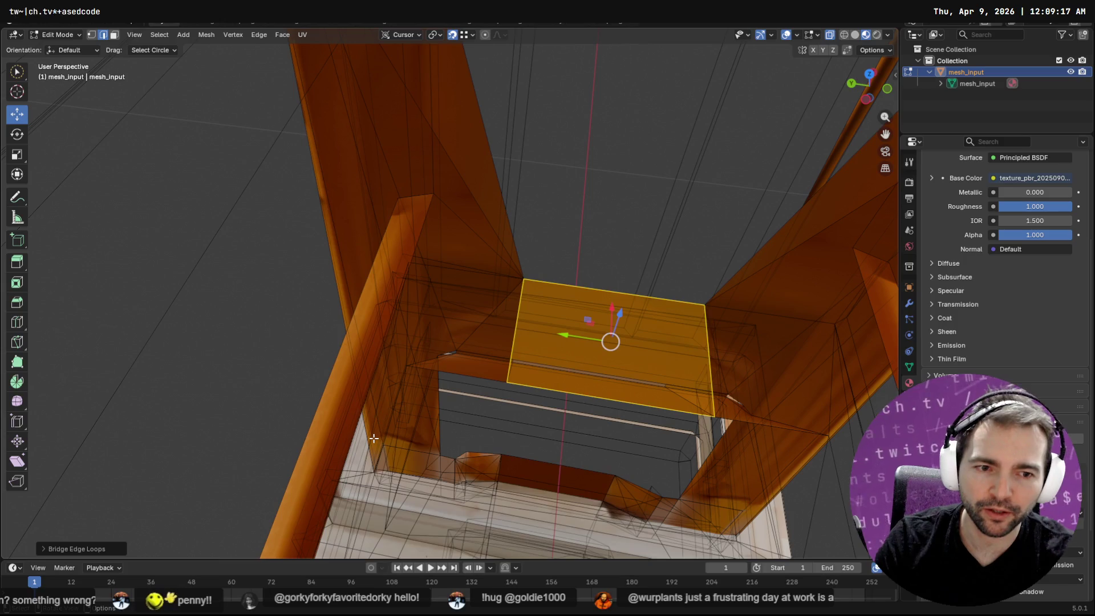
pyautogui.moveTo(450, 431)
pyautogui.mouseDown(button='middle')
pyautogui.moveTo(562, 362)
pyautogui.moveTo(532, 337)
pyautogui.moveTo(479, 325)
pyautogui.moveTo(482, 349)
pyautogui.mouseUp(button='middle')
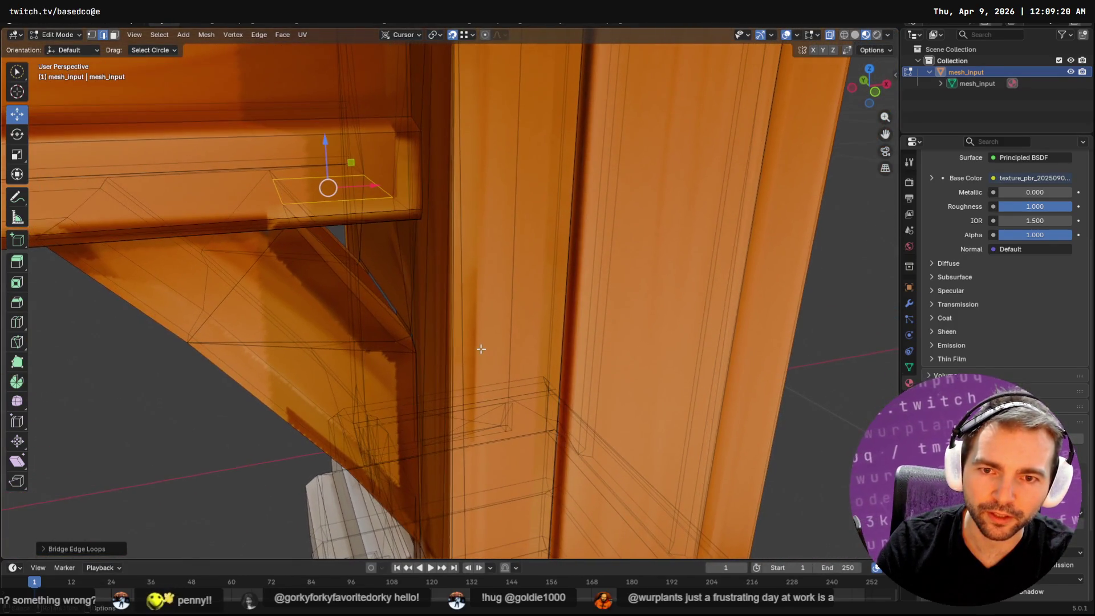
pyautogui.click(382, 293)
pyautogui.scroll(4, 379, 285)
pyautogui.moveTo(401, 306); pyautogui.dragTo(470, 319, button='middle')
pyautogui.scroll(-3, 425, 315)
pyautogui.scroll(5, 482, 313)
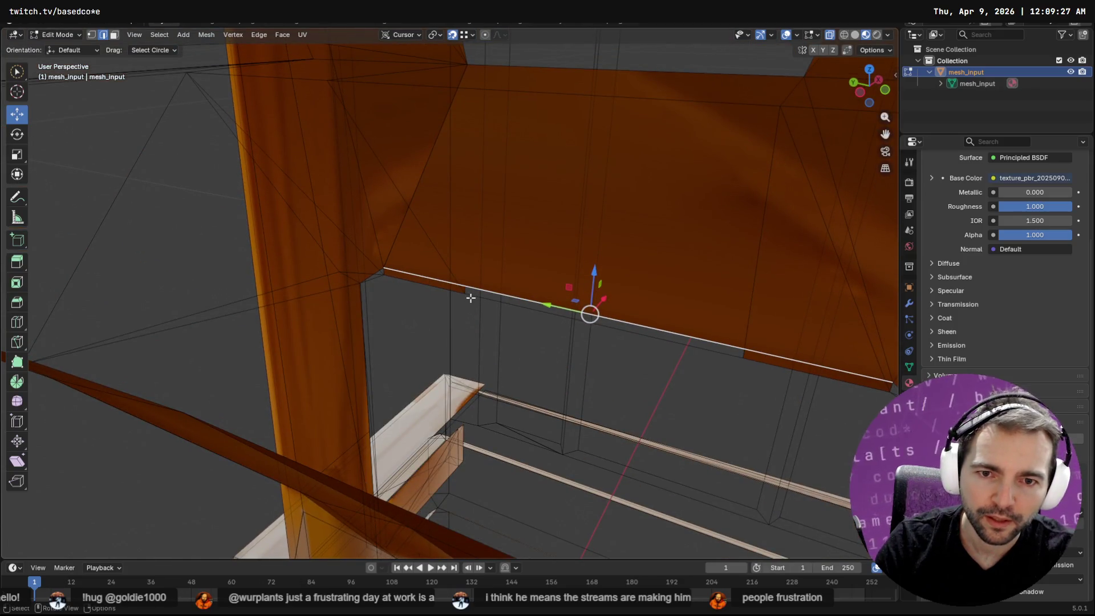
# Knife-cut a new edge across the orange panel from its lower vertex to its top vertex.
pyautogui.click(471, 297)
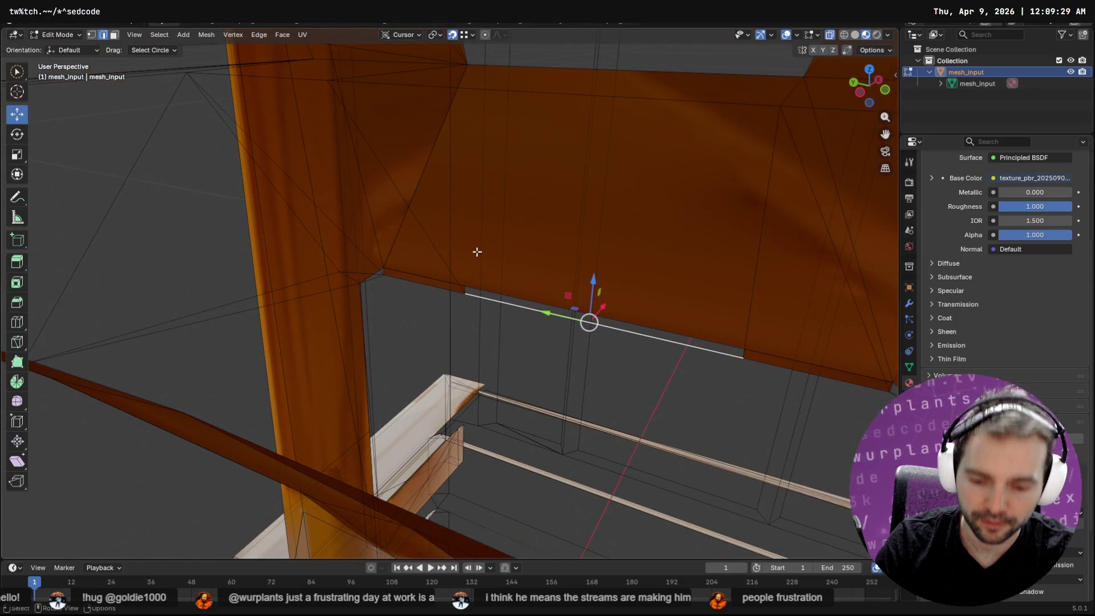
pyautogui.press('k')
pyautogui.hotkey('ctrl', 'z')
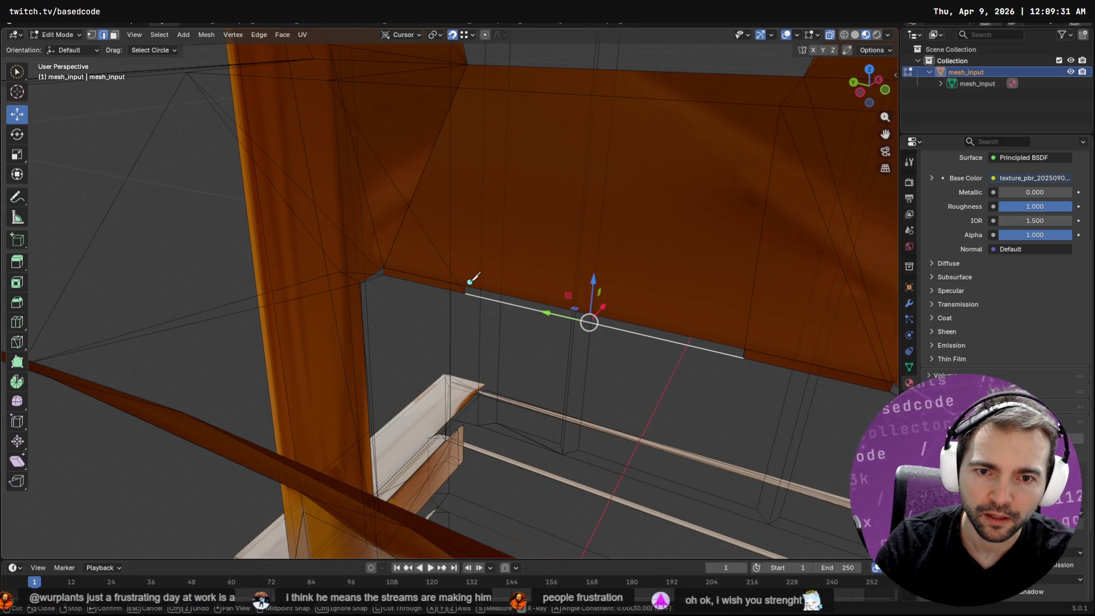
pyautogui.scroll(5, 479, 278)
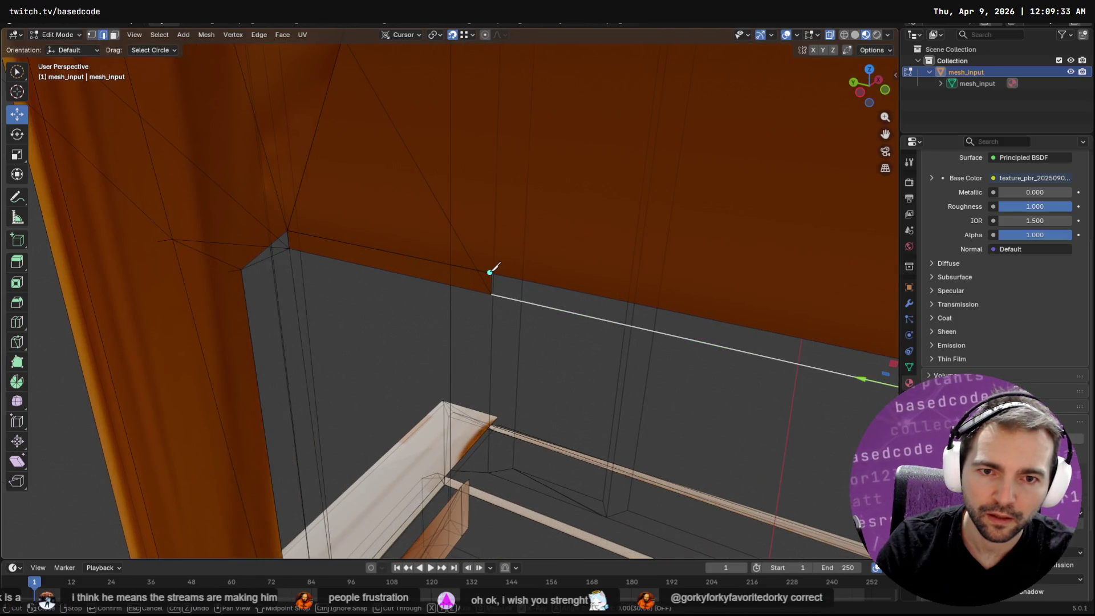
pyautogui.moveTo(496, 130); pyautogui.dragTo(468, 72, button='middle')
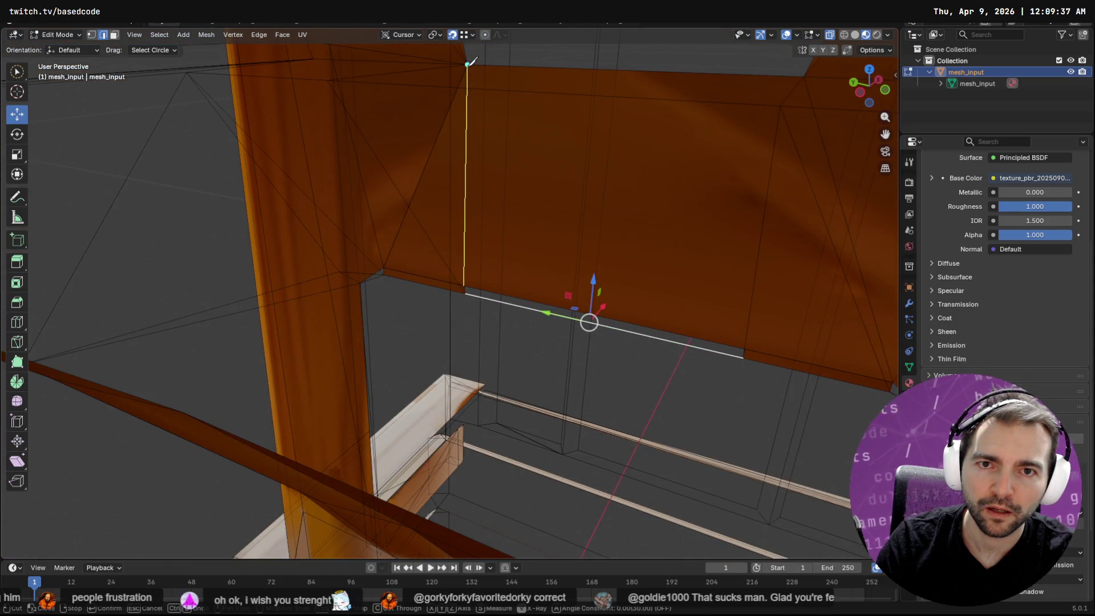
pyautogui.moveTo(496, 146)
pyautogui.mouseDown(button='middle')
pyautogui.moveTo(499, 174)
pyautogui.moveTo(482, 179)
pyautogui.moveTo(499, 194)
pyautogui.moveTo(472, 207)
pyautogui.moveTo(352, 201)
pyautogui.moveTo(340, 183)
pyautogui.moveTo(416, 225)
pyautogui.moveTo(320, 190)
pyautogui.moveTo(443, 281)
pyautogui.moveTo(584, 342)
pyautogui.moveTo(524, 312)
pyautogui.mouseUp(button='middle')
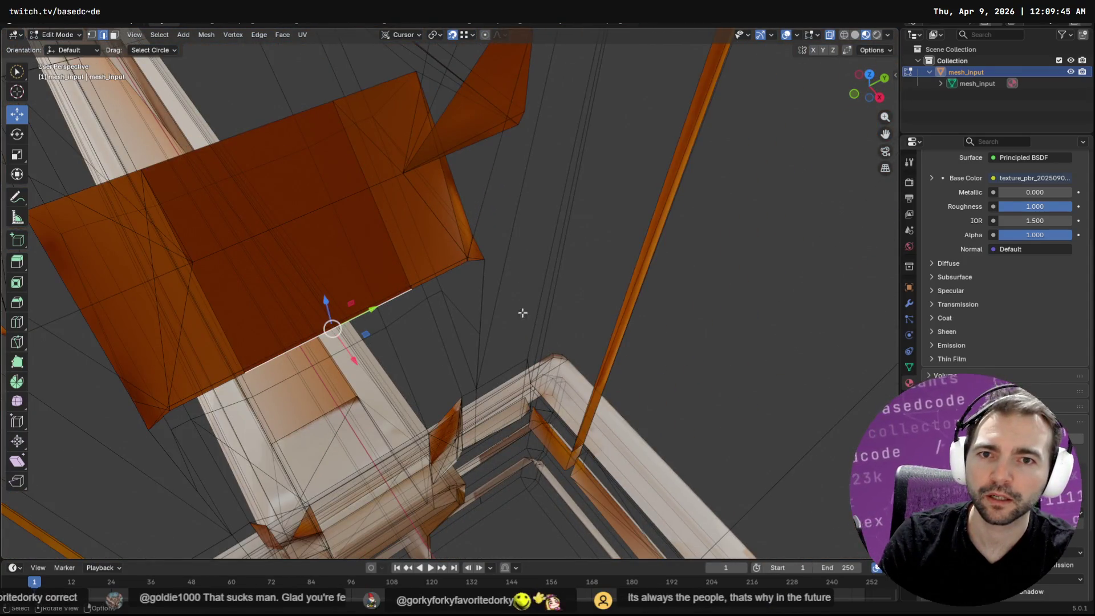
pyautogui.press('k')
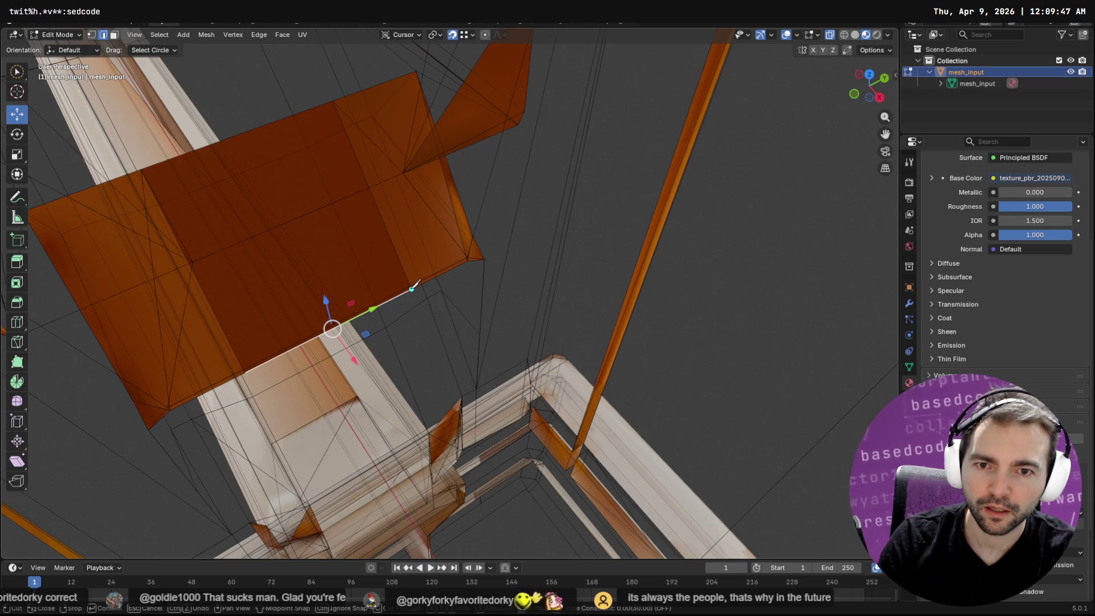
pyautogui.click(412, 288)
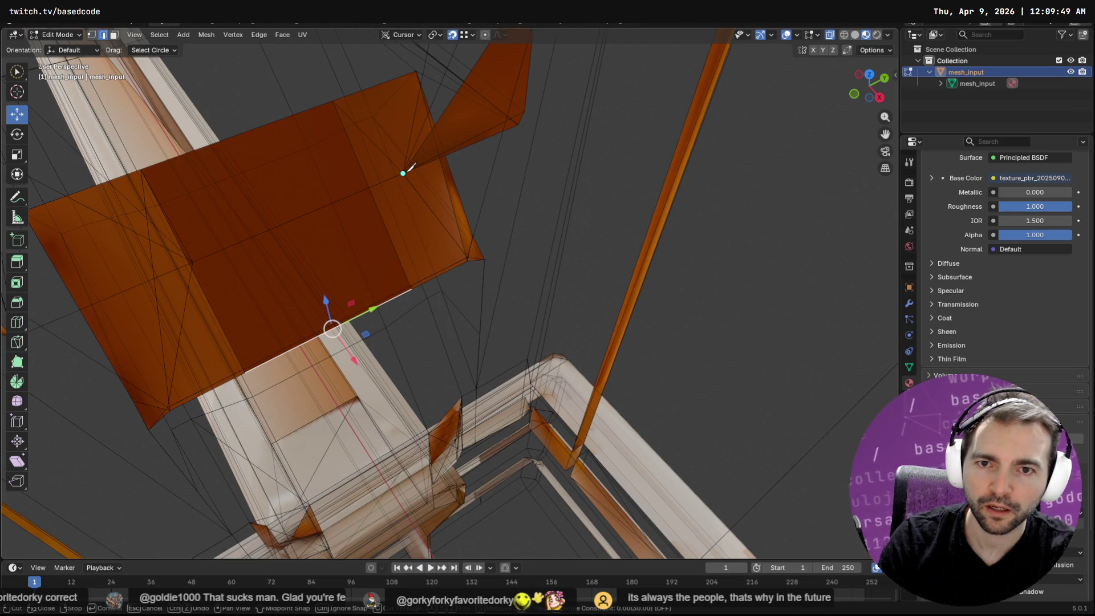
pyautogui.click(404, 173)
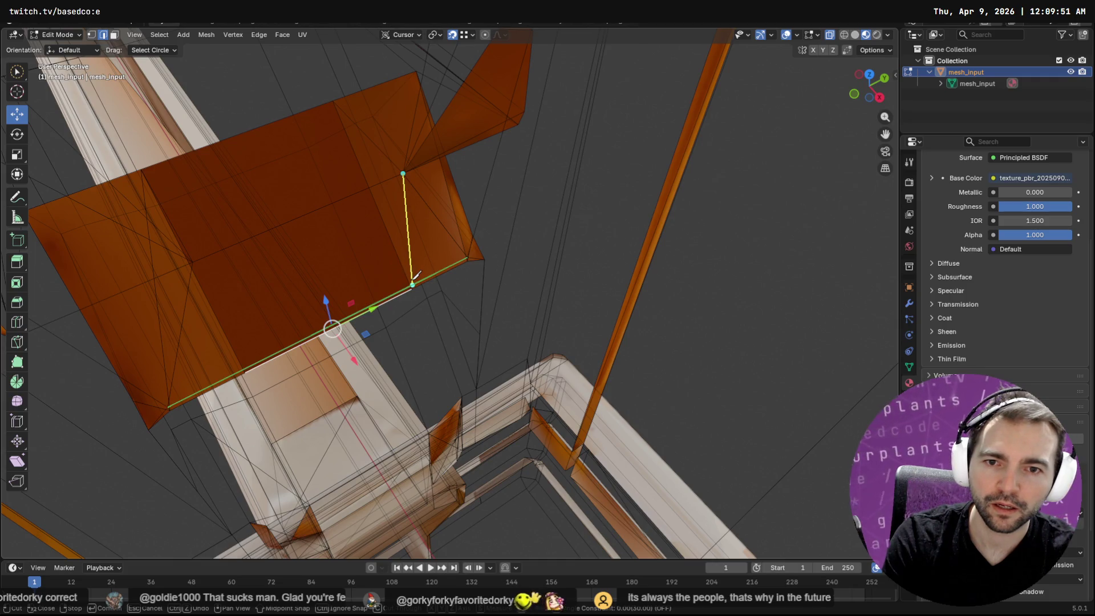
pyautogui.press('Return')
# Select the corner vertex at the cut's end and merge it to close the gap.
pyautogui.moveTo(427, 302)
pyautogui.mouseDown(button='middle')
pyautogui.moveTo(408, 293)
pyautogui.moveTo(433, 271)
pyautogui.moveTo(389, 260)
pyautogui.mouseUp(button='middle')
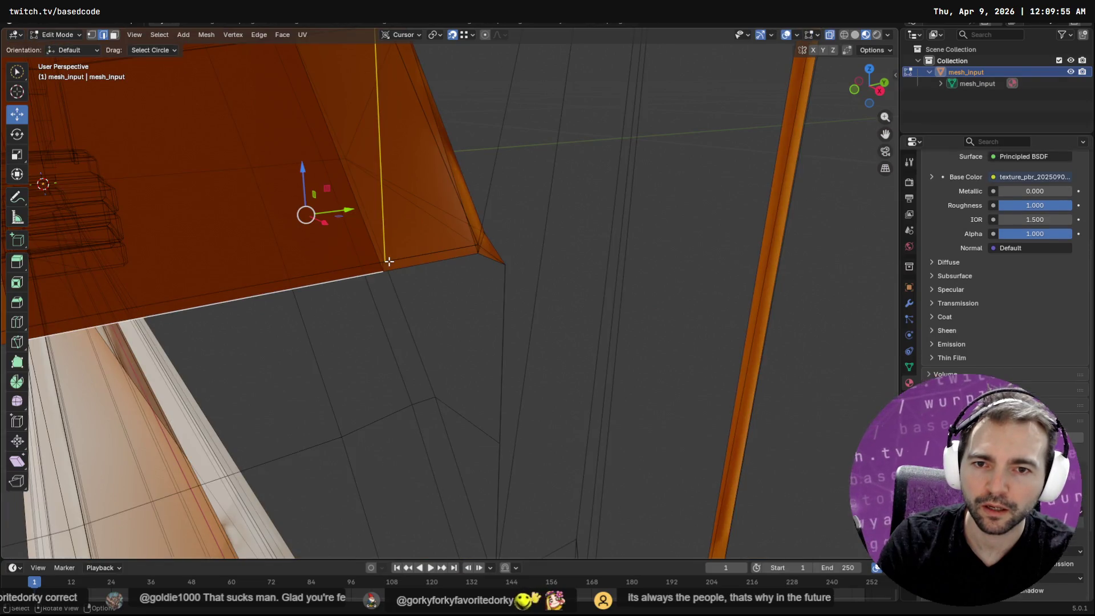
pyautogui.hotkey('ctrl', 'z')
pyautogui.click(383, 262)
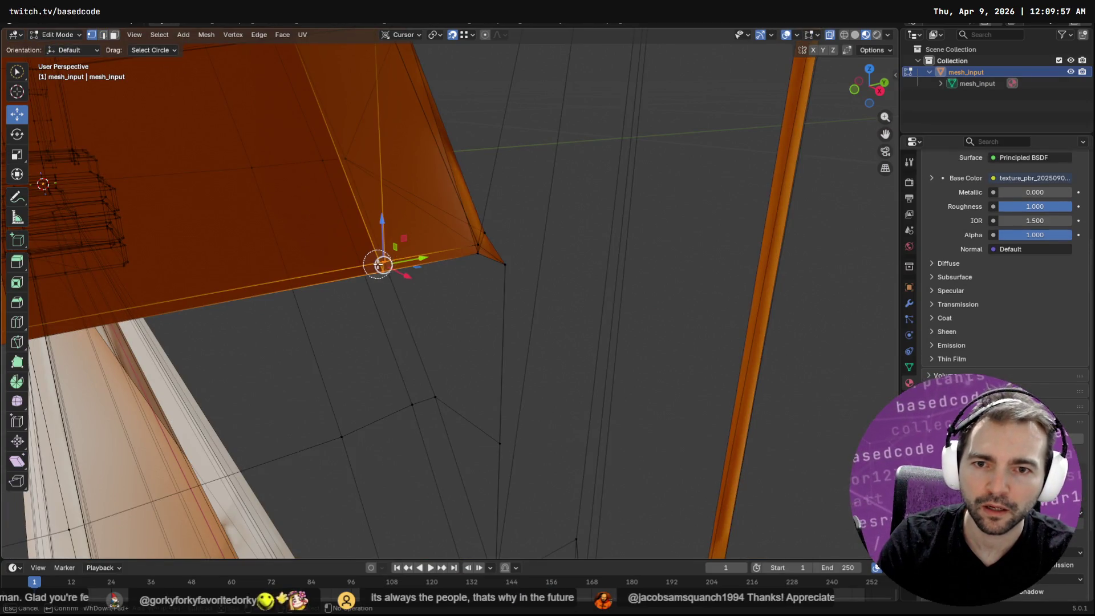
pyautogui.press('g')
pyautogui.click(349, 257)
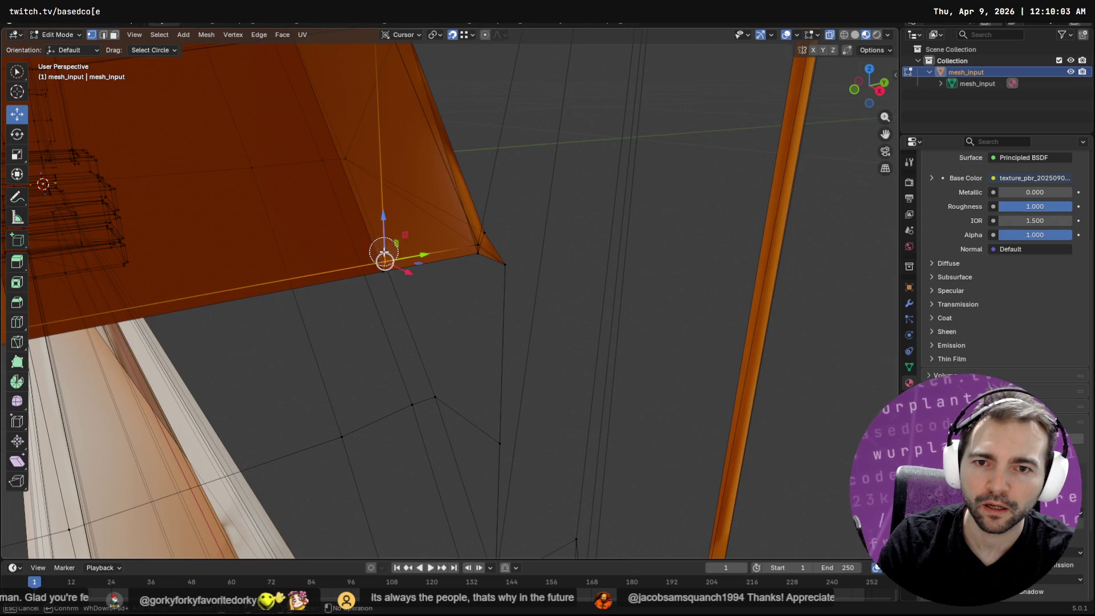
pyautogui.press('F3')
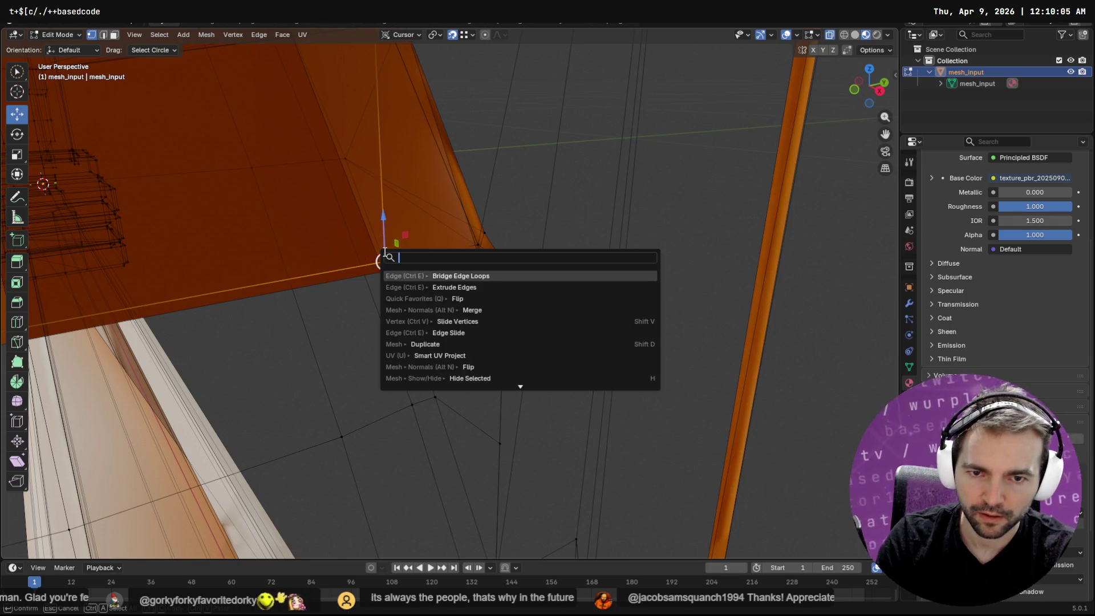
pyautogui.press('Down')
pyautogui.press('Down')
pyautogui.press('Down')
pyautogui.press('Return')
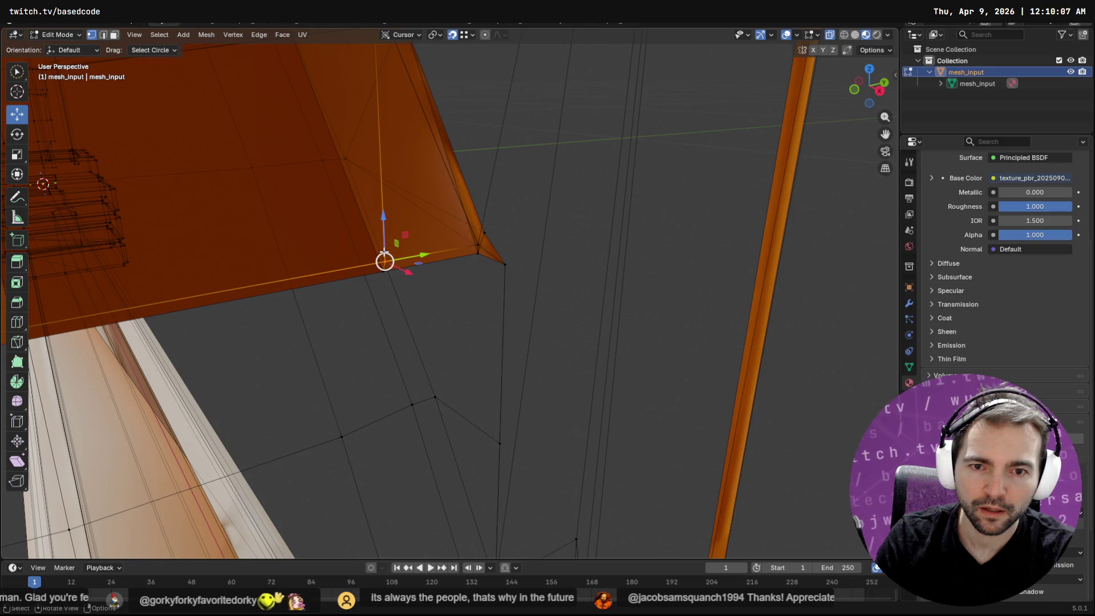
# Select the two gaping vertices under the pew's frame.
pyautogui.moveTo(384, 255)
pyautogui.mouseDown(button='middle')
pyautogui.moveTo(614, 154)
pyautogui.moveTo(557, 237)
pyautogui.moveTo(633, 251)
pyautogui.moveTo(737, 248)
pyautogui.moveTo(711, 276)
pyautogui.moveTo(721, 257)
pyautogui.moveTo(655, 269)
pyautogui.moveTo(706, 290)
pyautogui.moveTo(672, 317)
pyautogui.moveTo(643, 259)
pyautogui.moveTo(581, 216)
pyautogui.moveTo(665, 224)
pyautogui.moveTo(669, 269)
pyautogui.moveTo(701, 284)
pyautogui.moveTo(597, 206)
pyautogui.mouseUp(button='middle')
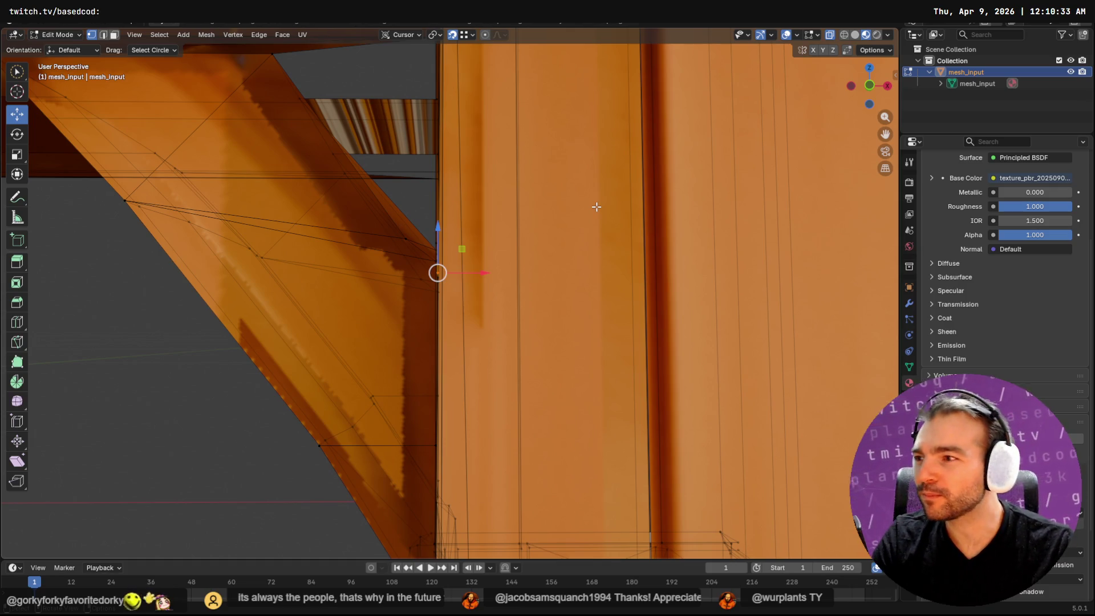
pyautogui.moveTo(432, 273)
pyautogui.mouseDown(button='middle')
pyautogui.moveTo(518, 325)
pyautogui.moveTo(603, 290)
pyautogui.moveTo(641, 237)
pyautogui.moveTo(665, 232)
pyautogui.moveTo(734, 279)
pyautogui.moveTo(807, 274)
pyautogui.moveTo(712, 250)
pyautogui.moveTo(635, 289)
pyautogui.moveTo(538, 313)
pyautogui.moveTo(464, 262)
pyautogui.moveTo(557, 345)
pyautogui.moveTo(537, 302)
pyautogui.moveTo(700, 287)
pyautogui.moveTo(682, 315)
pyautogui.moveTo(581, 307)
pyautogui.moveTo(535, 329)
pyautogui.moveTo(623, 281)
pyautogui.moveTo(564, 258)
pyautogui.moveTo(532, 272)
pyautogui.mouseUp(button='middle')
pyautogui.scroll(-4, 485, 277)
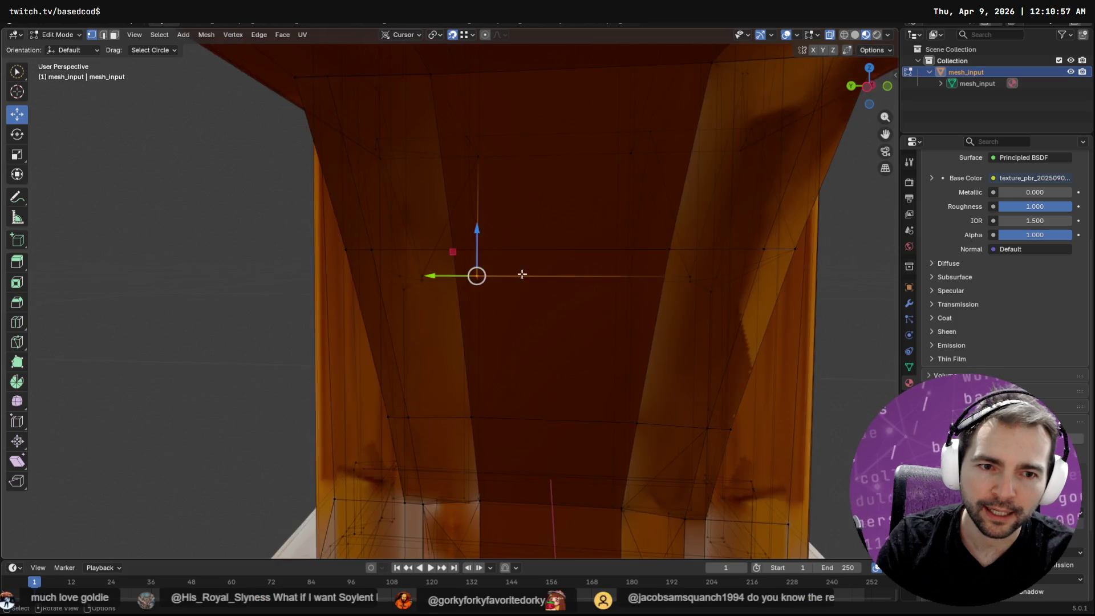
pyautogui.scroll(2, 406, 285)
pyautogui.click(401, 272)
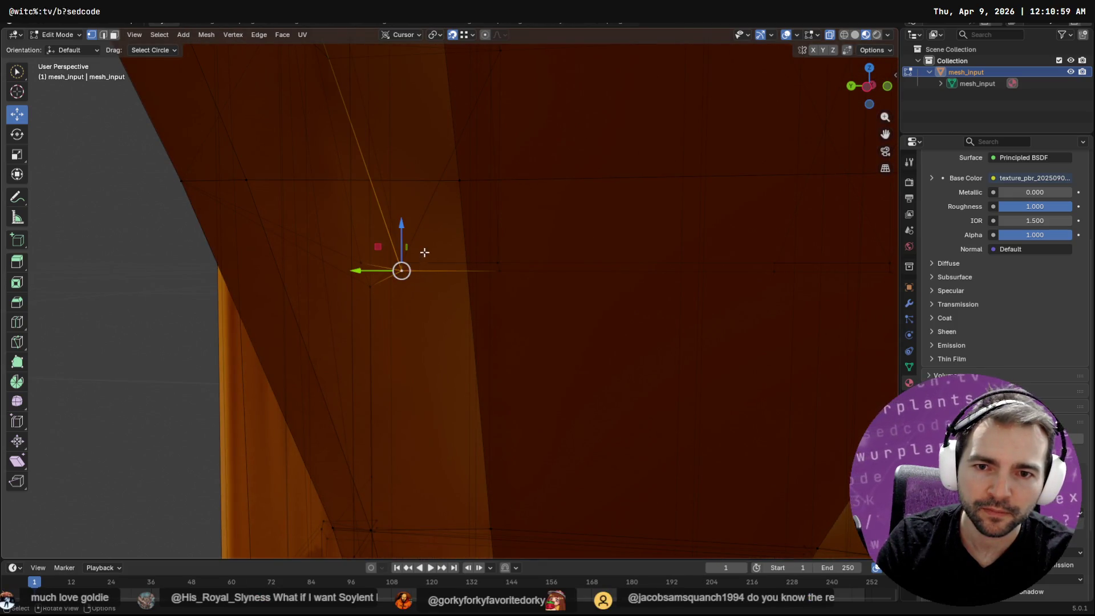
pyautogui.keyDown('shift'); pyautogui.click(411, 266); pyautogui.keyUp('shift')
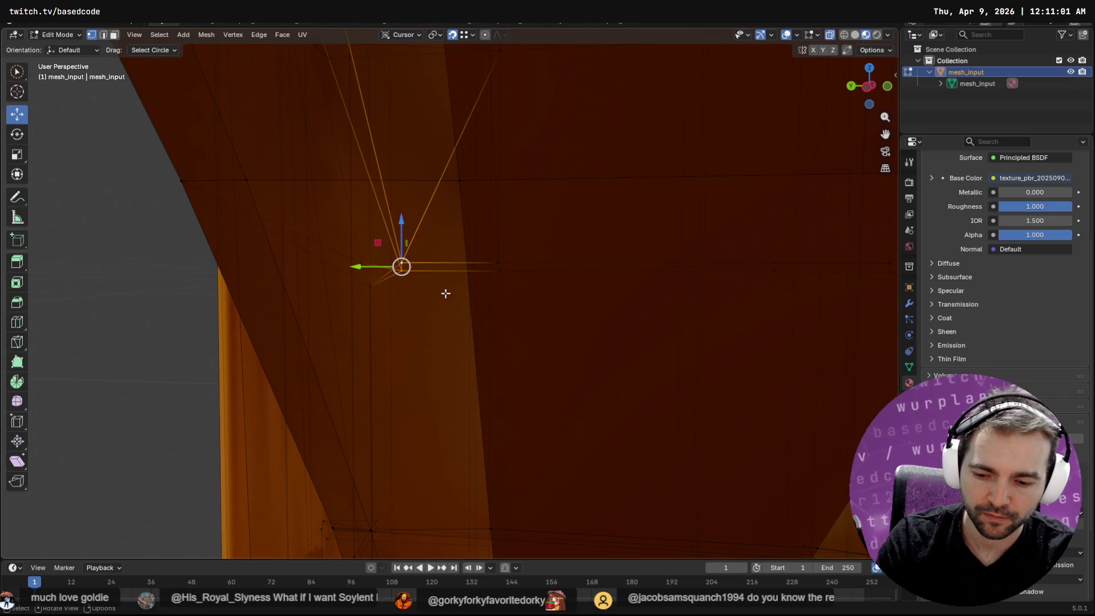
# Add Merge At Center to Quick Favorites and merge the first vertex pair At Center.
pyautogui.press('F3')
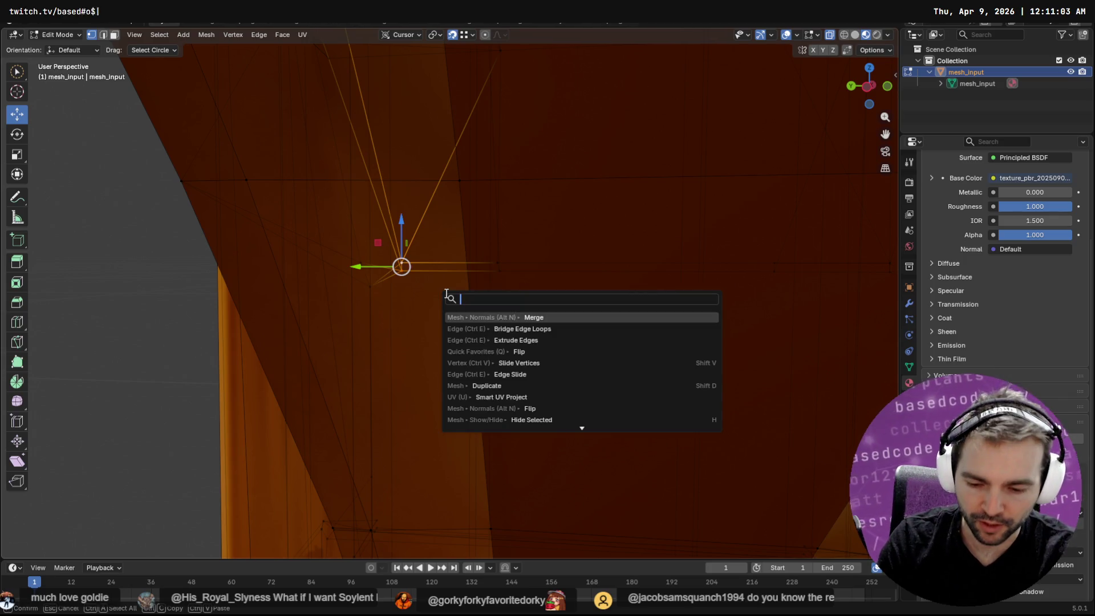
pyautogui.write('mege')
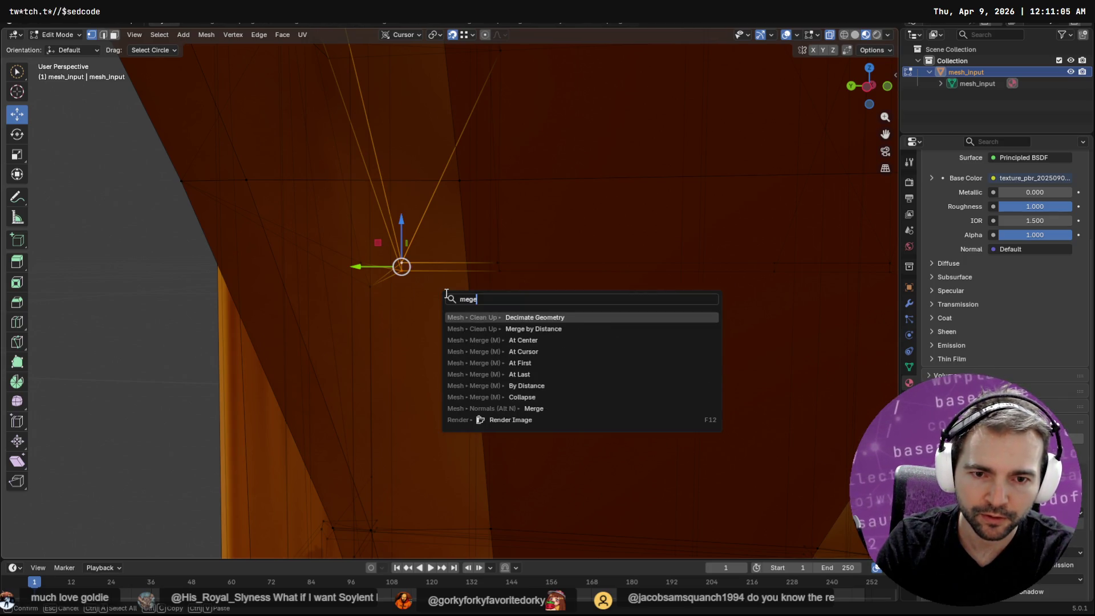
pyautogui.press('Down')
pyautogui.press('Down')
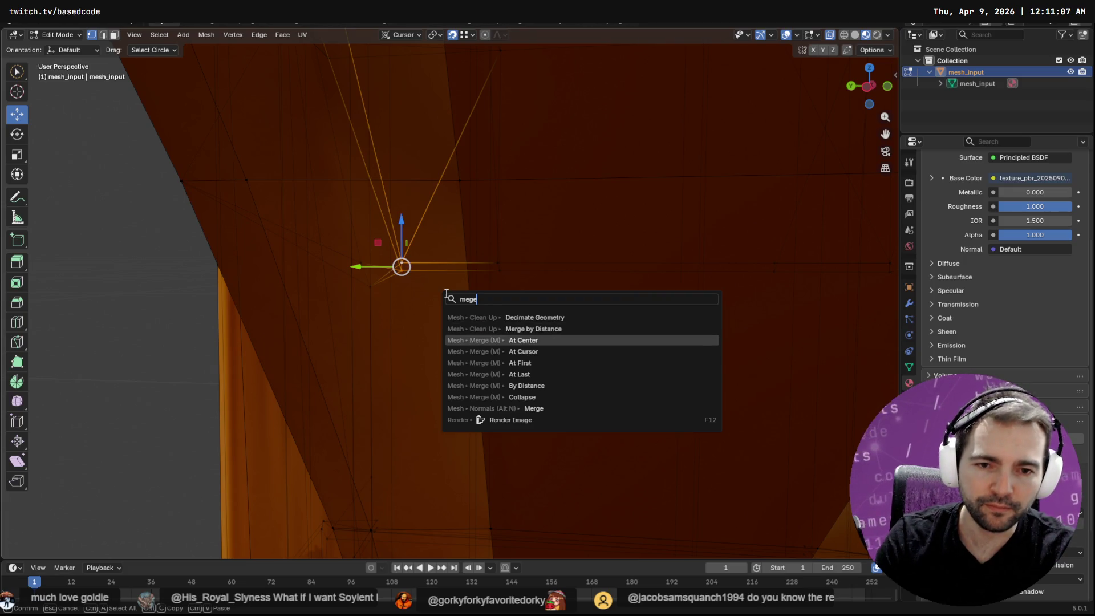
pyautogui.rightClick(565, 342)
pyautogui.click(519, 336)
pyautogui.write('q')
pyautogui.press('Escape')
pyautogui.press('q')
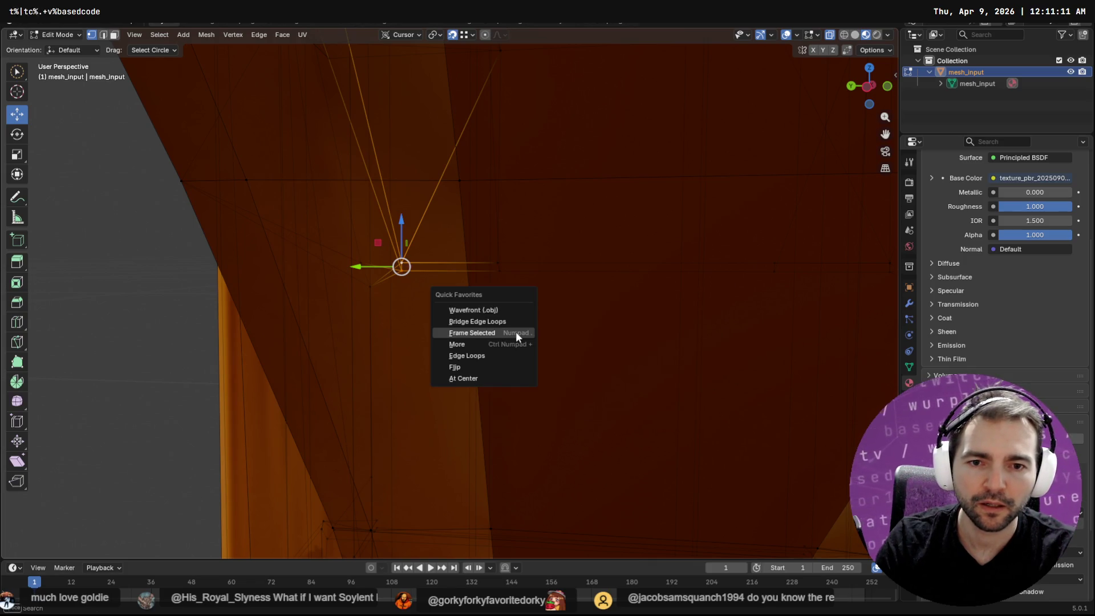
pyautogui.click(498, 377)
# Merge the remaining corner vertex pairs of the frame opening At Center.
pyautogui.moveTo(685, 328)
pyautogui.mouseDown(button='middle')
pyautogui.moveTo(655, 314)
pyautogui.moveTo(594, 318)
pyautogui.moveTo(656, 342)
pyautogui.moveTo(626, 341)
pyautogui.mouseUp(button='middle')
pyautogui.click(476, 280)
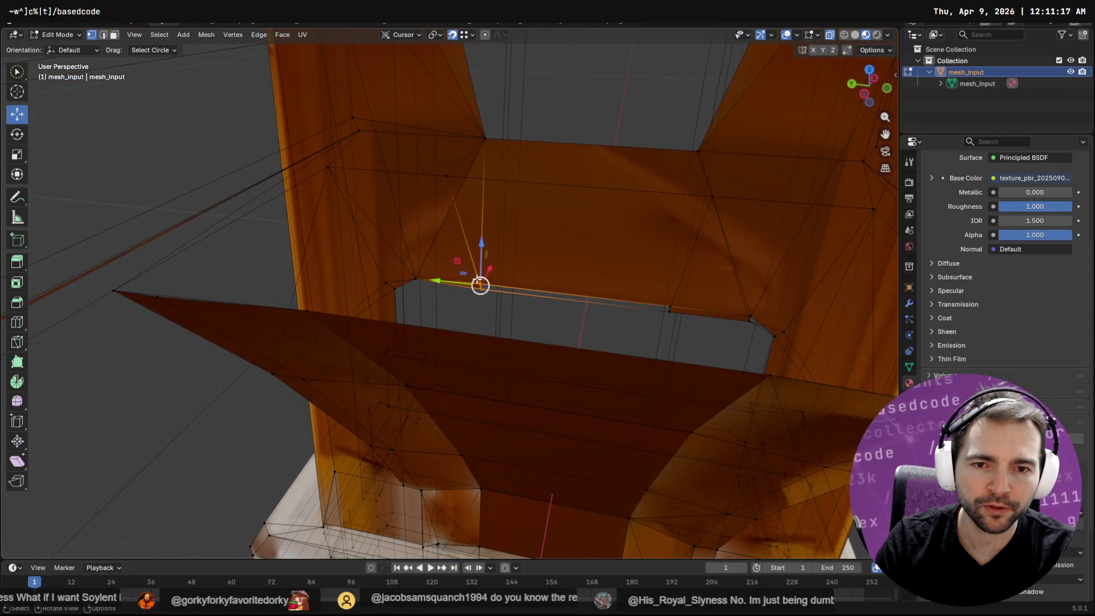
pyautogui.press('m')
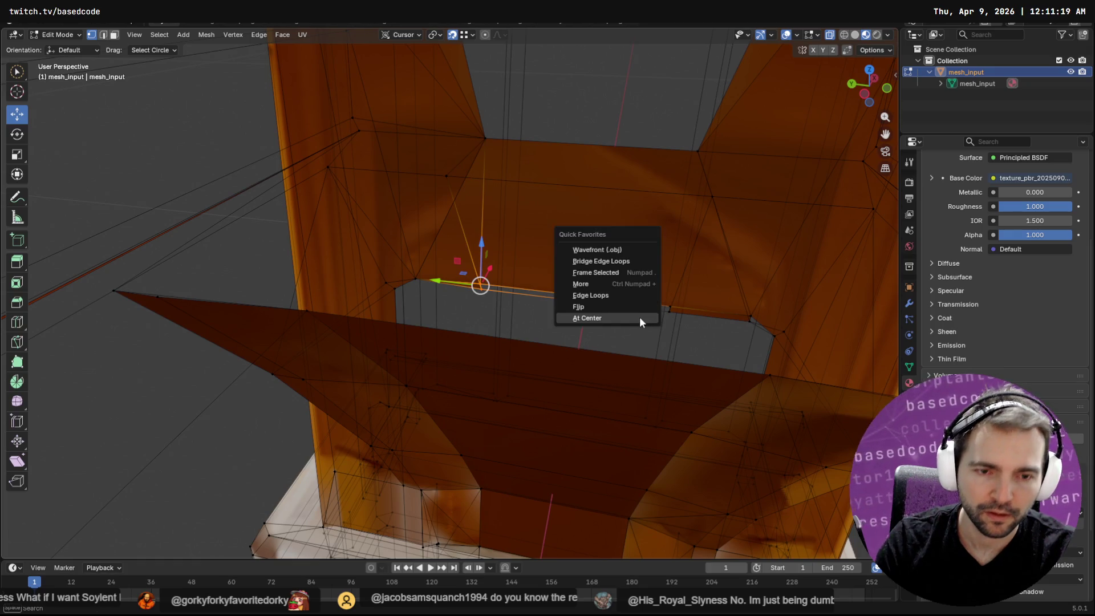
pyautogui.click(639, 317)
pyautogui.click(669, 308)
pyautogui.press('q')
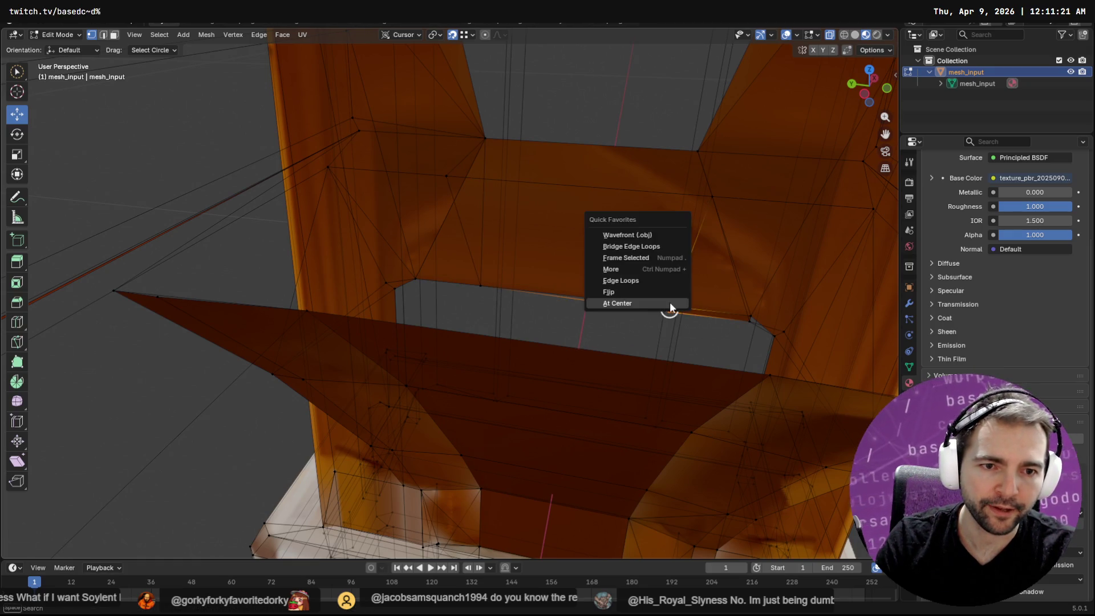
pyautogui.click(669, 304)
pyautogui.keyDown('shift'); pyautogui.click(750, 318); pyautogui.keyUp('shift')
pyautogui.press('q')
pyautogui.click(748, 316)
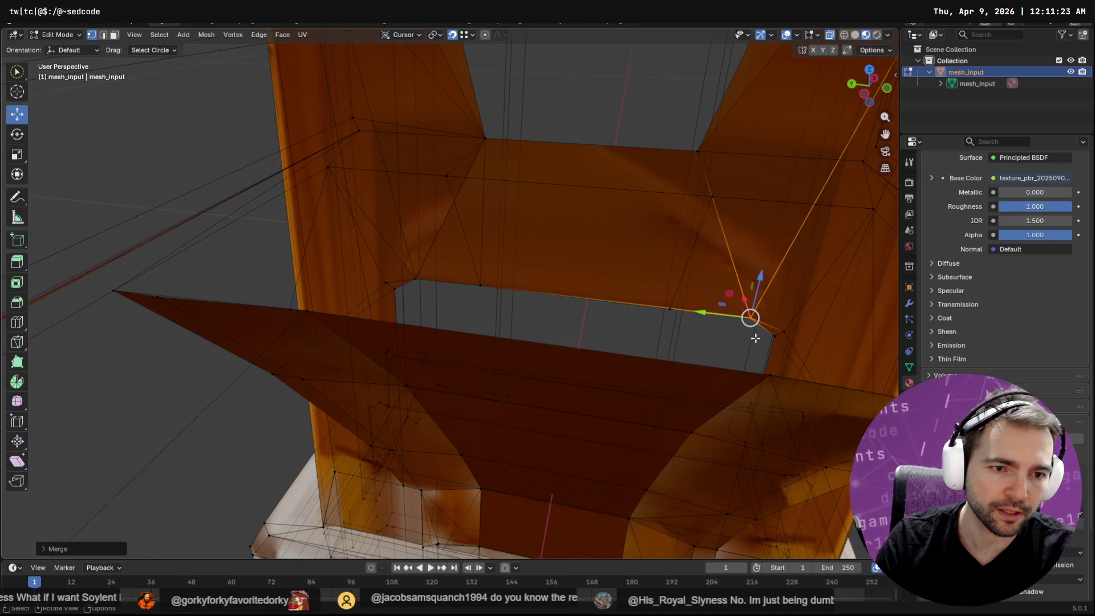
pyautogui.scroll(5, 750, 317)
# In edge mode, collapse the thin face's top and bottom edges At Center.
pyautogui.moveTo(701, 303)
pyautogui.mouseDown(button='middle')
pyautogui.moveTo(674, 304)
pyautogui.moveTo(682, 327)
pyautogui.moveTo(732, 355)
pyautogui.moveTo(759, 342)
pyautogui.moveTo(645, 298)
pyautogui.mouseUp(button='middle')
pyautogui.scroll(-5, 674, 303)
pyautogui.scroll(2, 452, 216)
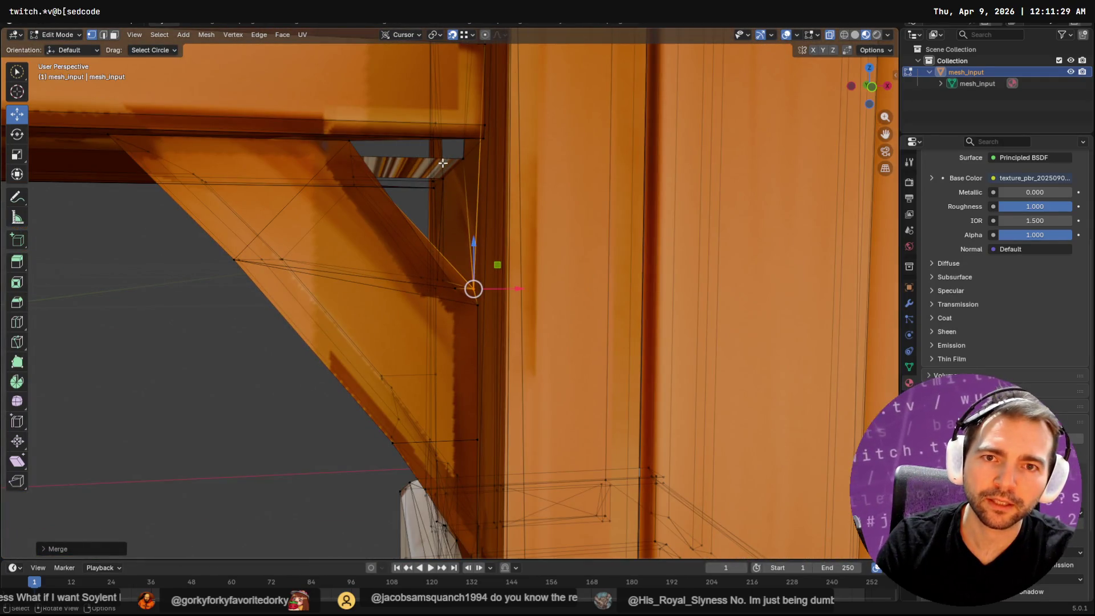
pyautogui.press('2')
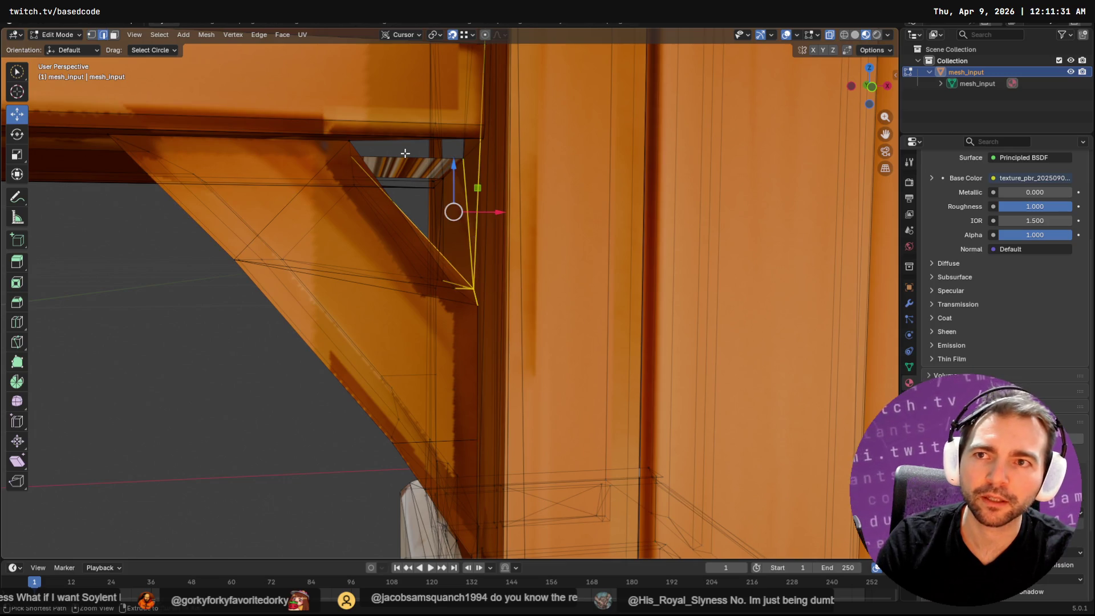
pyautogui.click(405, 153)
pyautogui.keyDown('shift'); pyautogui.click(379, 140); pyautogui.keyUp('shift')
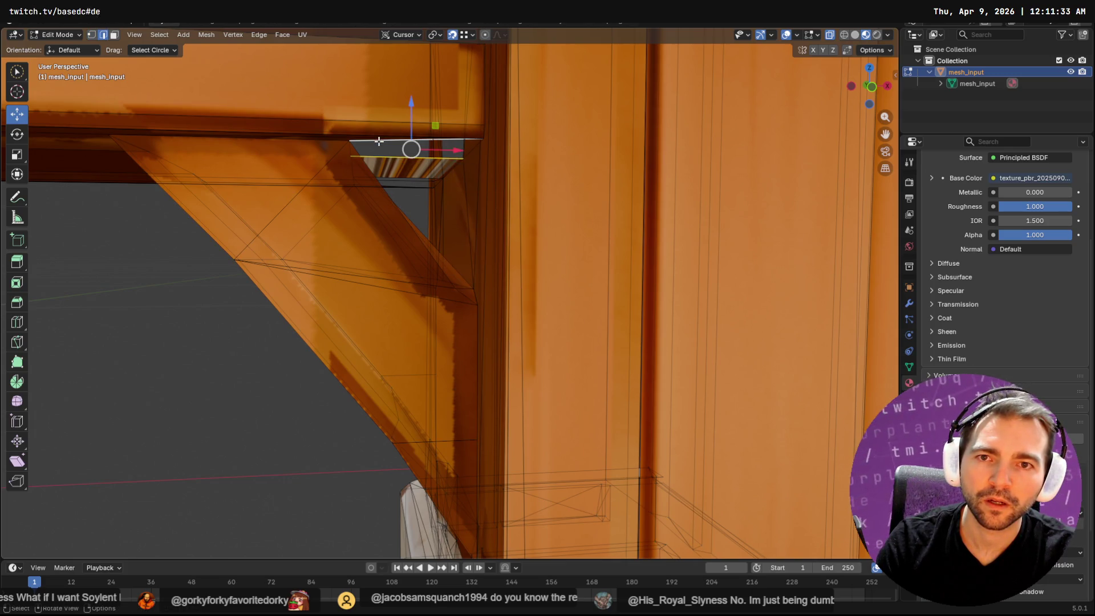
pyautogui.press('q')
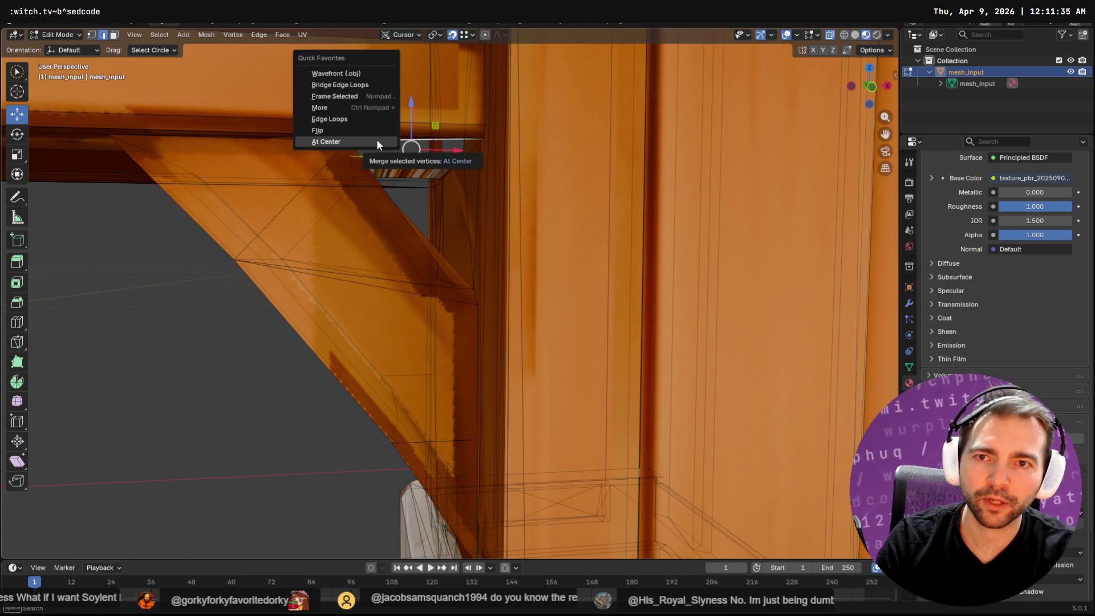
pyautogui.click(372, 140)
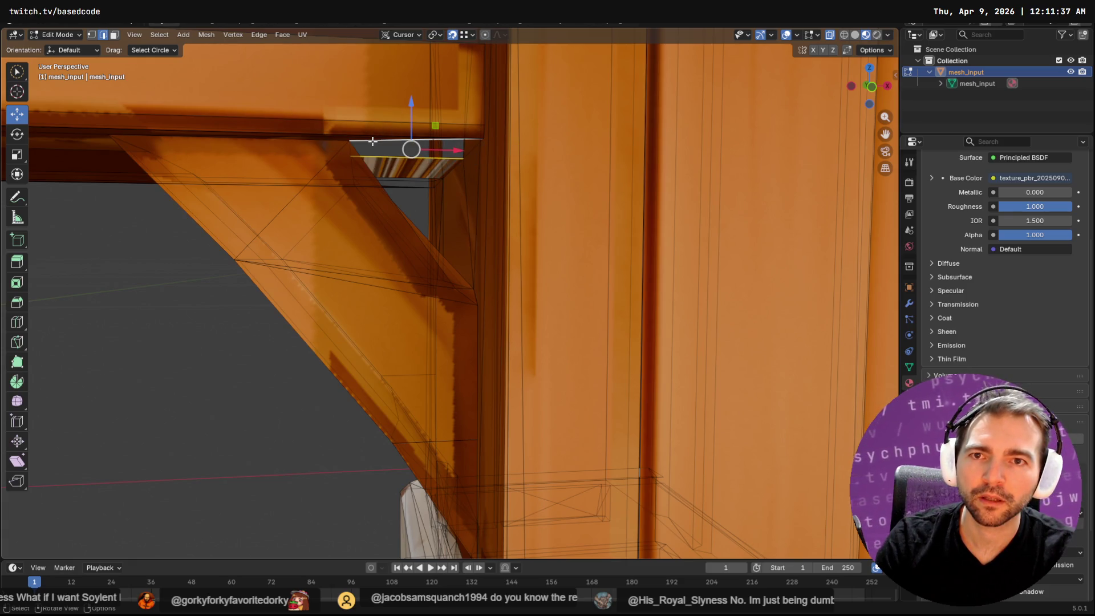
# Look up Bridge Edge Loops and reselect the edge loops beneath the beam.
pyautogui.press('F3')
pyautogui.write('brid')
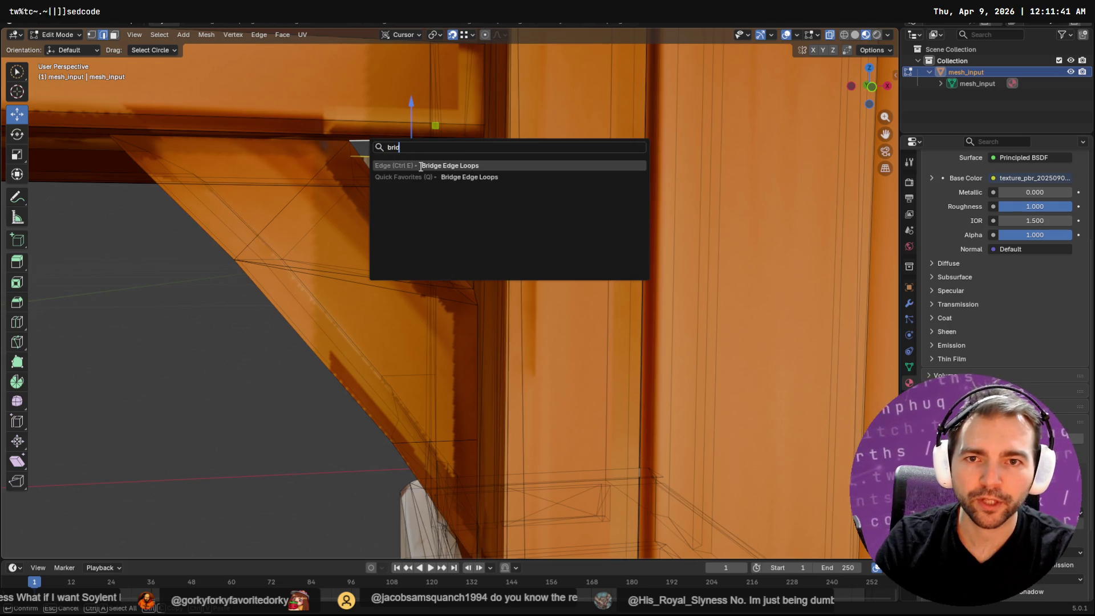
pyautogui.rightClick(421, 167)
pyautogui.press('Escape')
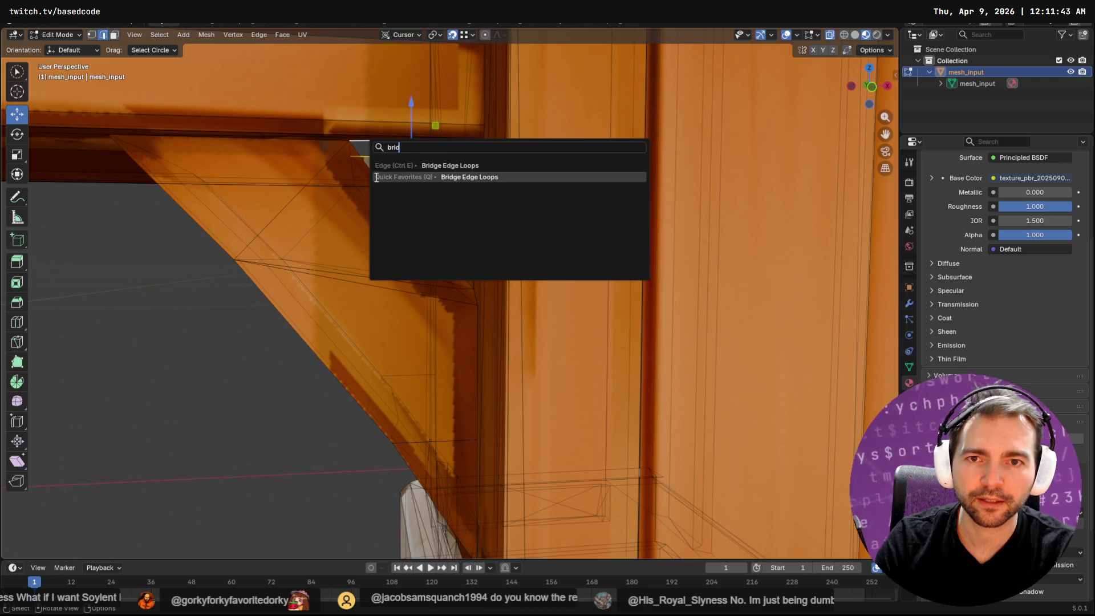
pyautogui.click(377, 177)
pyautogui.press('q')
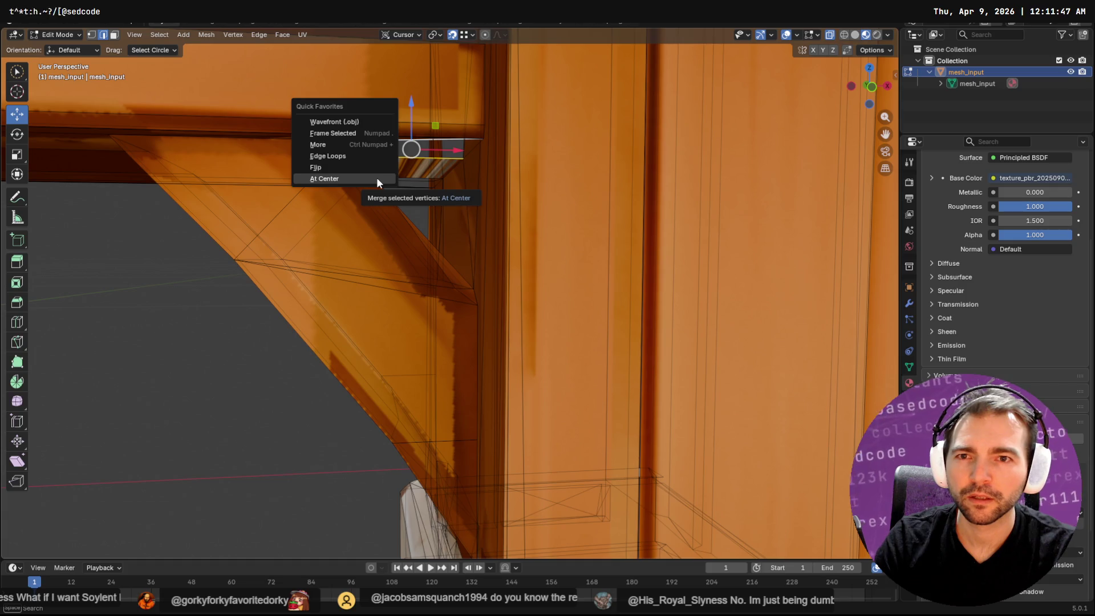
pyautogui.click(368, 153)
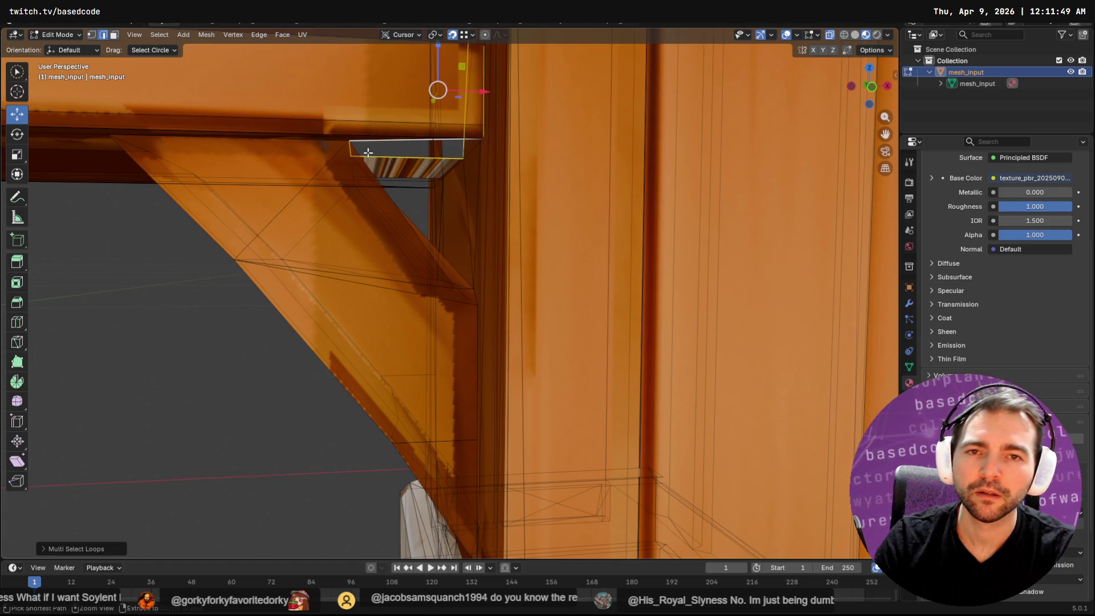
pyautogui.press('3')
pyautogui.hotkey('ctrl', 'z')
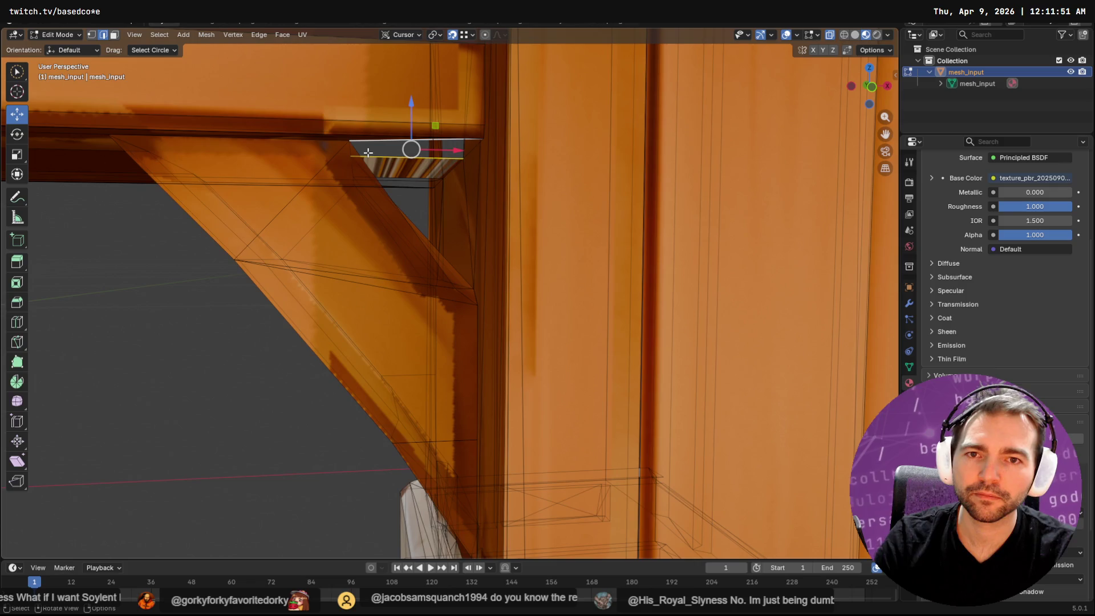
# Add Bridge Edge Loops to Quick Favorites and bridge the selected loops with a face.
pyautogui.press('F3')
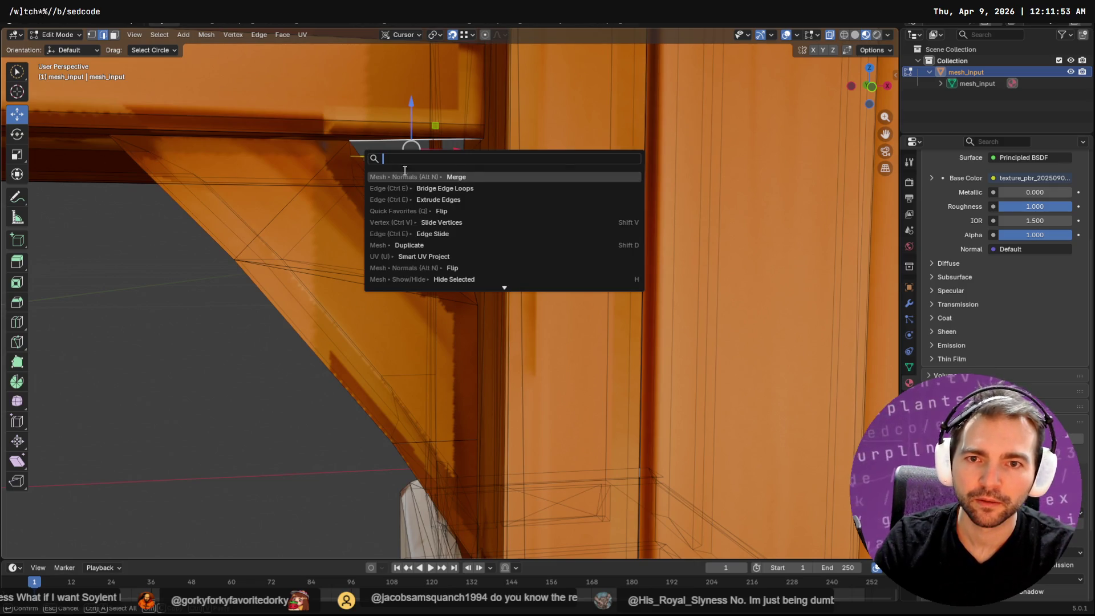
pyautogui.rightClick(490, 191)
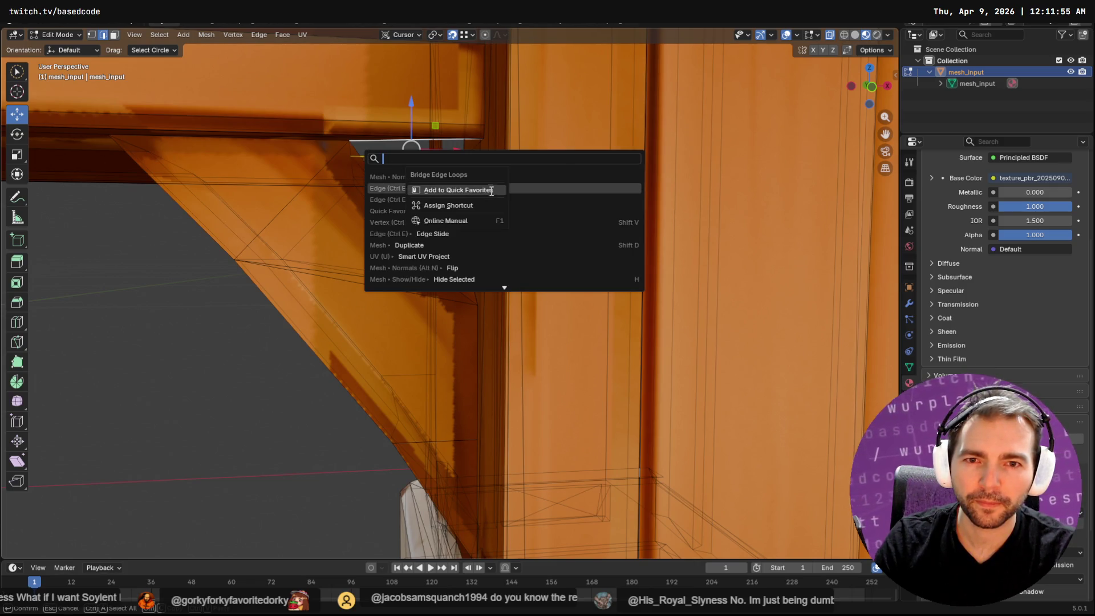
pyautogui.click(491, 190)
pyautogui.press('Escape')
pyautogui.press('q')
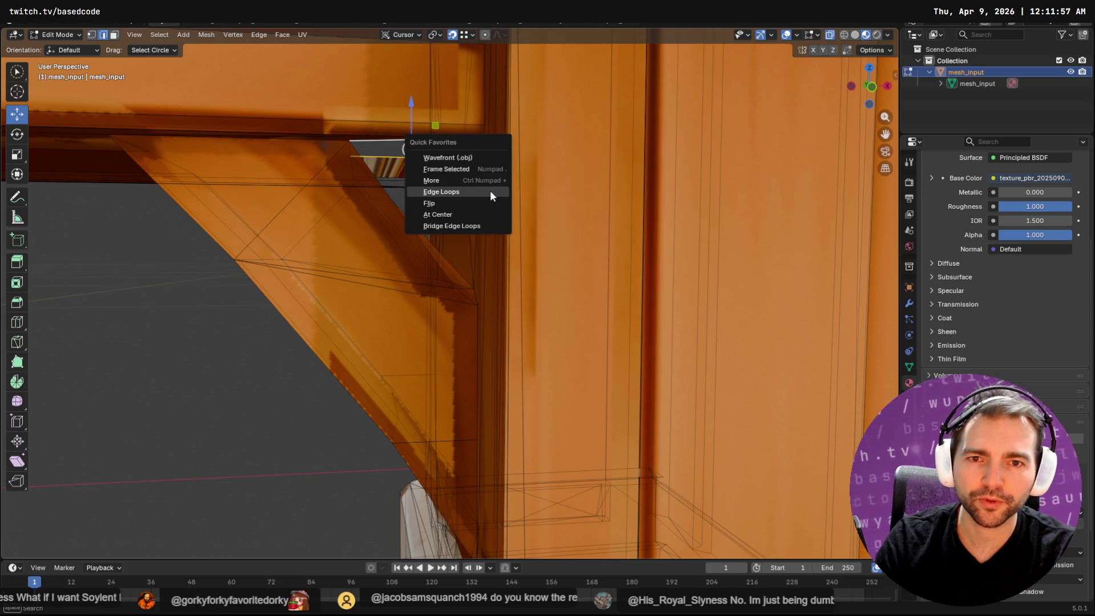
pyautogui.click(471, 227)
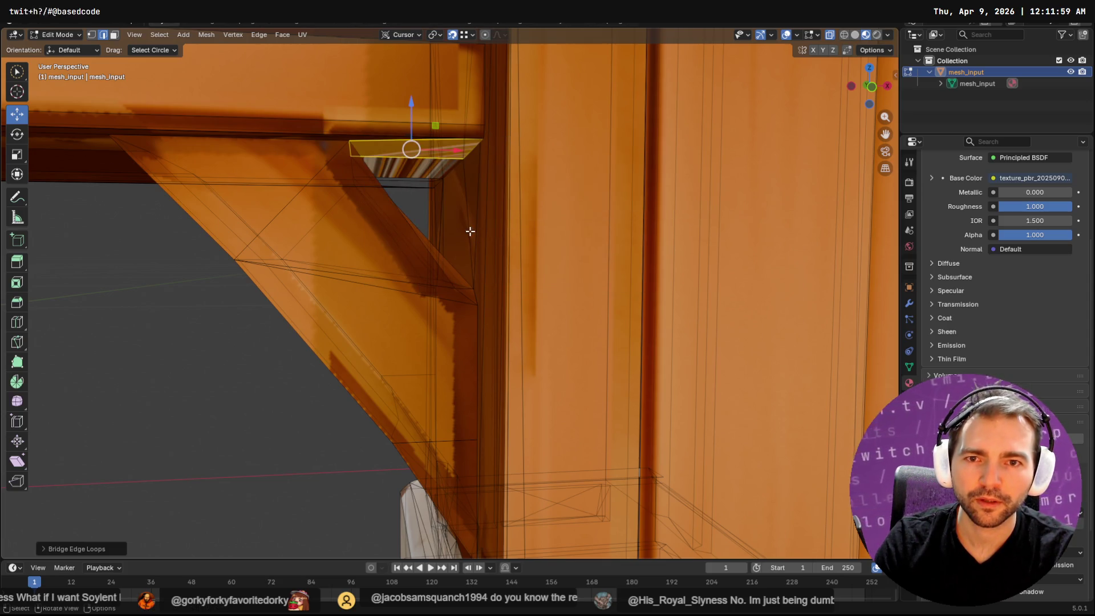
pyautogui.moveTo(440, 206); pyautogui.dragTo(433, 191, button='middle')
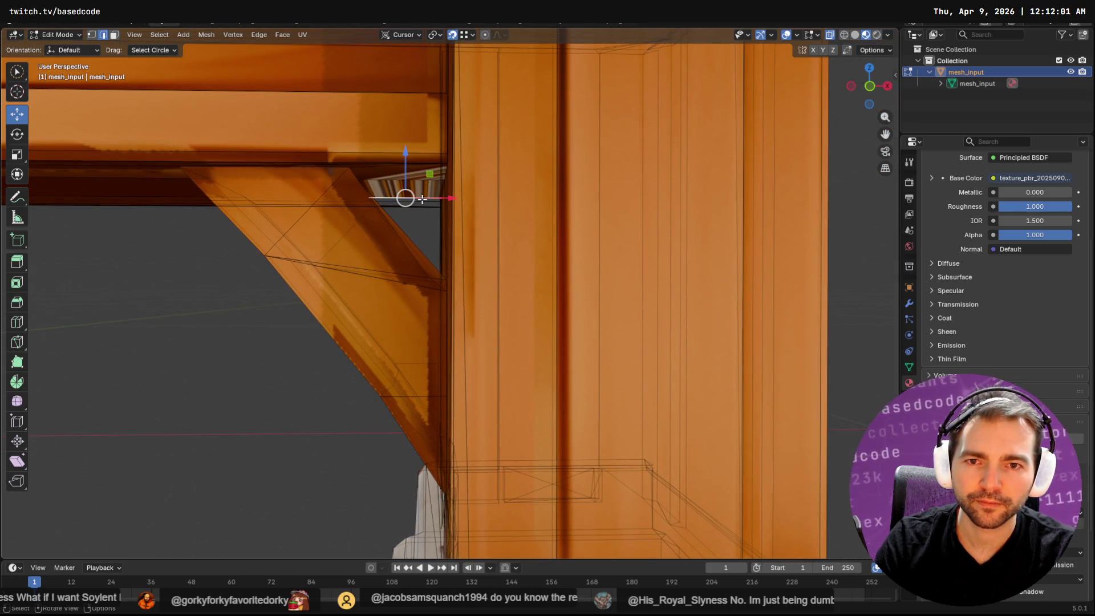
# Bridge the loops where the brace meets the beam and extrude the face up against the beam.
pyautogui.press('q')
pyautogui.click(423, 209)
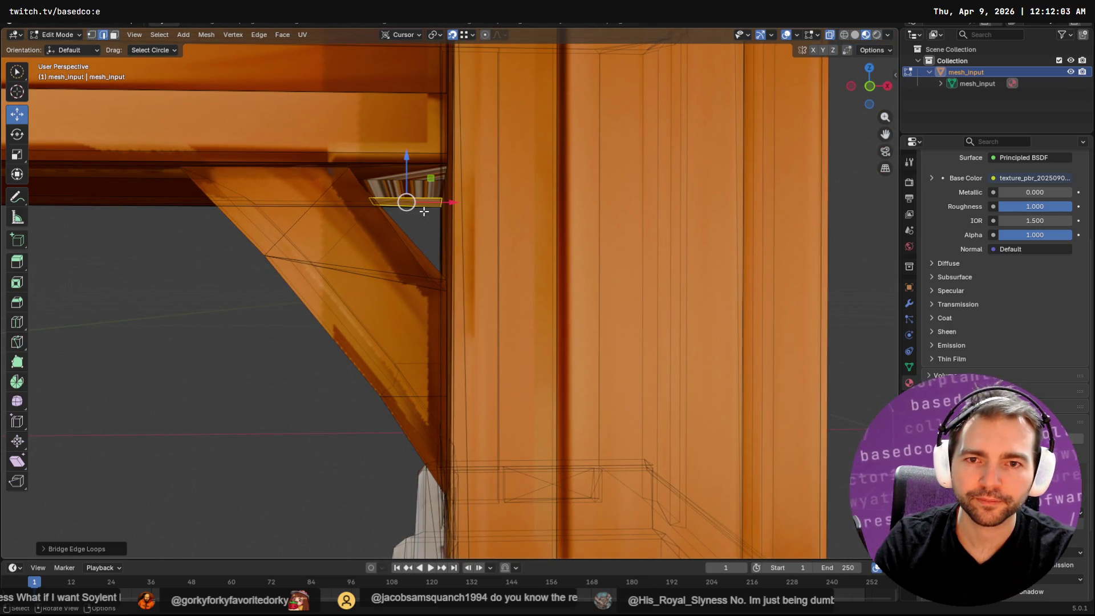
pyautogui.press('3')
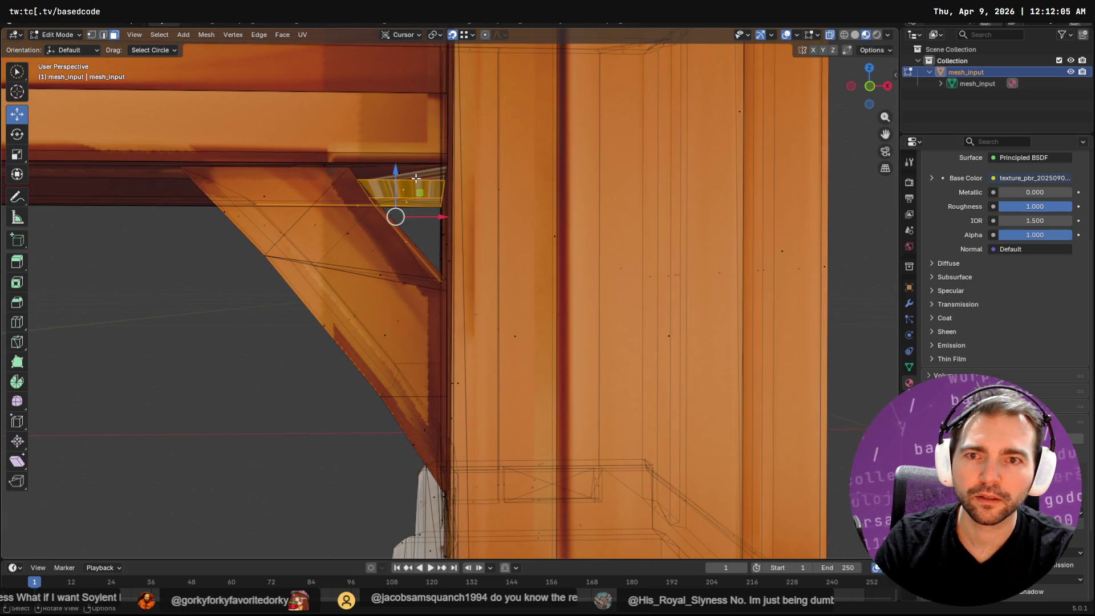
pyautogui.moveTo(415, 189)
pyautogui.mouseDown(button='middle')
pyautogui.moveTo(403, 174)
pyautogui.moveTo(410, 188)
pyautogui.mouseUp(button='middle')
pyautogui.press('e')
pyautogui.click(393, 153)
pyautogui.press('c')
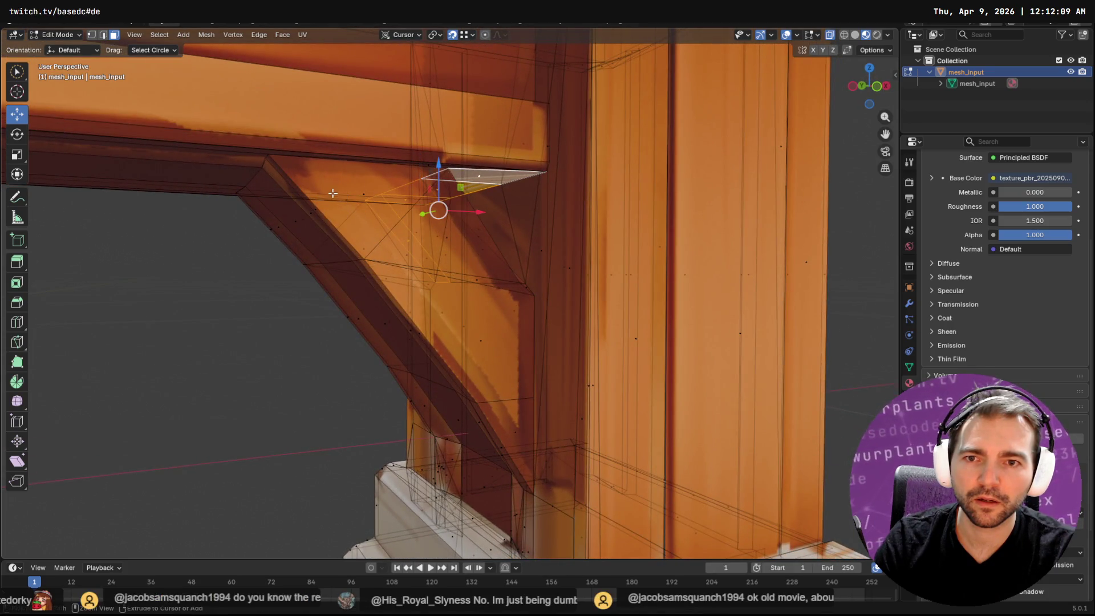
pyautogui.press('Escape')
pyautogui.moveTo(381, 259)
pyautogui.mouseDown(button='middle')
pyautogui.moveTo(399, 227)
pyautogui.moveTo(502, 247)
pyautogui.moveTo(613, 245)
pyautogui.moveTo(438, 251)
pyautogui.mouseUp(button='middle')
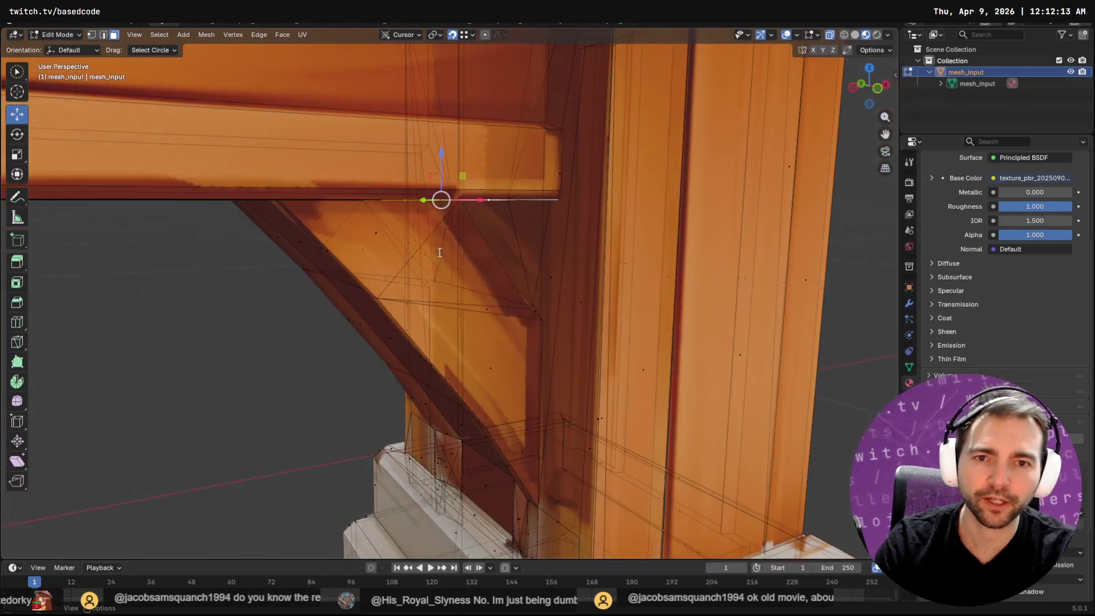
pyautogui.press('F3')
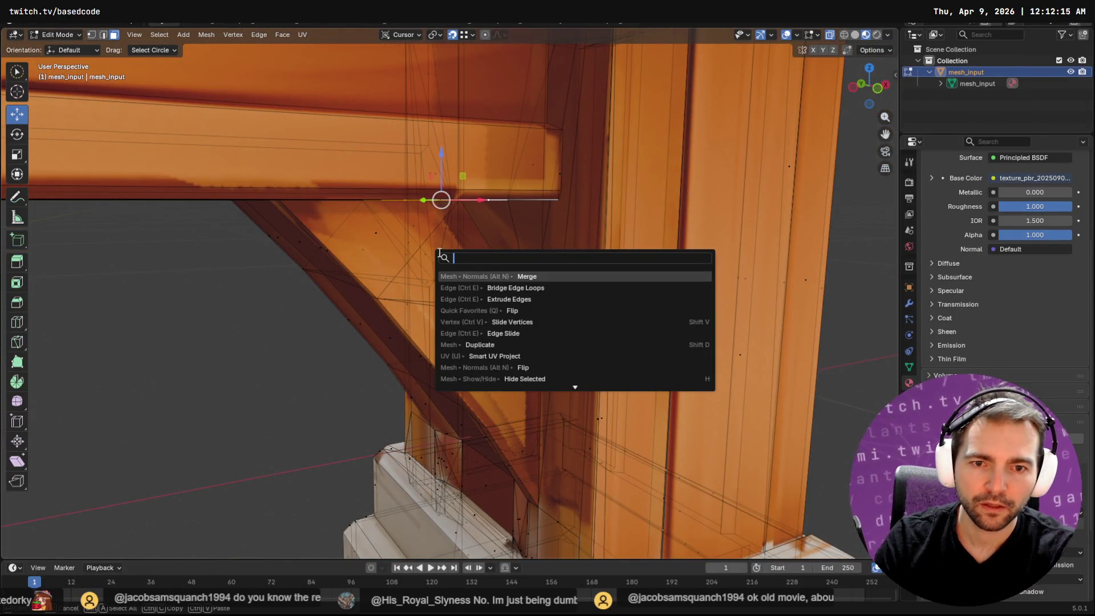
# Unwrap the mesh with Smart UV Project using default settings.
pyautogui.write('smar')
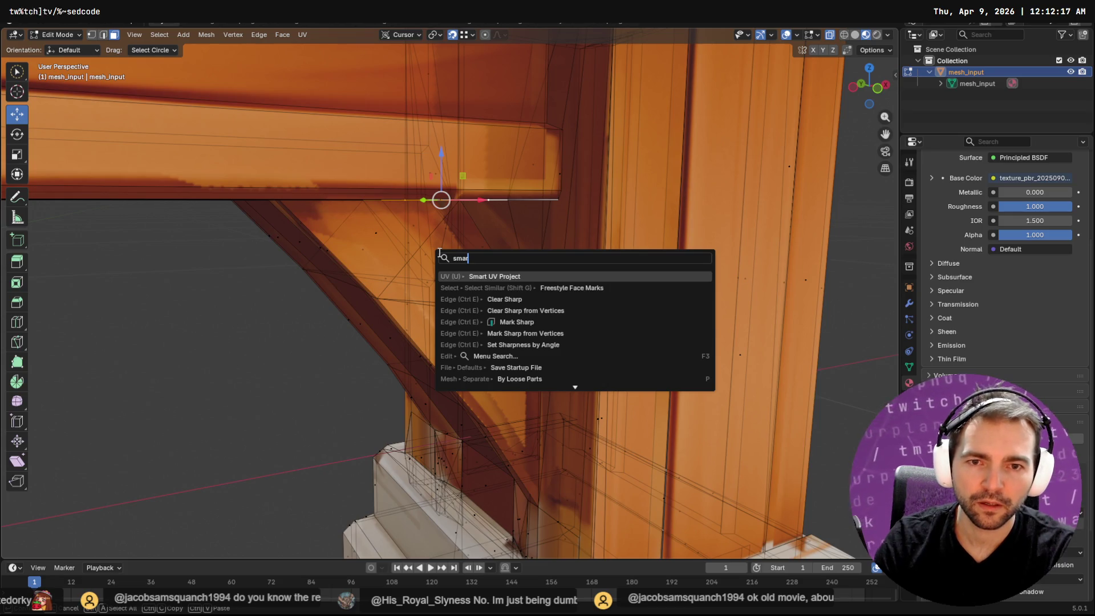
pyautogui.press('Return')
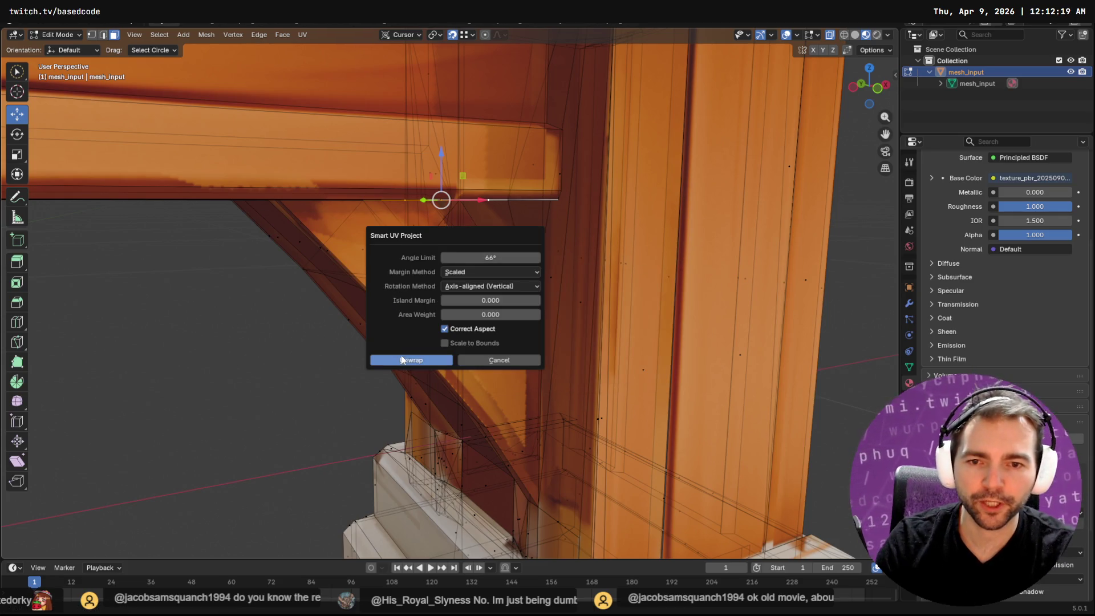
pyautogui.click(402, 355)
# In UV Editing, box-select the new faces' UV island and move it right.
pyautogui.click(321, 24)
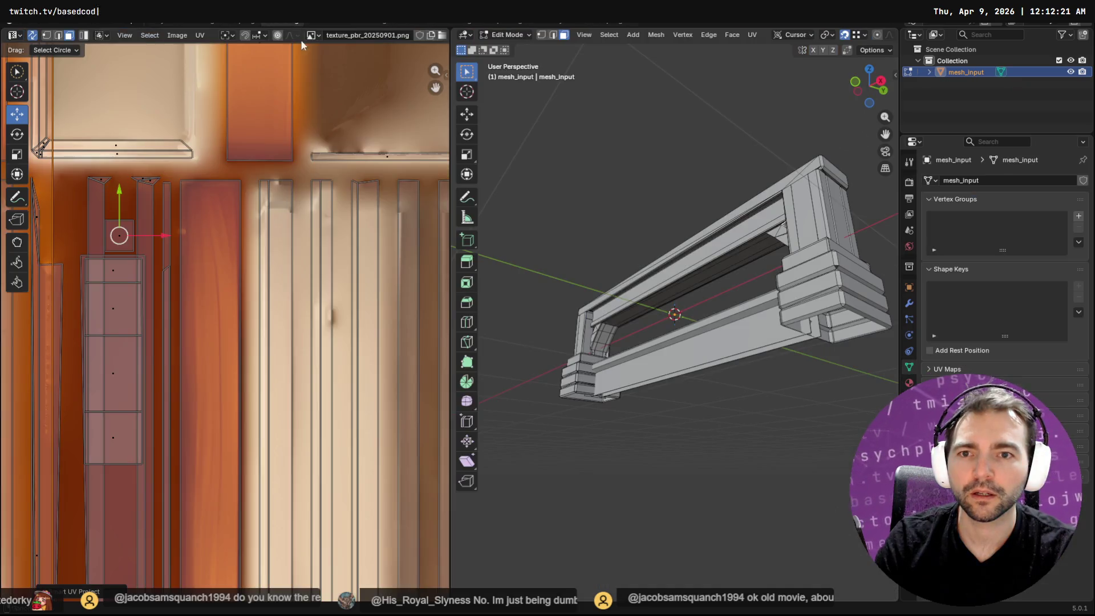
pyautogui.scroll(-5, 266, 296)
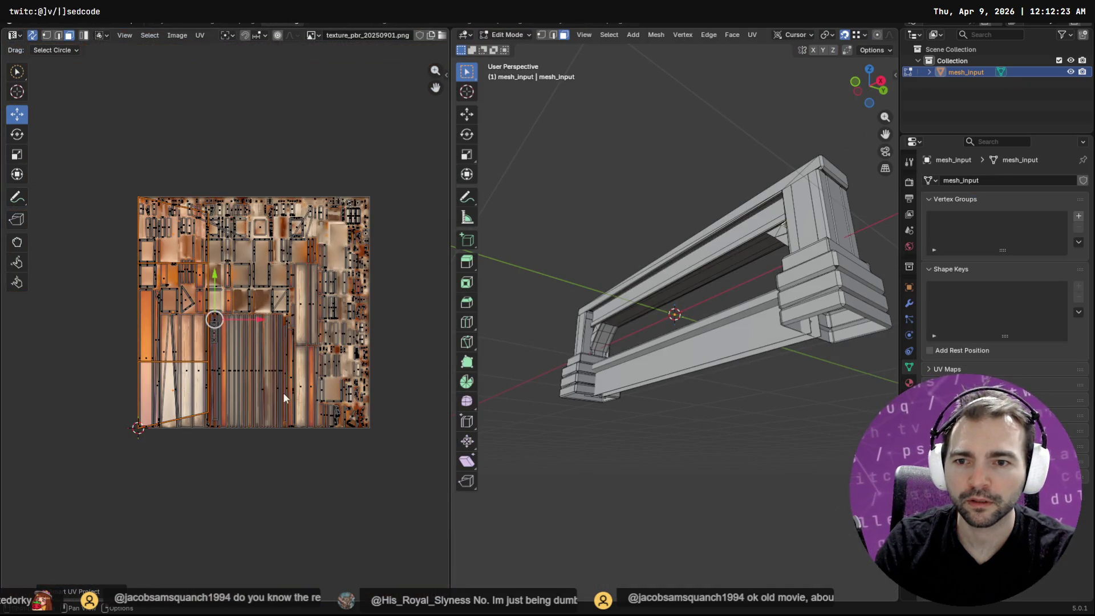
pyautogui.moveTo(27, 70); pyautogui.dragTo(64, 98)
pyautogui.moveTo(205, 166)
pyautogui.mouseDown()
pyautogui.moveTo(237, 185)
pyautogui.moveTo(393, 466)
pyautogui.moveTo(227, 131)
pyautogui.moveTo(218, 80)
pyautogui.mouseUp()
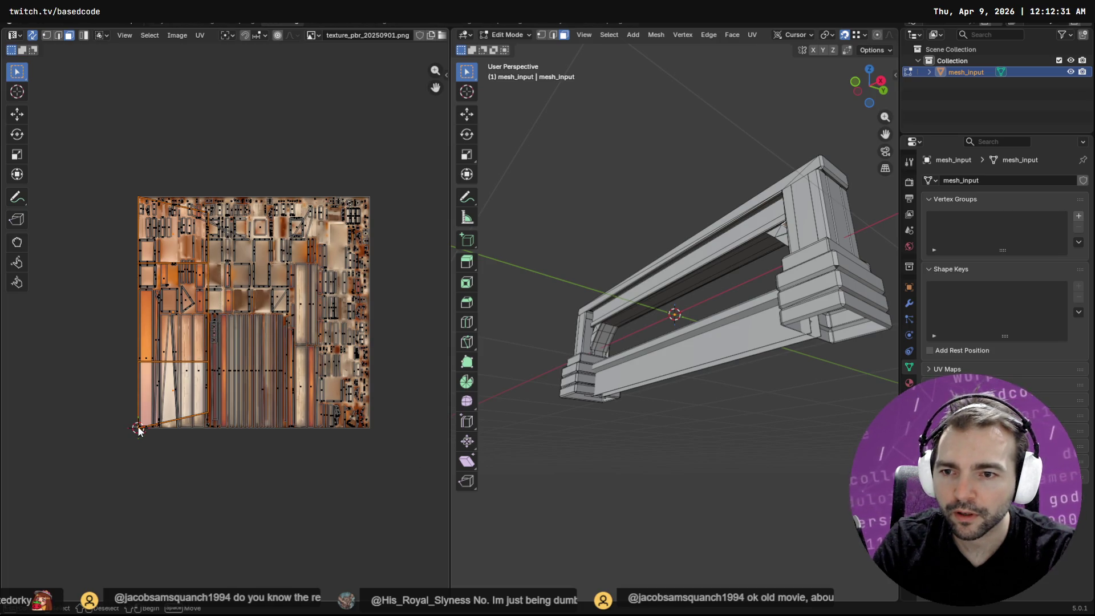
pyautogui.moveTo(136, 427); pyautogui.dragTo(193, 414)
pyautogui.moveTo(75, 438); pyautogui.dragTo(74, 438)
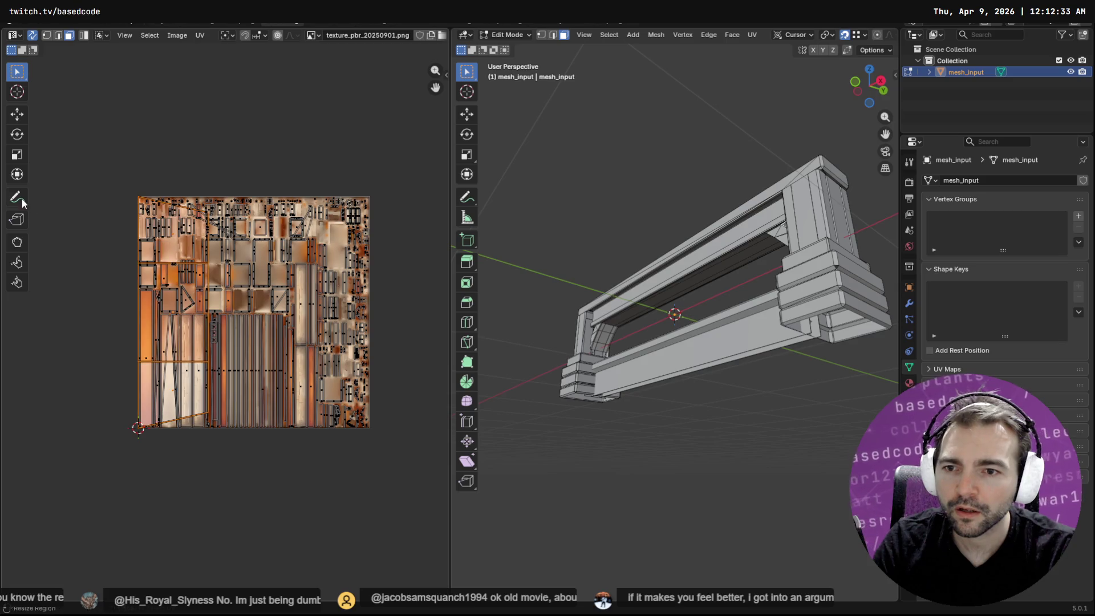
pyautogui.click(17, 113)
pyautogui.moveTo(173, 312)
pyautogui.mouseDown()
pyautogui.moveTo(248, 285)
pyautogui.moveTo(239, 323)
pyautogui.mouseUp()
# Shrink the island onto the wood-plank strip, then return to Object Mode.
pyautogui.scroll(6, 244, 318)
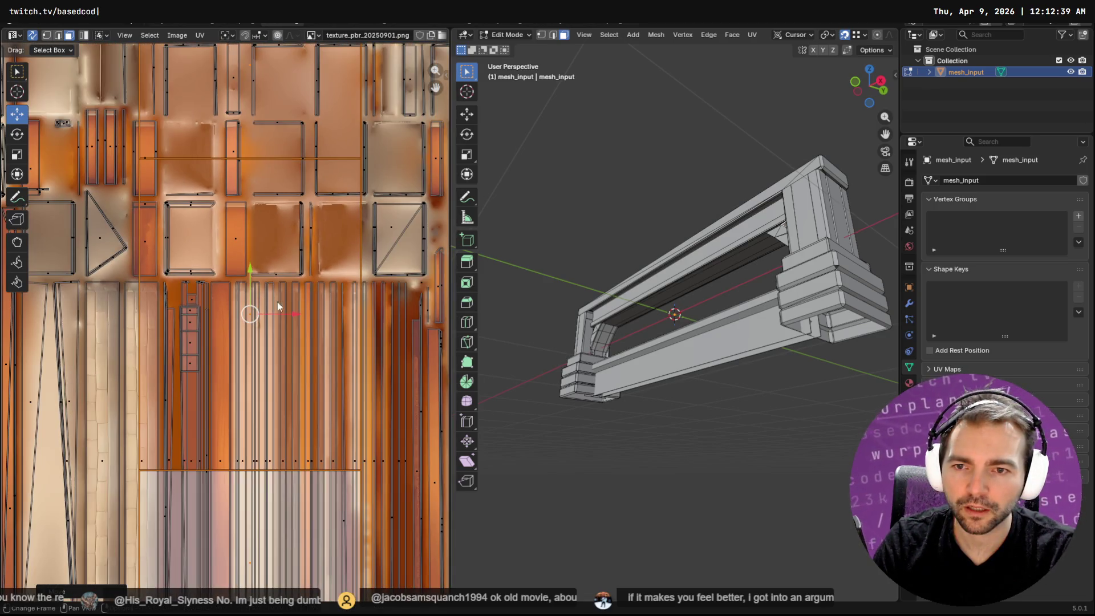
pyautogui.press('s')
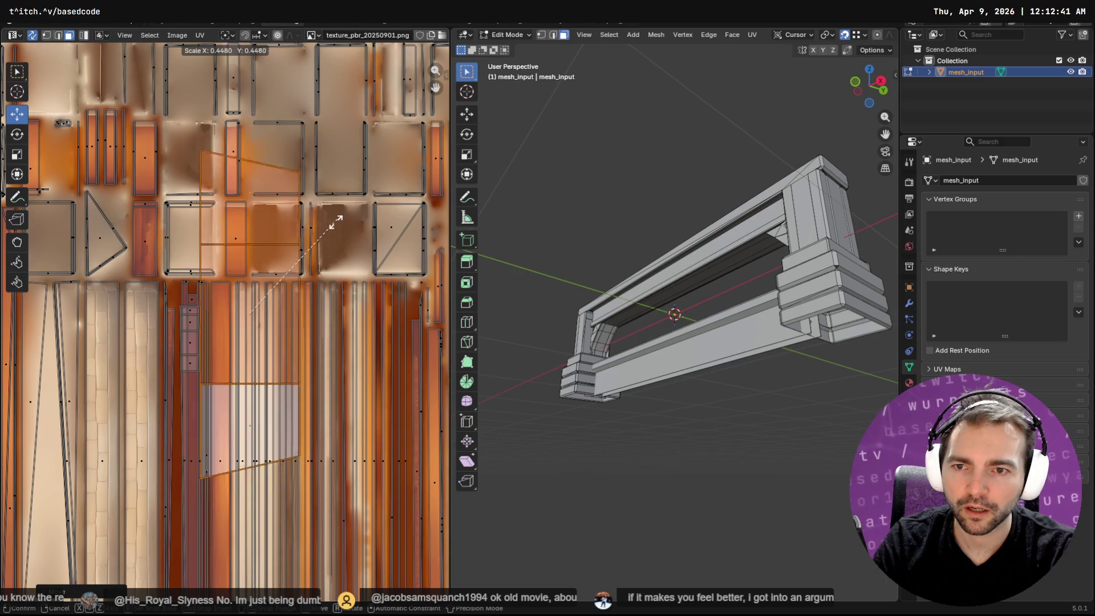
pyautogui.click(262, 305)
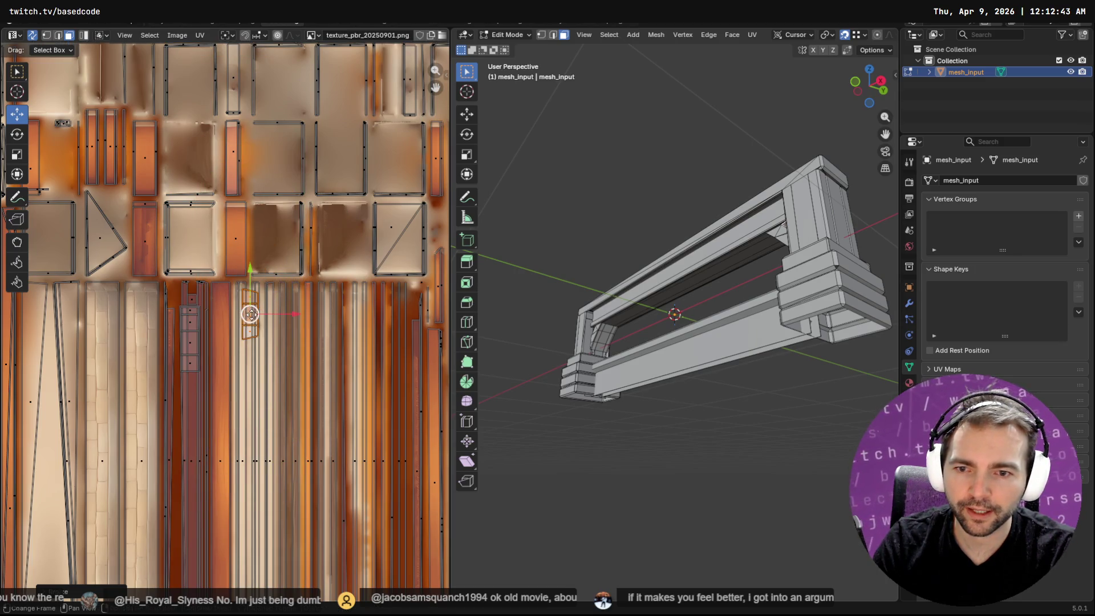
pyautogui.press('g')
pyautogui.click(188, 335)
pyautogui.scroll(-5, 312, 314)
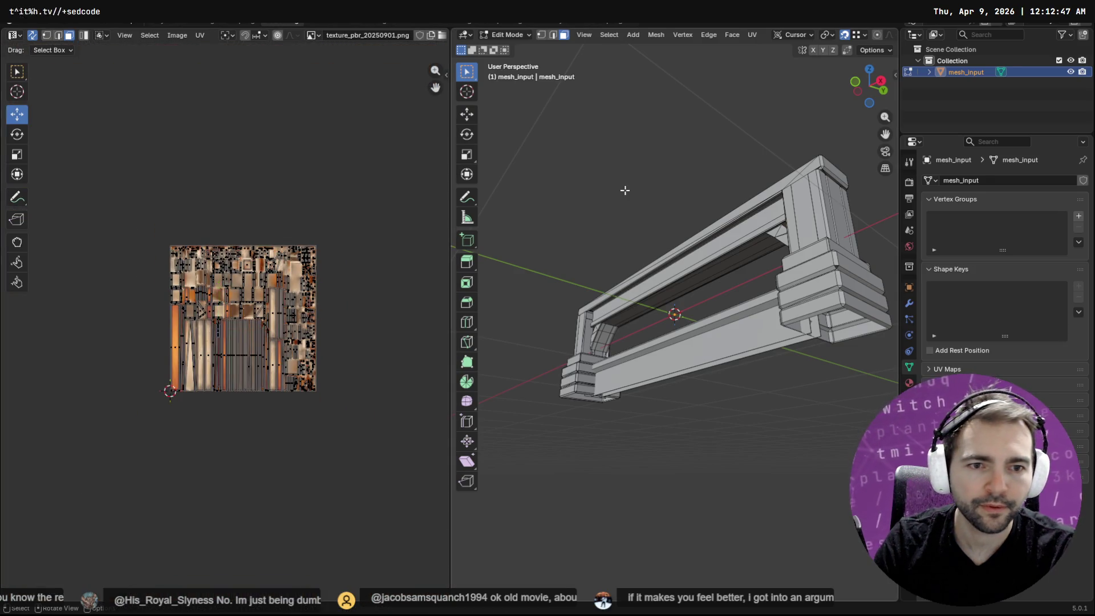
pyautogui.press('Tab')
pyautogui.moveTo(648, 177)
pyautogui.mouseDown(button='middle')
pyautogui.moveTo(804, 218)
pyautogui.moveTo(736, 262)
pyautogui.mouseUp(button='middle')
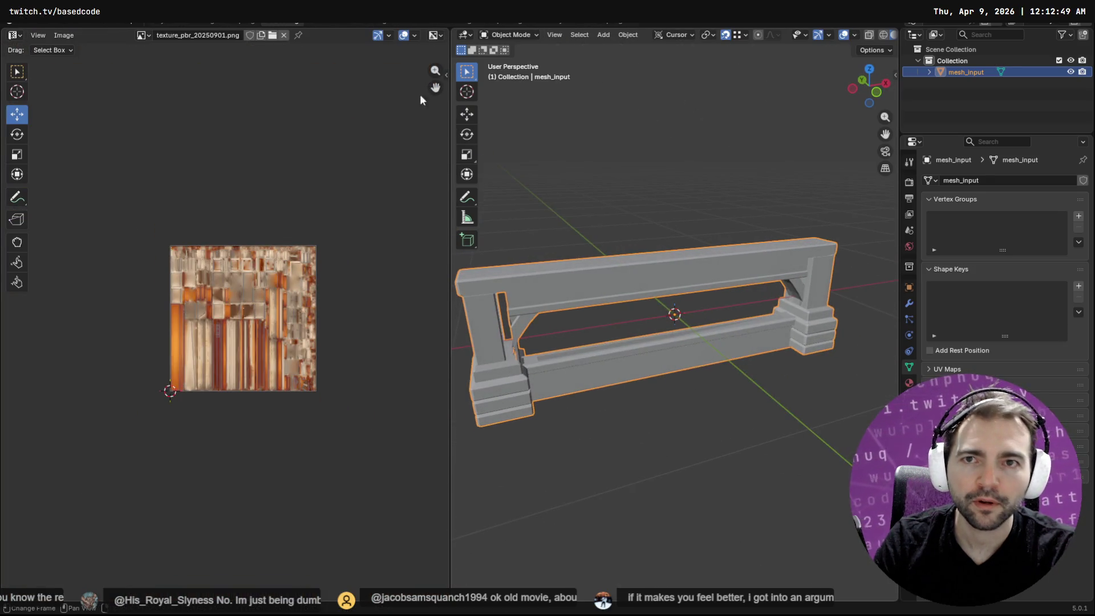
# Export the textured pew as a Wavefront OBJ and walk between the pews in the game chapel.
pyautogui.click(157, 26)
pyautogui.scroll(-5, 482, 249)
pyautogui.moveTo(463, 258)
pyautogui.mouseDown(button='middle')
pyautogui.moveTo(459, 217)
pyautogui.moveTo(420, 251)
pyautogui.moveTo(313, 258)
pyautogui.moveTo(141, 269)
pyautogui.moveTo(122, 241)
pyautogui.moveTo(24, 247)
pyautogui.moveTo(867, 256)
pyautogui.moveTo(687, 359)
pyautogui.moveTo(600, 353)
pyautogui.moveTo(671, 369)
pyautogui.mouseUp(button='middle')
pyautogui.moveTo(570, 366)
pyautogui.mouseDown(button='middle')
pyautogui.moveTo(462, 368)
pyautogui.moveTo(607, 365)
pyautogui.moveTo(593, 370)
pyautogui.mouseUp(button='middle')
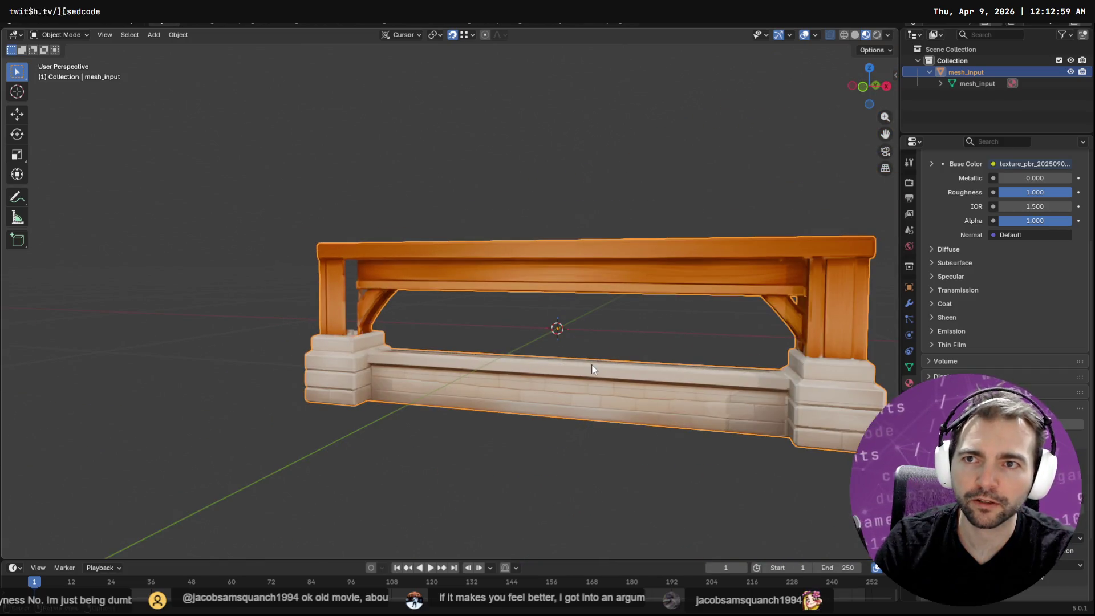
pyautogui.press('q')
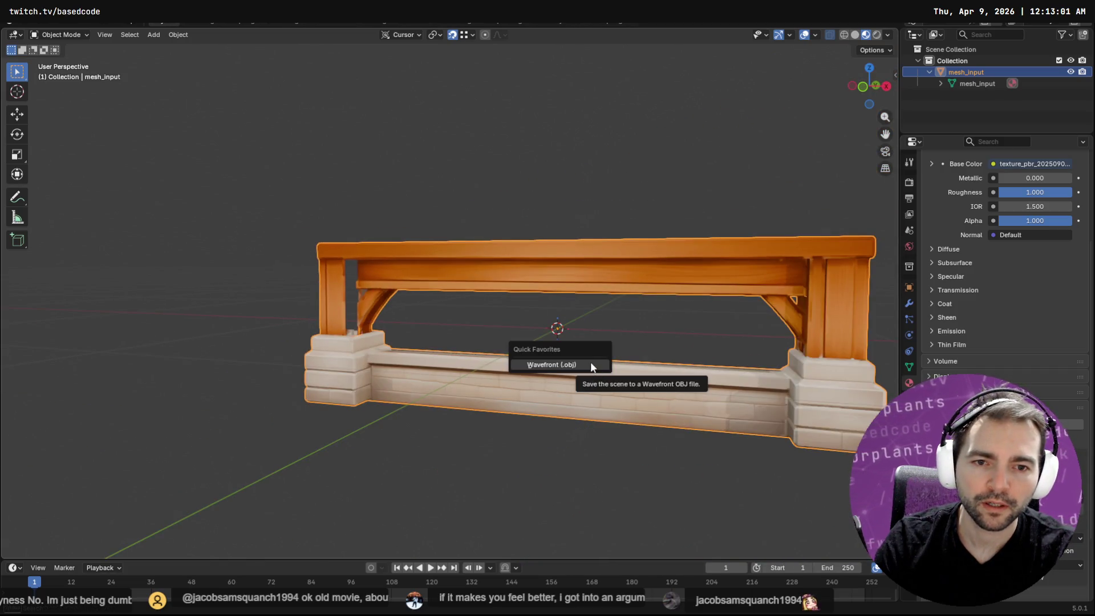
pyautogui.click(590, 364)
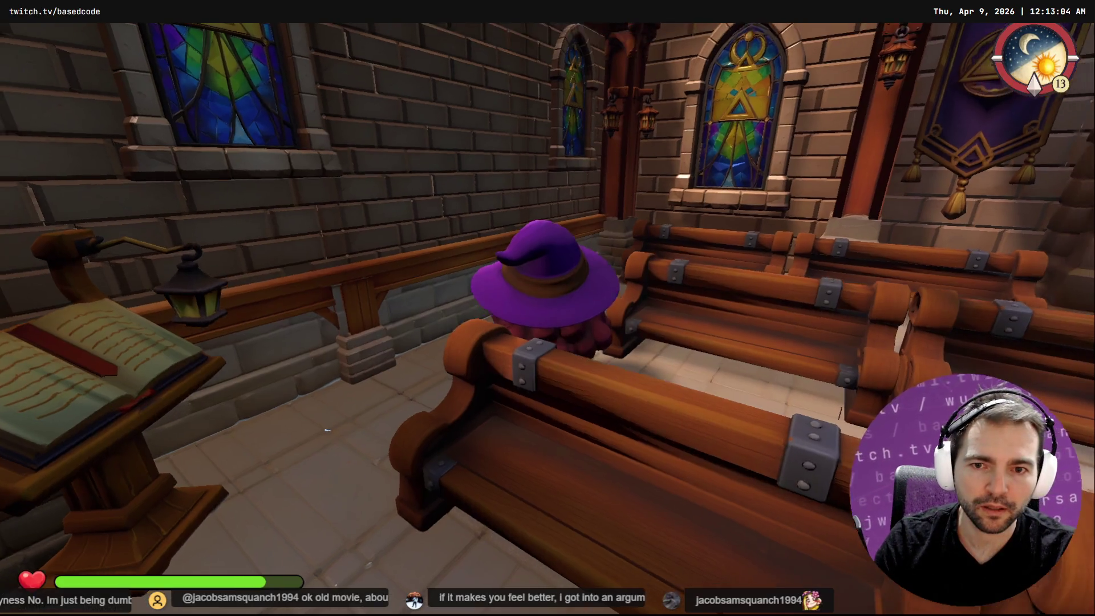
pyautogui.press('w')
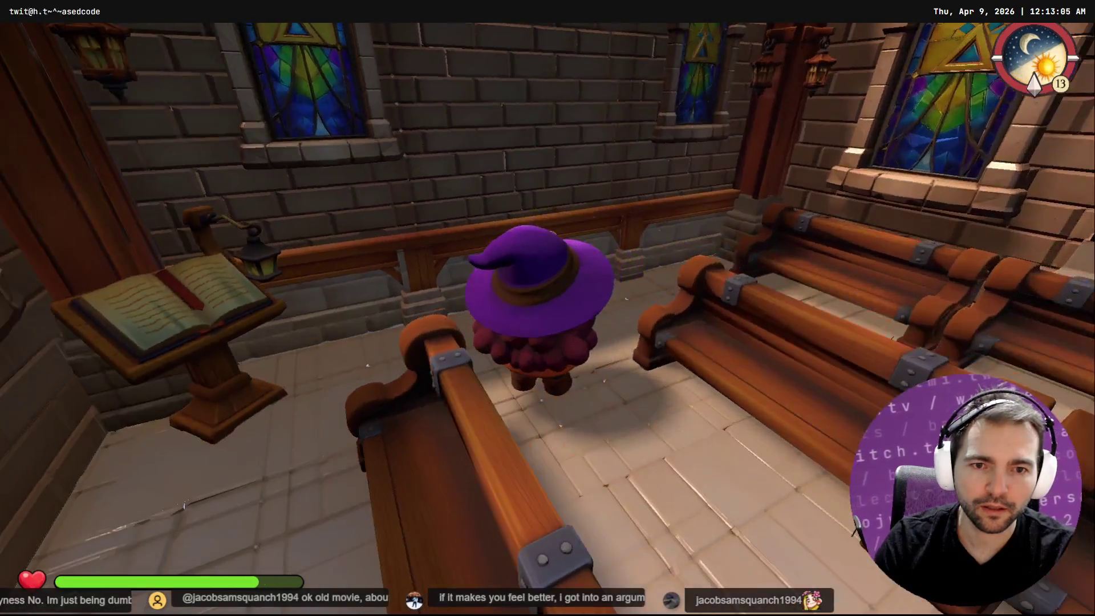
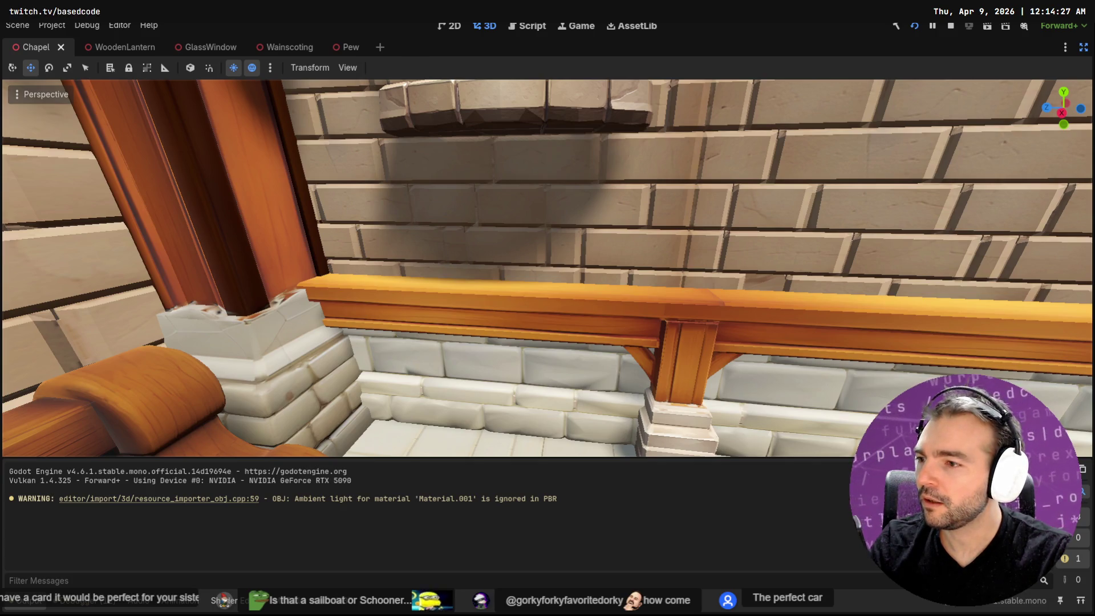
# Switch from the Godot chapel scene to Chrome showing the Soylent Green Wikipedia article.
pyautogui.hotkey('alt', 'Tab')
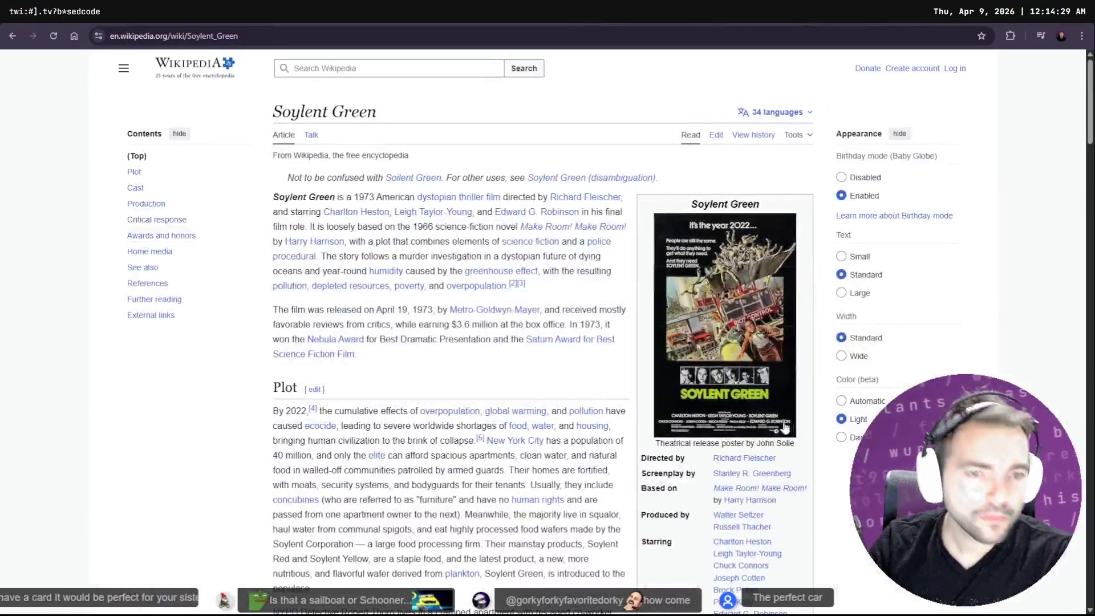
# Go back to the Google results and search for 'Soylent Green book'.
pyautogui.scroll(-2, 566, 284)
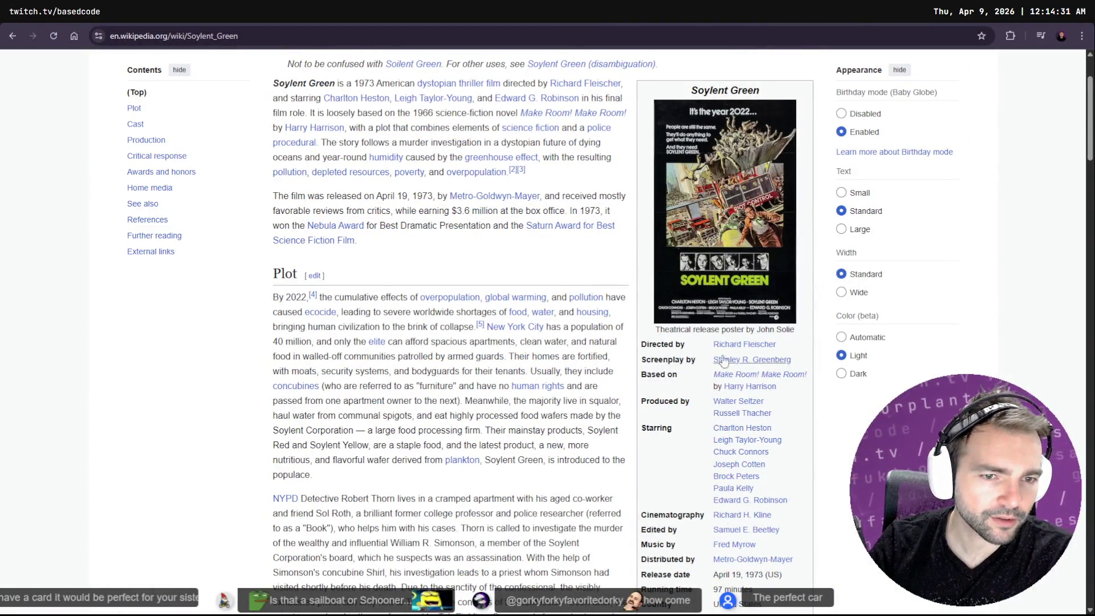
pyautogui.scroll(2, 566, 283)
pyautogui.rightClick(564, 254)
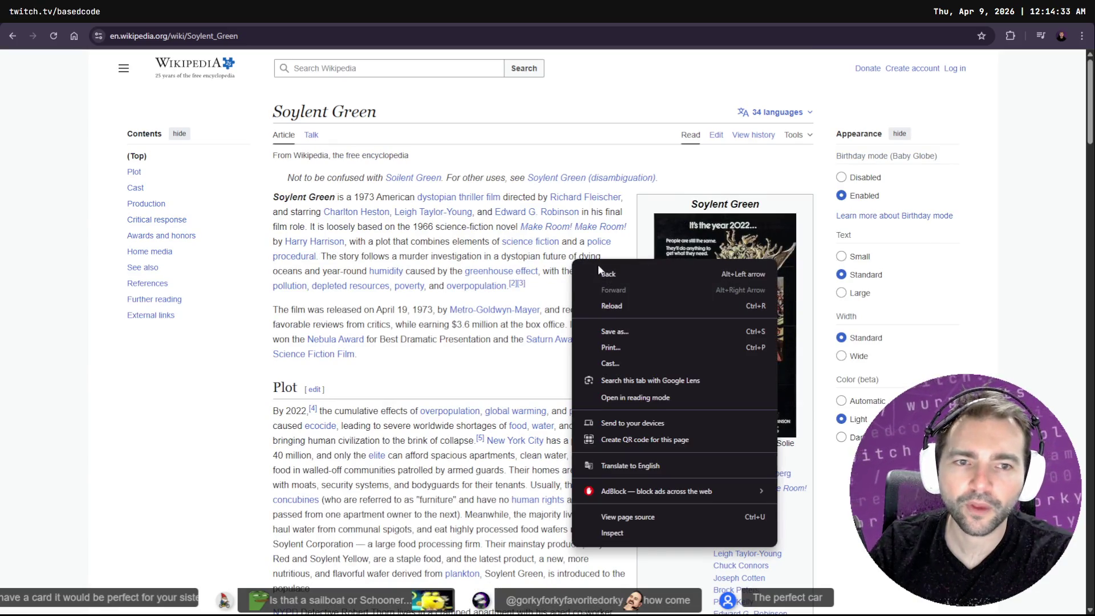
pyautogui.press('Escape')
pyautogui.rightClick(622, 161)
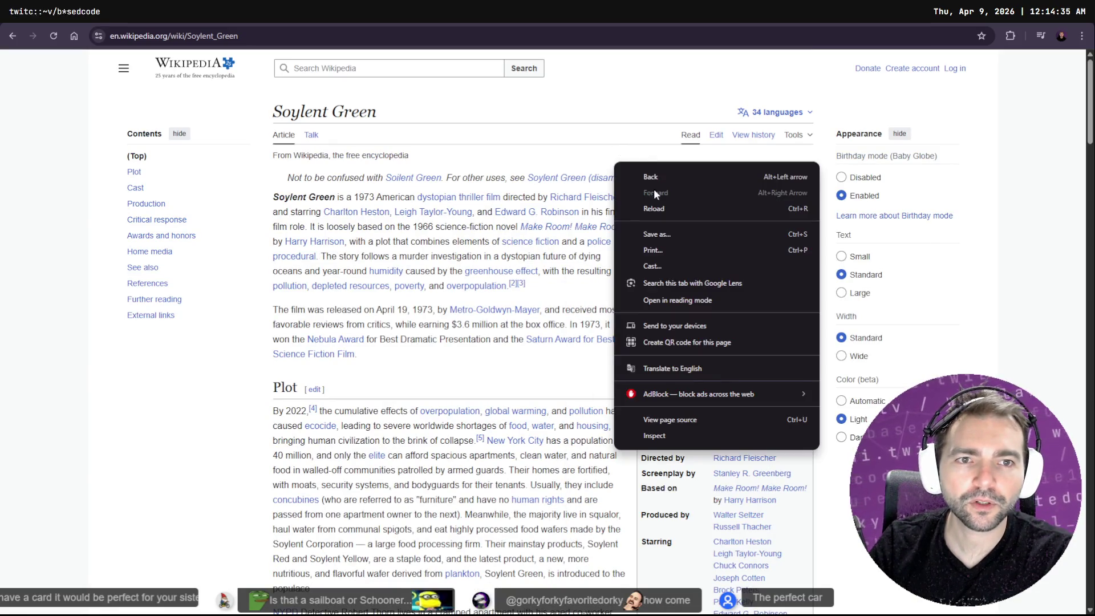
pyautogui.click(653, 176)
pyautogui.click(291, 85)
pyautogui.write('book')
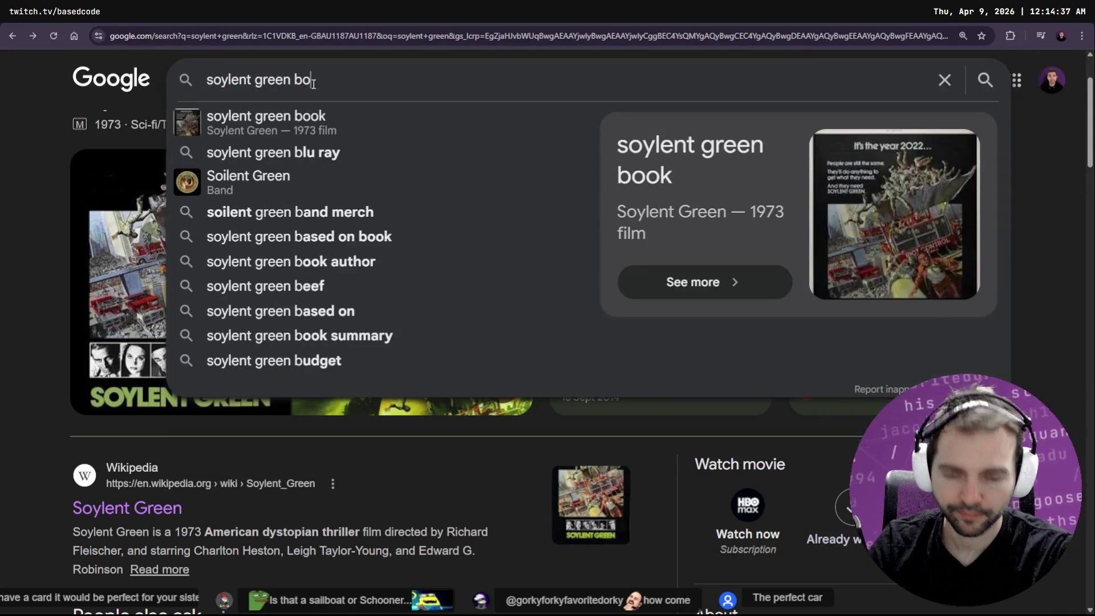
pyautogui.press('Return')
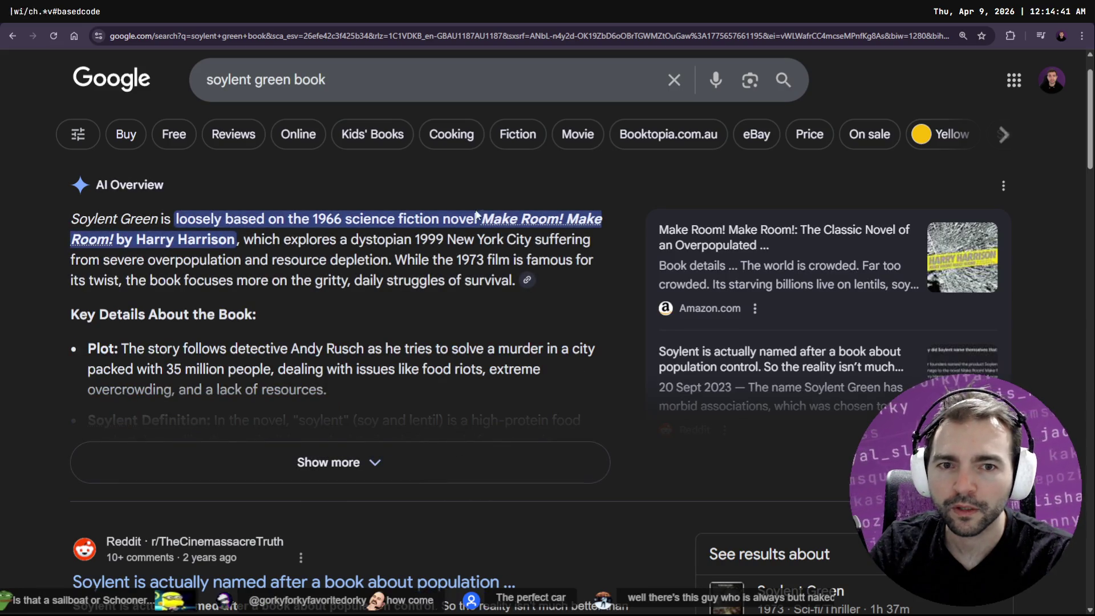
# Highlight the novel's author in the AI Overview, then return to Godot.
pyautogui.moveTo(136, 240); pyautogui.dragTo(236, 240)
pyautogui.click(288, 263)
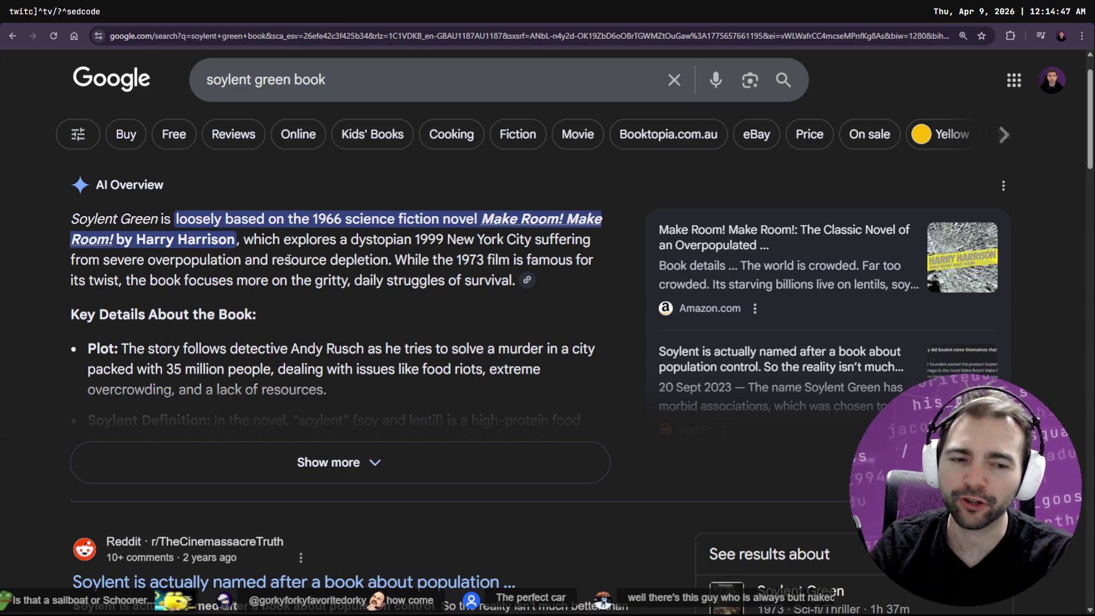
pyautogui.hotkey('alt', 'Tab')
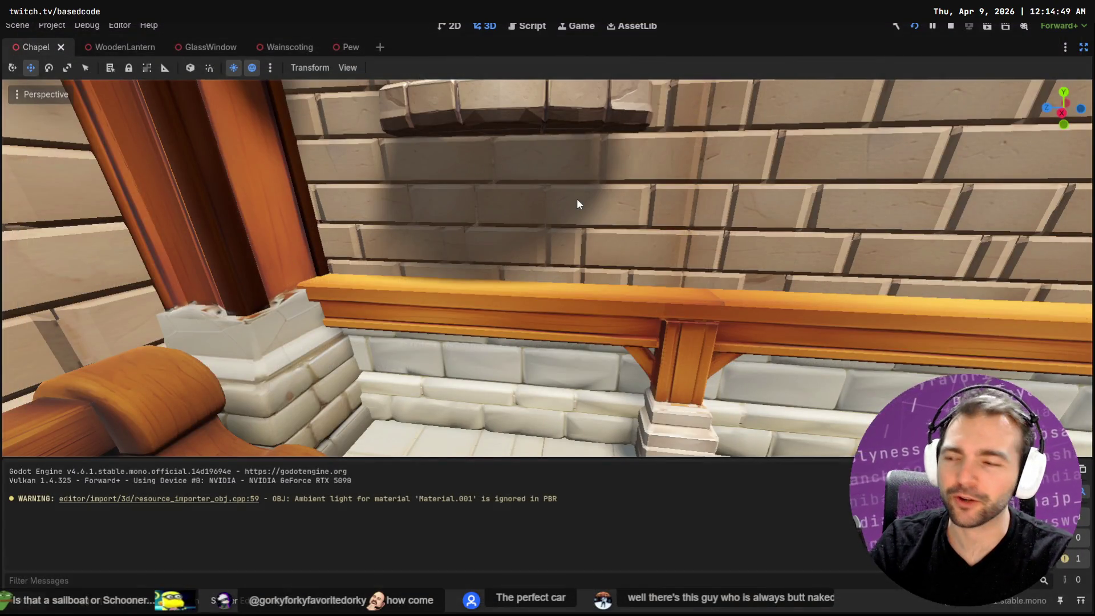
# Orbit the Godot viewport for wide views of the chapel interior and side wall.
pyautogui.moveTo(632, 197); pyautogui.dragTo(570, 208, button='right')
pyautogui.moveTo(317, 346); pyautogui.dragTo(171, 346, button='right')
pyautogui.moveTo(631, 197)
pyautogui.mouseDown(button='right')
pyautogui.moveTo(650, 200)
pyautogui.moveTo(632, 197)
pyautogui.mouseUp(button='right')
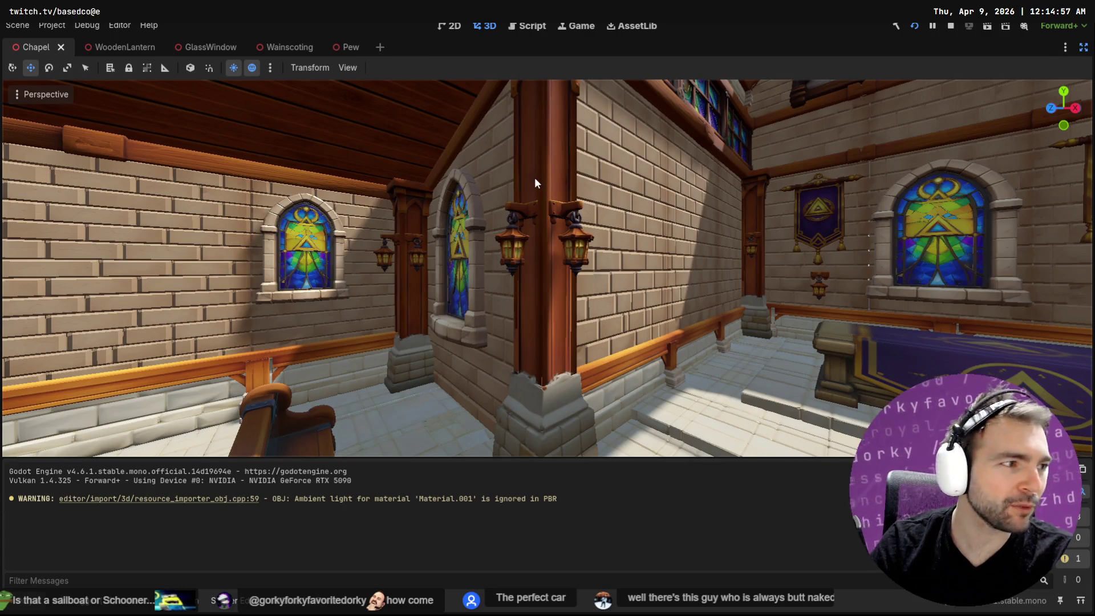
# Switch to Blender and pick an action from the railing model's context menu.
pyautogui.hotkey('alt', 'Tab')
pyautogui.rightClick(548, 208)
pyautogui.click(548, 210)
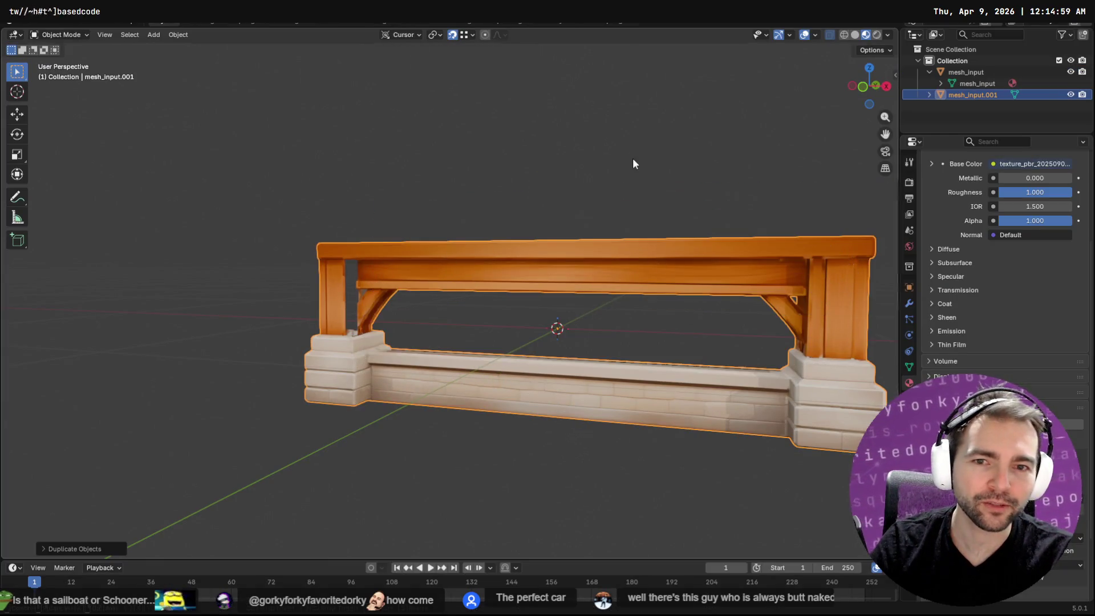
# Orbit the viewport to inspect the railing model from both sides.
pyautogui.moveTo(633, 164)
pyautogui.mouseDown(button='middle')
pyautogui.moveTo(455, 176)
pyautogui.moveTo(362, 162)
pyautogui.moveTo(469, 167)
pyautogui.mouseUp(button='middle')
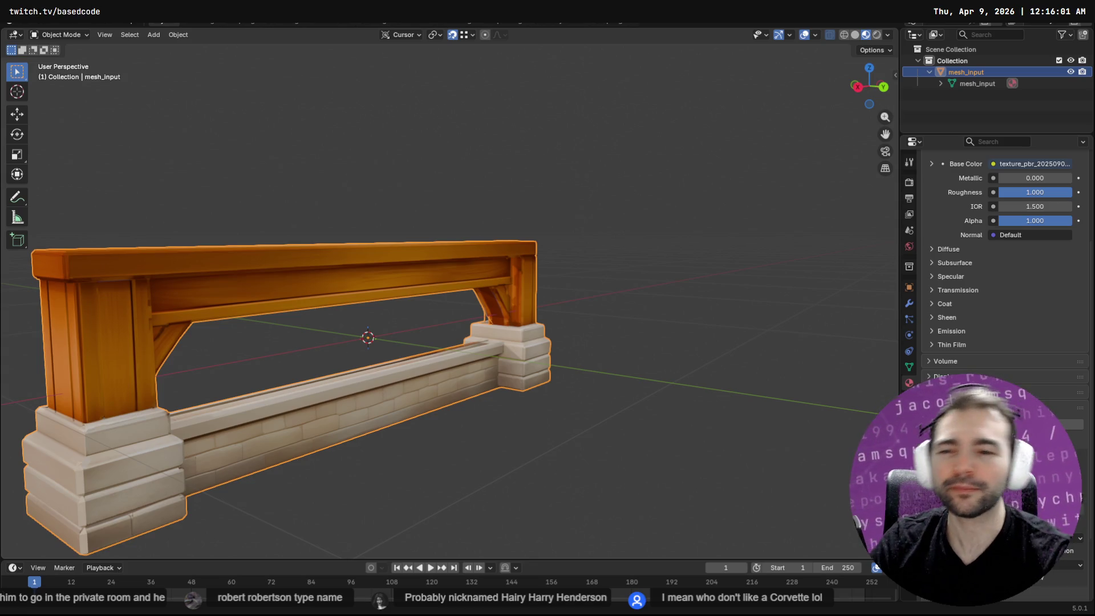
pyautogui.moveTo(473, 126)
pyautogui.mouseDown(button='middle')
pyautogui.moveTo(552, 133)
pyautogui.moveTo(699, 110)
pyautogui.moveTo(722, 117)
pyautogui.moveTo(415, 127)
pyautogui.moveTo(509, 125)
pyautogui.mouseUp(button='middle')
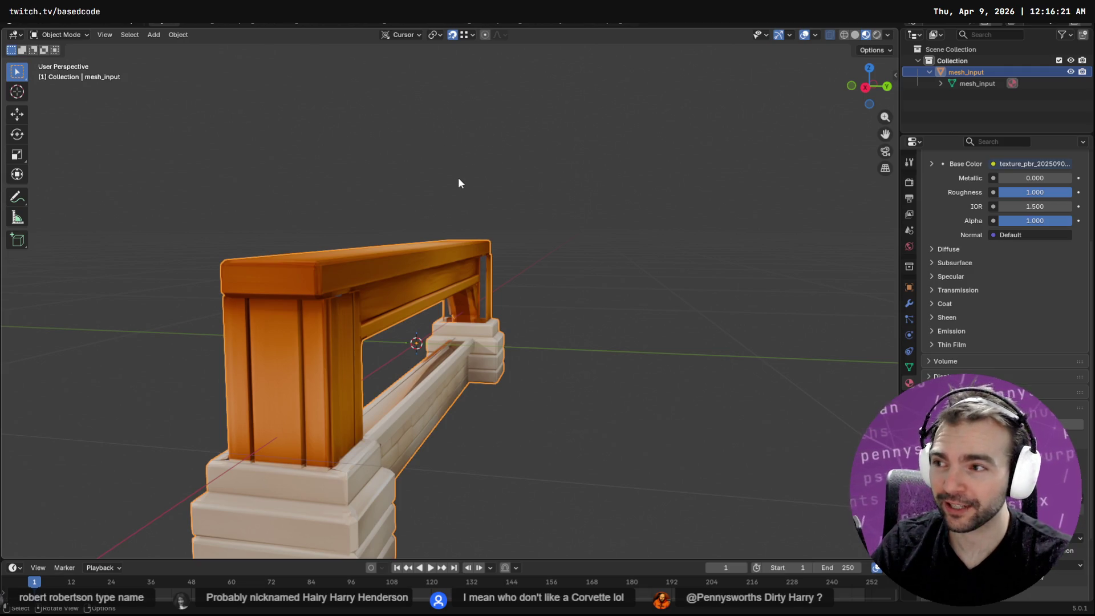
pyautogui.moveTo(567, 245)
pyautogui.mouseDown(button='middle')
pyautogui.moveTo(152, 242)
pyautogui.moveTo(347, 247)
pyautogui.mouseUp(button='middle')
# Enter Edit Mode and frame the view on the vertical edge at the beam's end.
pyautogui.press('Tab')
pyautogui.scroll(8, 371, 244)
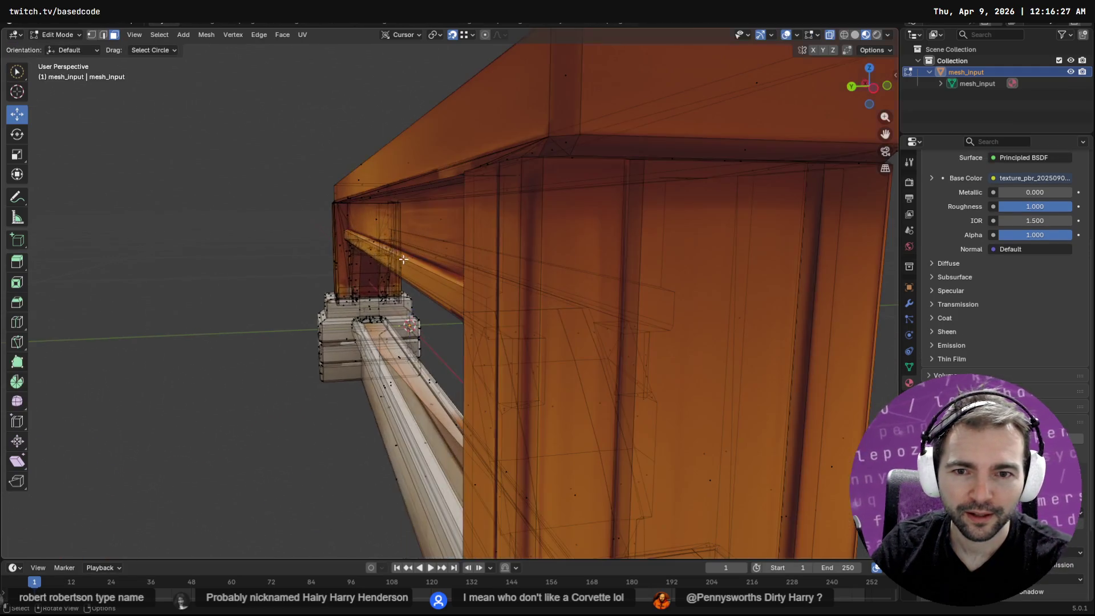
pyautogui.click(340, 250)
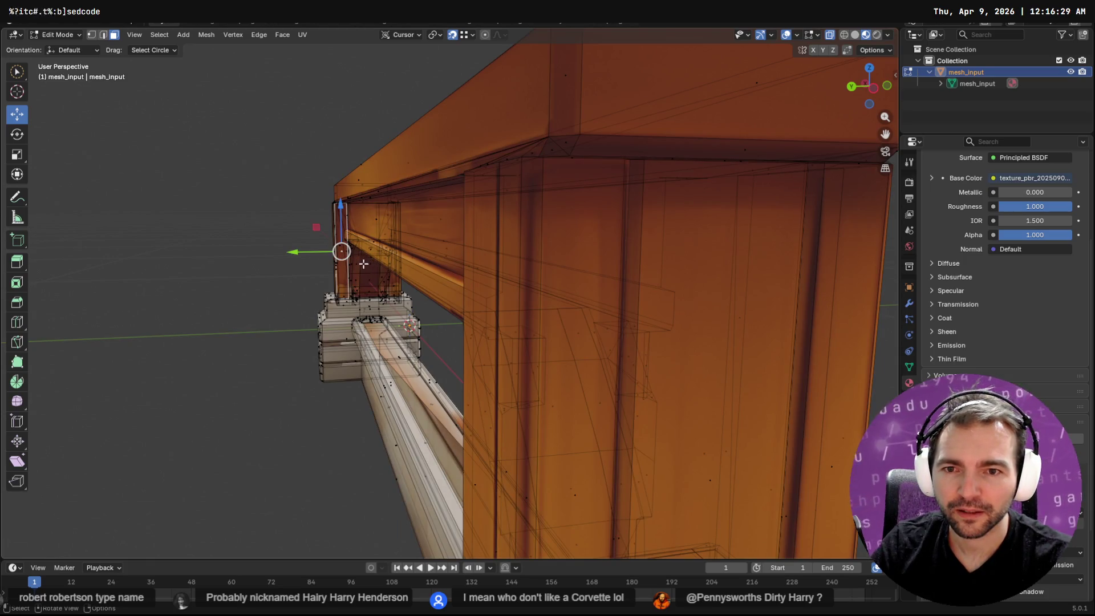
pyautogui.hotkey('shift', '`')
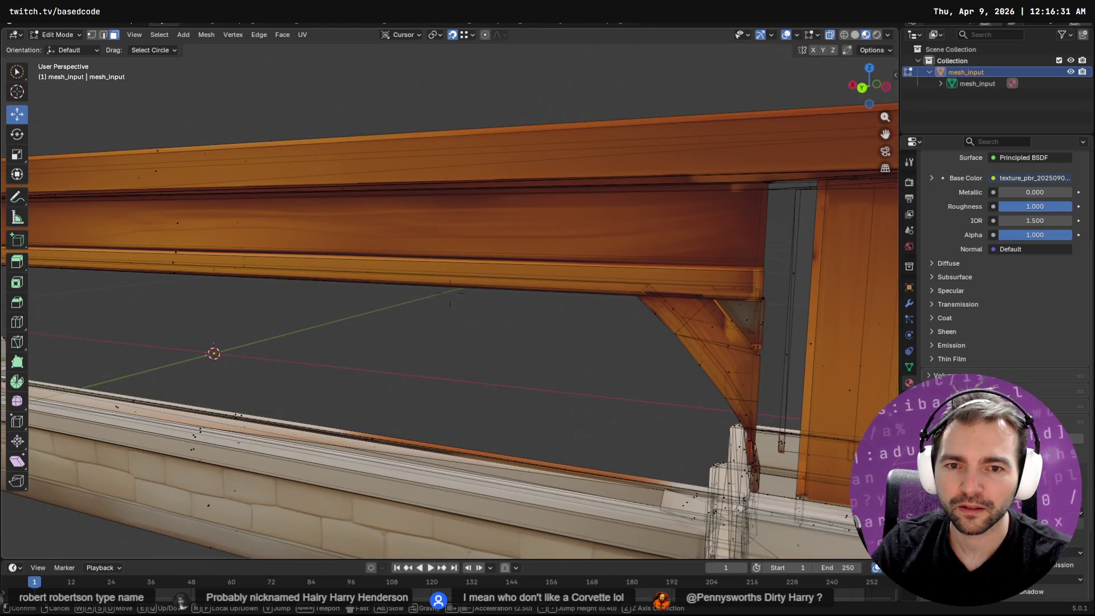
pyautogui.press('Escape')
pyautogui.press('q')
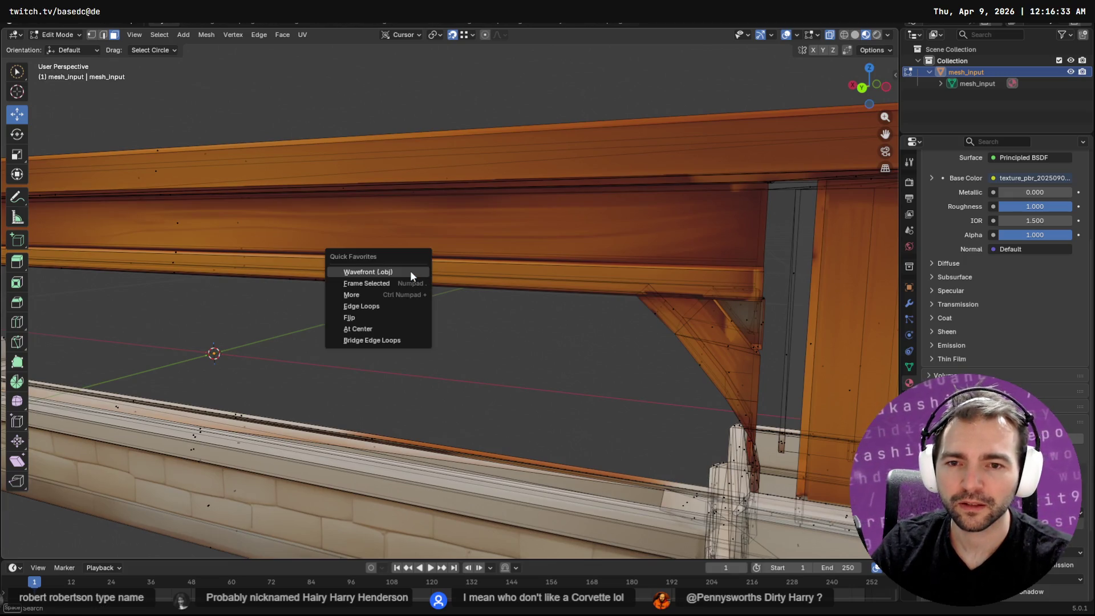
pyautogui.click(409, 283)
pyautogui.moveTo(603, 290); pyautogui.dragTo(530, 263, button='middle')
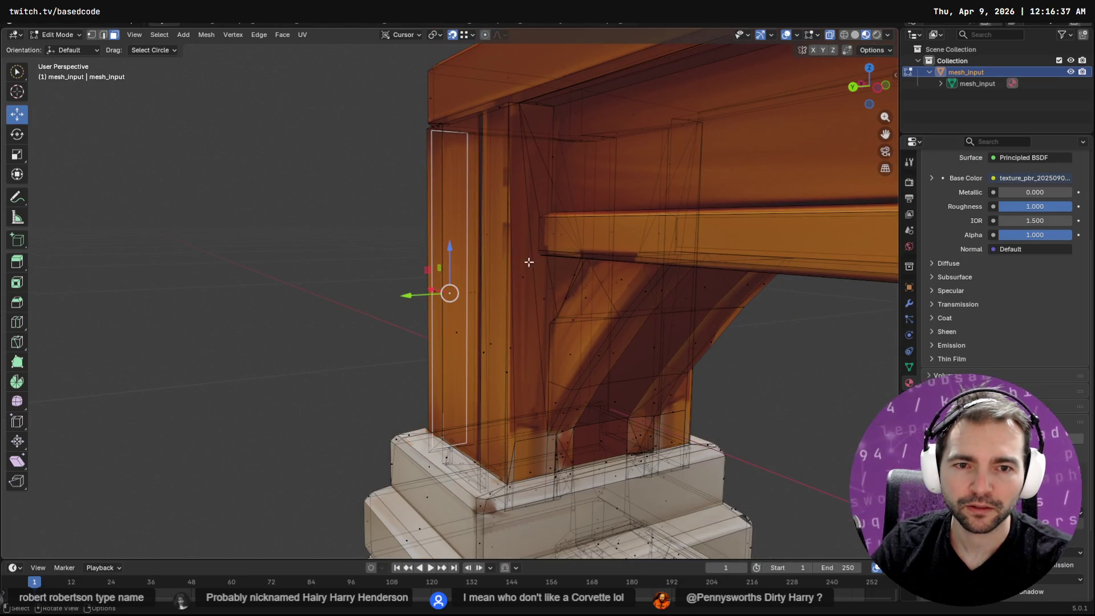
# Circle-select the post's inner face strip to examine it, then clear the selection.
pyautogui.moveTo(528, 151); pyautogui.dragTo(504, 339)
pyautogui.press('Escape')
pyautogui.hotkey('ctrl', 'z')
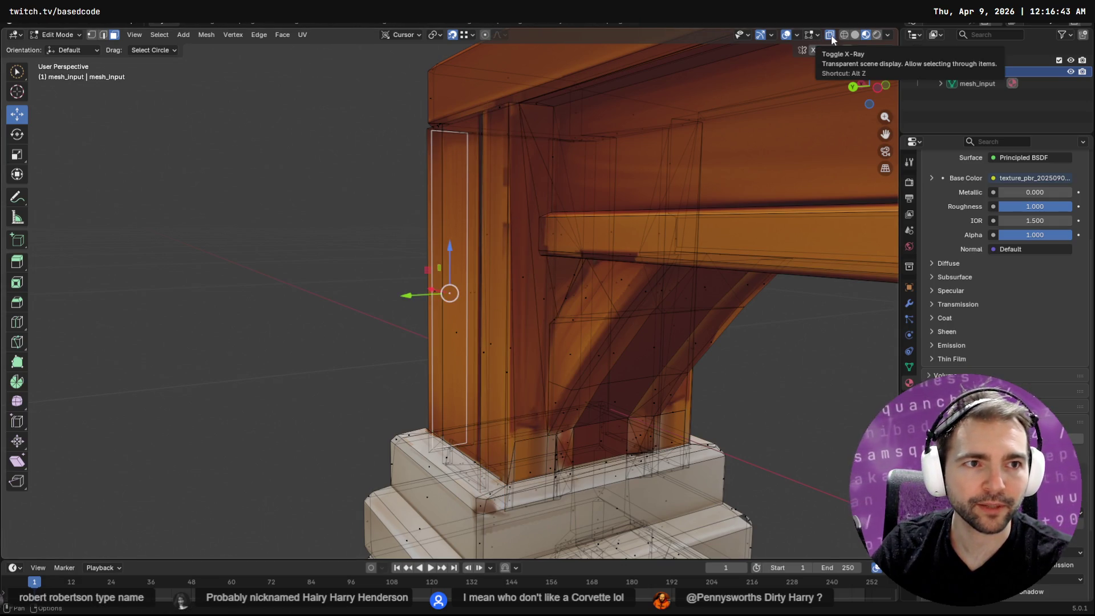
pyautogui.press('c')
pyautogui.click(524, 308)
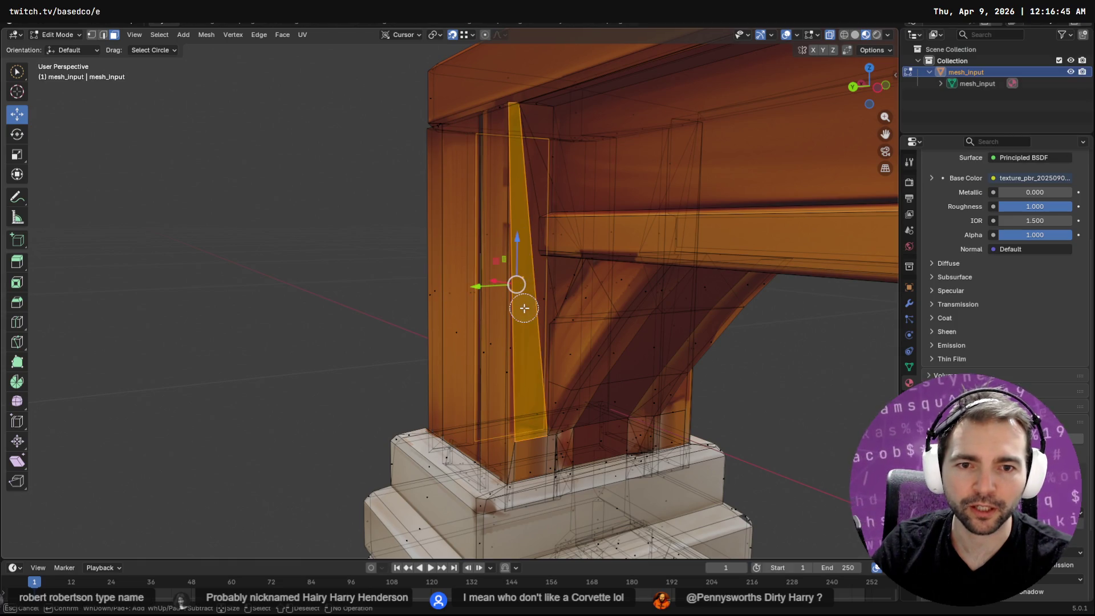
pyautogui.press('Escape')
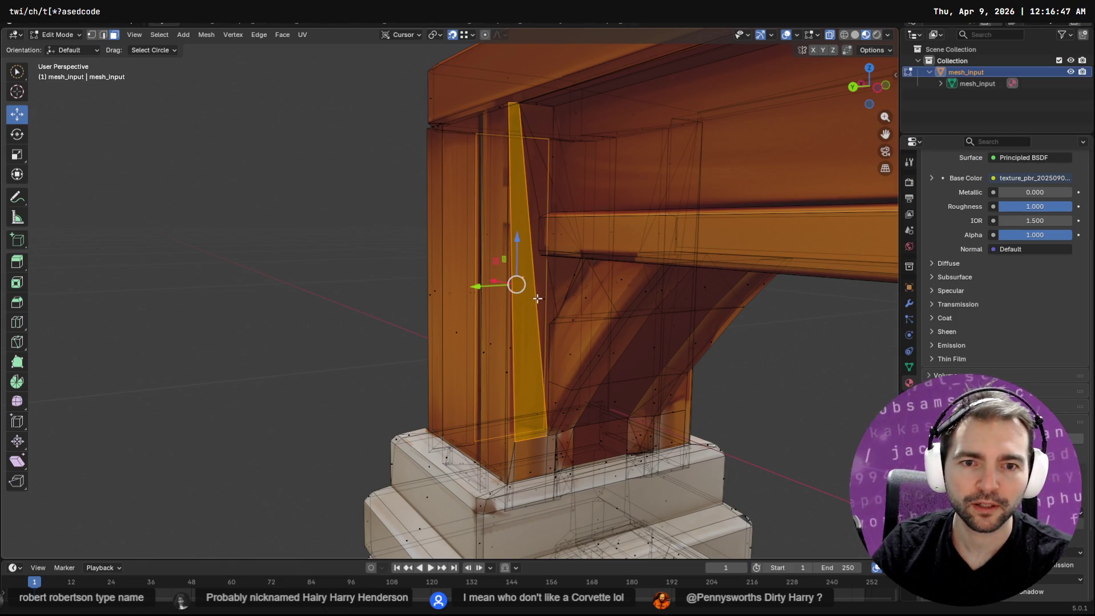
pyautogui.click(771, 355)
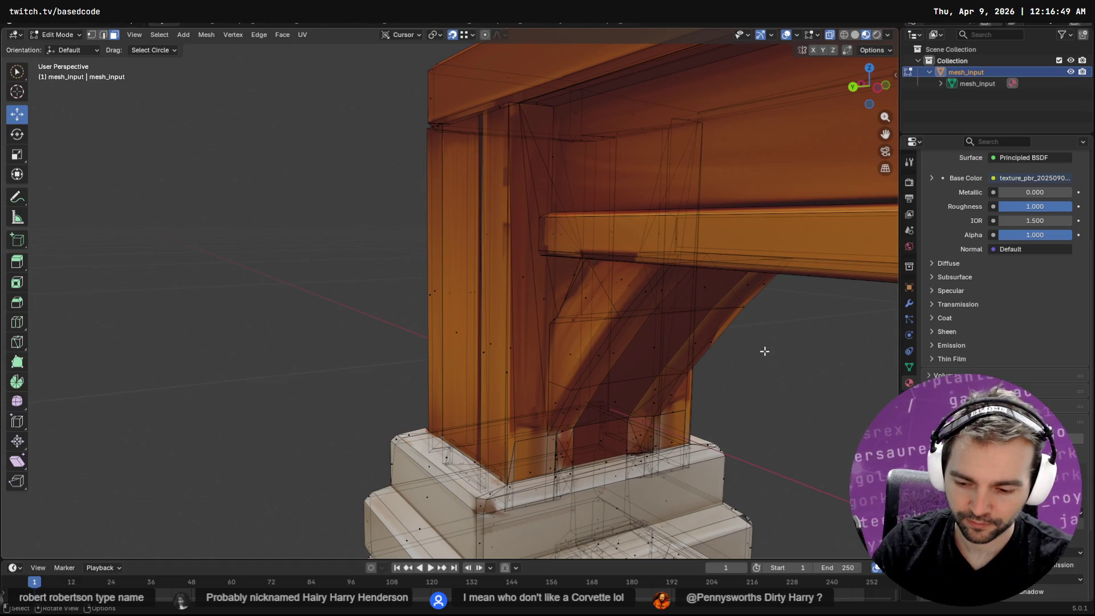
pyautogui.press('c')
pyautogui.click(518, 289)
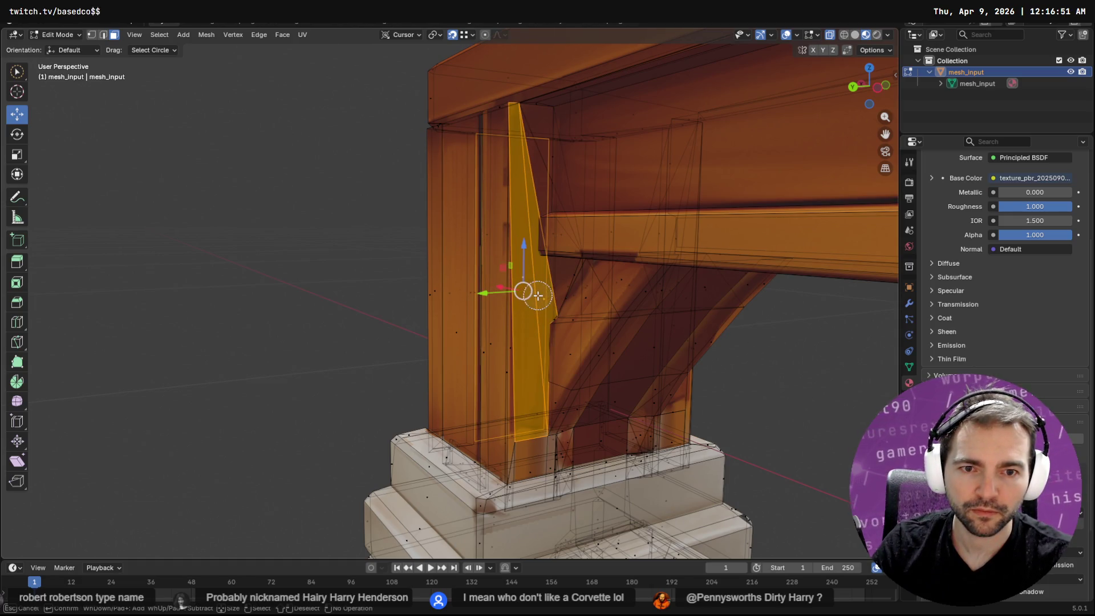
pyautogui.press('Escape')
pyautogui.click(766, 370)
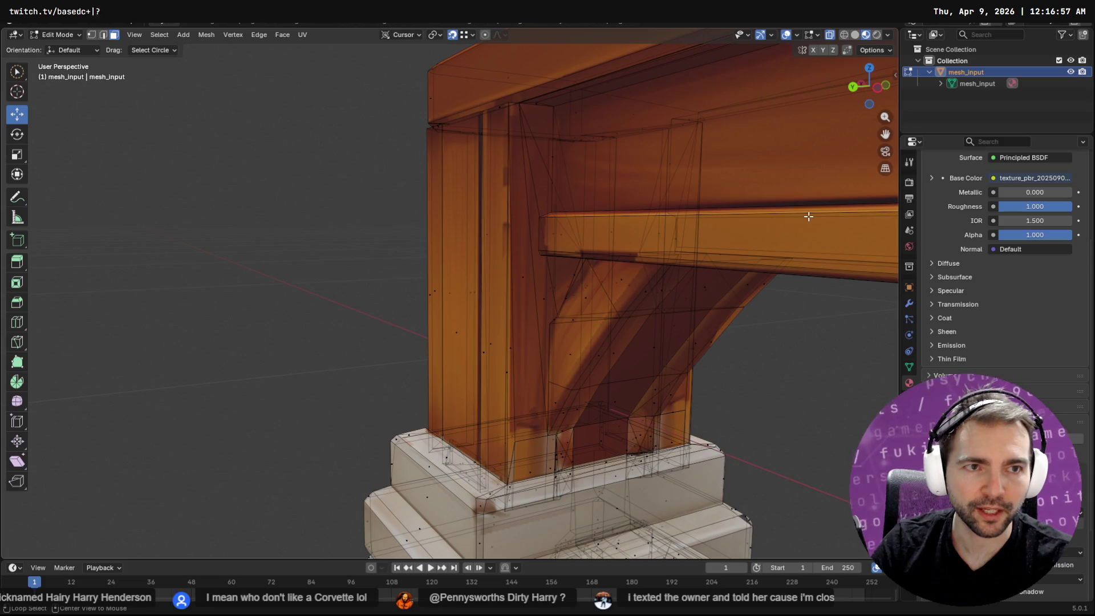
# Turn off X-ray and select the post strip, beam and lower strip faces.
pyautogui.click(830, 34)
pyautogui.moveTo(526, 253); pyautogui.dragTo(533, 196)
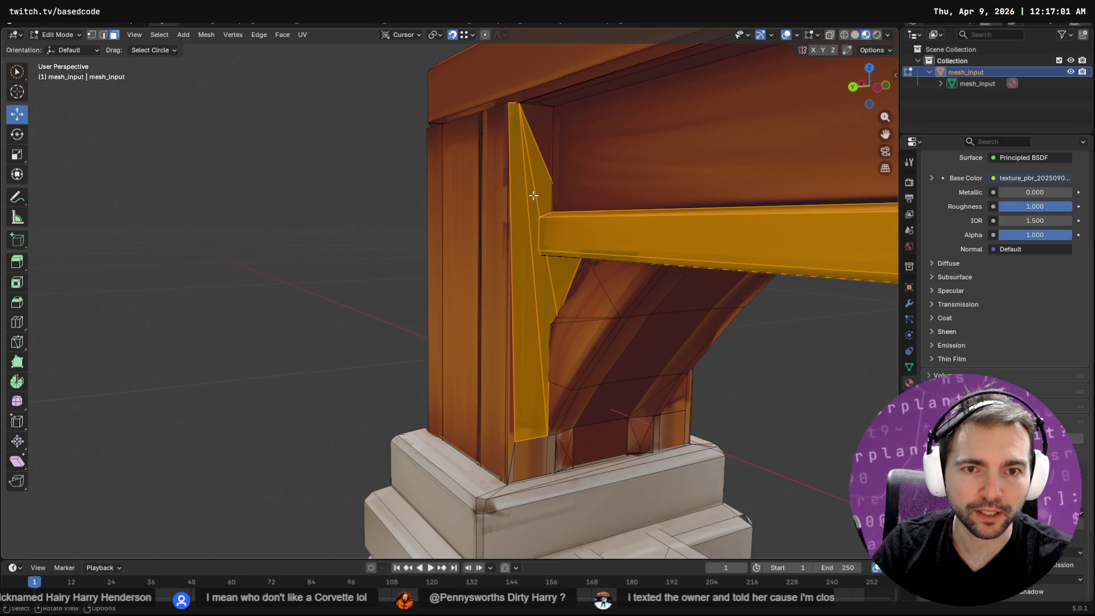
pyautogui.click(535, 173)
pyautogui.moveTo(533, 241)
pyautogui.mouseDown(button='middle')
pyautogui.moveTo(587, 307)
pyautogui.moveTo(526, 293)
pyautogui.moveTo(543, 311)
pyautogui.mouseUp(button='middle')
pyautogui.moveTo(543, 311)
pyautogui.mouseDown()
pyautogui.moveTo(533, 244)
pyautogui.moveTo(552, 130)
pyautogui.moveTo(540, 91)
pyautogui.moveTo(568, 271)
pyautogui.moveTo(552, 424)
pyautogui.moveTo(521, 452)
pyautogui.moveTo(336, 441)
pyautogui.mouseUp()
pyautogui.moveTo(336, 440)
pyautogui.mouseDown(button='middle')
pyautogui.moveTo(388, 422)
pyautogui.moveTo(428, 443)
pyautogui.mouseUp(button='middle')
pyautogui.moveTo(513, 378)
pyautogui.mouseDown()
pyautogui.moveTo(538, 269)
pyautogui.moveTo(542, 277)
pyautogui.mouseUp()
pyautogui.moveTo(554, 320)
pyautogui.mouseDown(button='middle')
pyautogui.moveTo(855, 334)
pyautogui.moveTo(161, 312)
pyautogui.moveTo(484, 303)
pyautogui.moveTo(416, 307)
pyautogui.moveTo(879, 334)
pyautogui.moveTo(485, 350)
pyautogui.moveTo(524, 359)
pyautogui.moveTo(484, 354)
pyautogui.moveTo(433, 268)
pyautogui.moveTo(396, 254)
pyautogui.moveTo(379, 263)
pyautogui.moveTo(457, 251)
pyautogui.moveTo(553, 264)
pyautogui.moveTo(643, 69)
pyautogui.moveTo(711, 313)
pyautogui.moveTo(528, 321)
pyautogui.moveTo(655, 325)
pyautogui.moveTo(657, 344)
pyautogui.moveTo(676, 341)
pyautogui.mouseUp(button='middle')
# Refine the brace face selection with circle select after a cancelled move, then switch to ChatGPT.
pyautogui.press('c')
pyautogui.moveTo(571, 402); pyautogui.dragTo(545, 411)
pyautogui.press('Escape')
pyautogui.press('g')
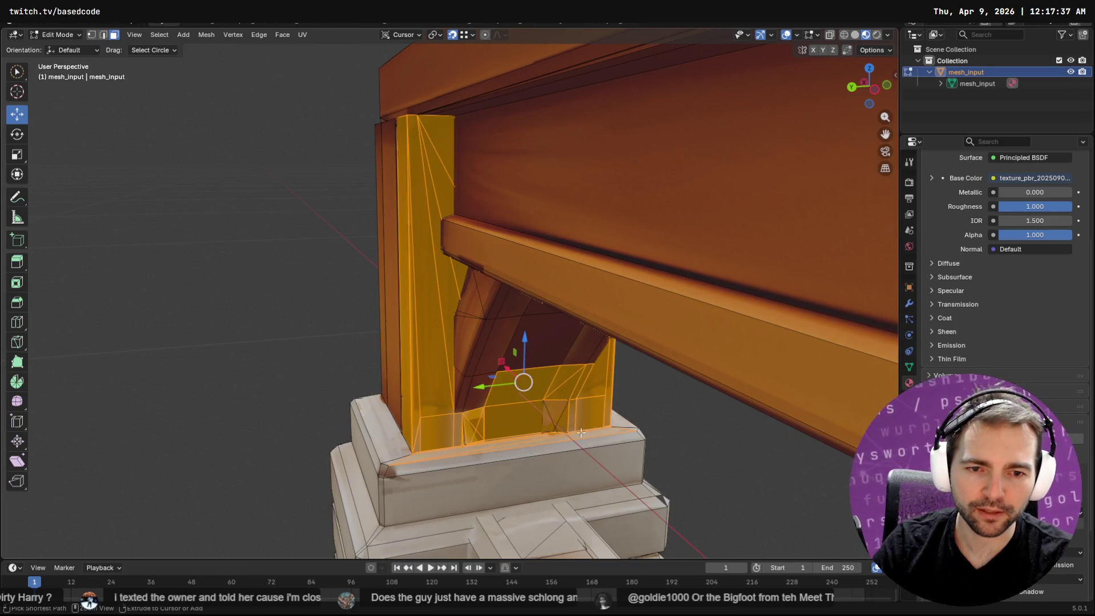
pyautogui.hotkey('shift', 'z')
pyautogui.press('Escape')
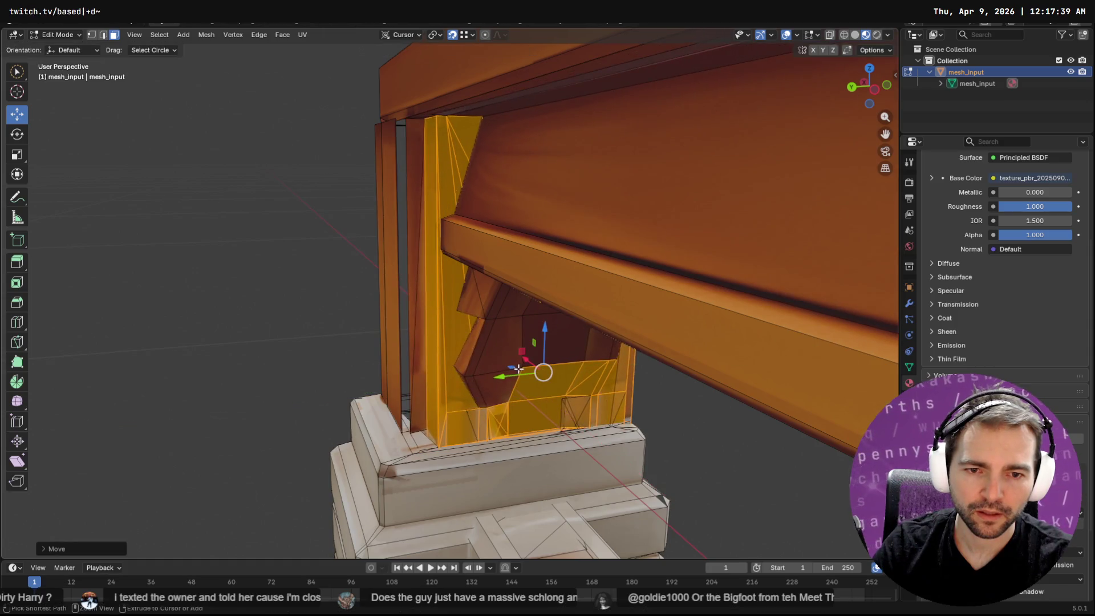
pyautogui.press('c')
pyautogui.moveTo(555, 357)
pyautogui.mouseDown(button='middle')
pyautogui.moveTo(542, 372)
pyautogui.moveTo(658, 376)
pyautogui.moveTo(628, 383)
pyautogui.mouseUp(button='middle')
pyautogui.press('Escape')
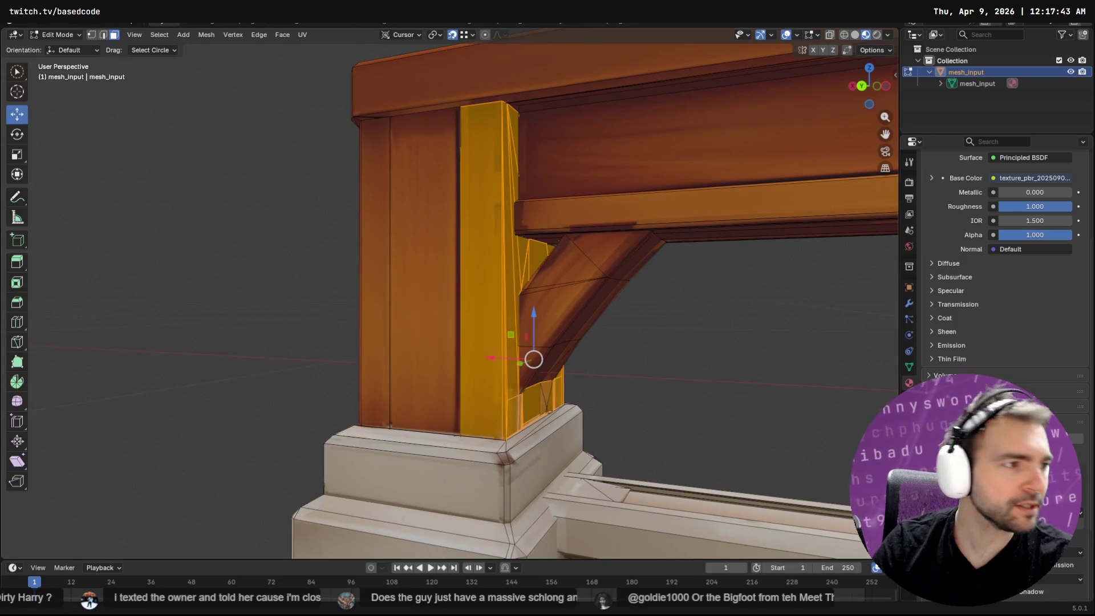
pyautogui.hotkey('alt', 'Tab')
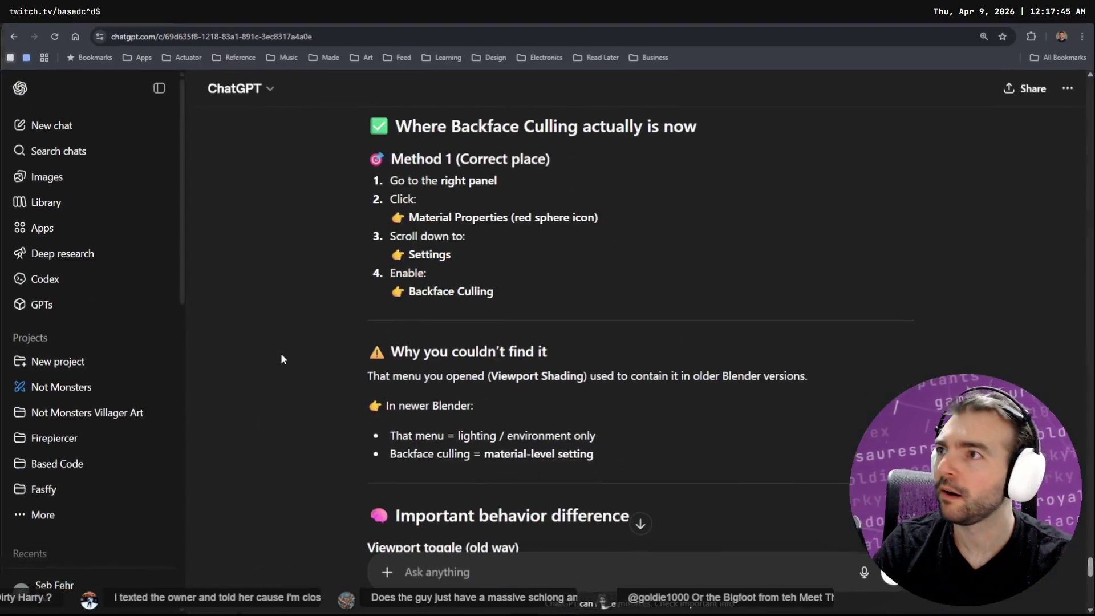
# Leave ChatGPT's backface-culling answer and return to Blender.
pyautogui.hotkey('alt', 'space')
pyautogui.hotkey('alt', 'Tab')
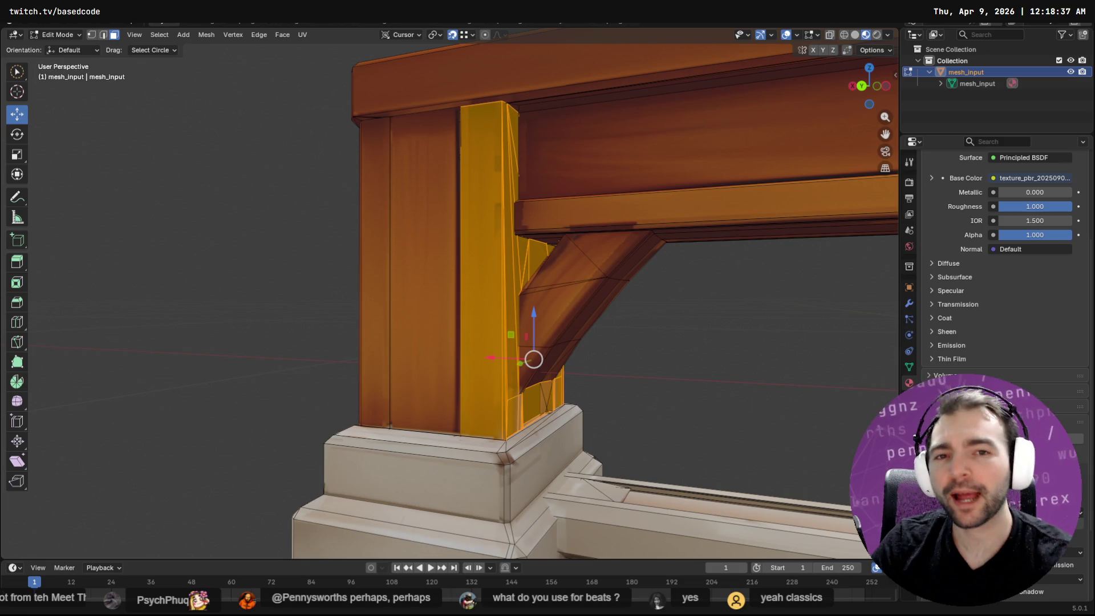
pyautogui.moveTo(298, 129)
pyautogui.mouseDown(button='middle')
pyautogui.moveTo(467, 161)
pyautogui.moveTo(448, 163)
pyautogui.mouseUp(button='middle')
pyautogui.scroll(4, 513, 188)
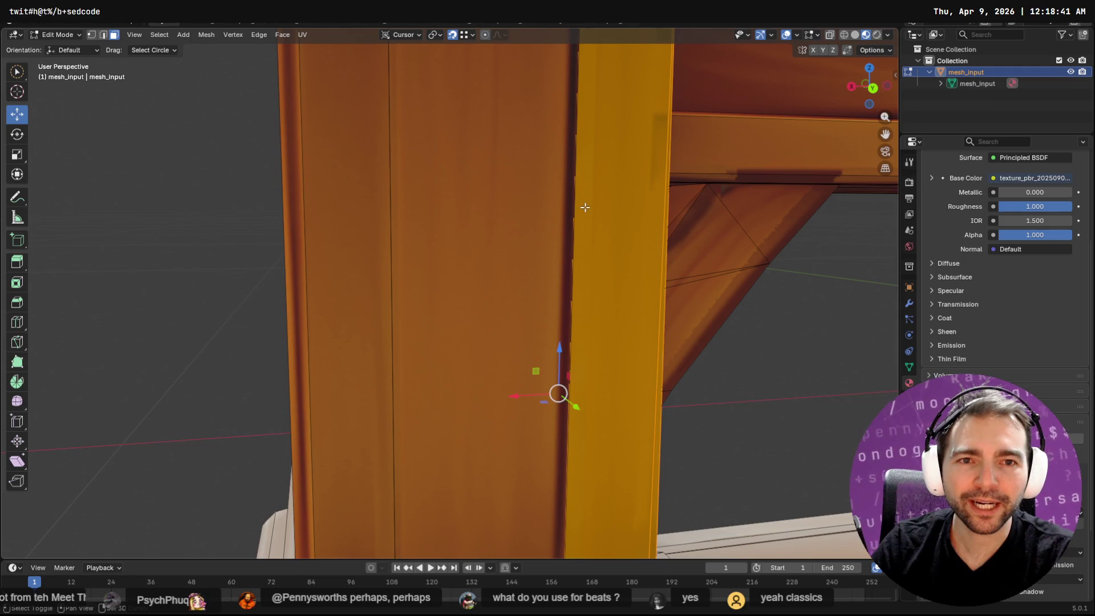
pyautogui.keyDown('shift'); pyautogui.click(577, 200); pyautogui.keyUp('shift')
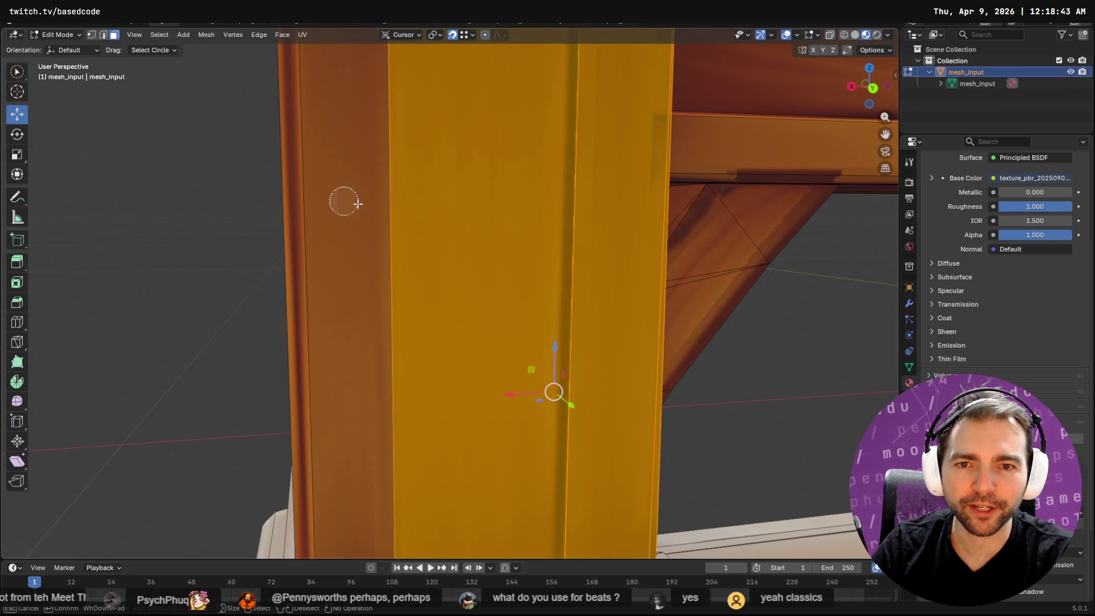
pyautogui.keyDown('shift'); pyautogui.click(432, 202); pyautogui.keyUp('shift')
pyautogui.scroll(-5, 432, 202)
pyautogui.moveTo(586, 227)
pyautogui.mouseDown(button='middle')
pyautogui.moveTo(468, 239)
pyautogui.moveTo(342, 226)
pyautogui.moveTo(448, 212)
pyautogui.moveTo(422, 211)
pyautogui.moveTo(416, 238)
pyautogui.moveTo(255, 248)
pyautogui.moveTo(637, 159)
pyautogui.moveTo(570, 166)
pyautogui.moveTo(685, 170)
pyautogui.moveTo(702, 185)
pyautogui.mouseUp(button='middle')
pyautogui.scroll(-3, 670, 181)
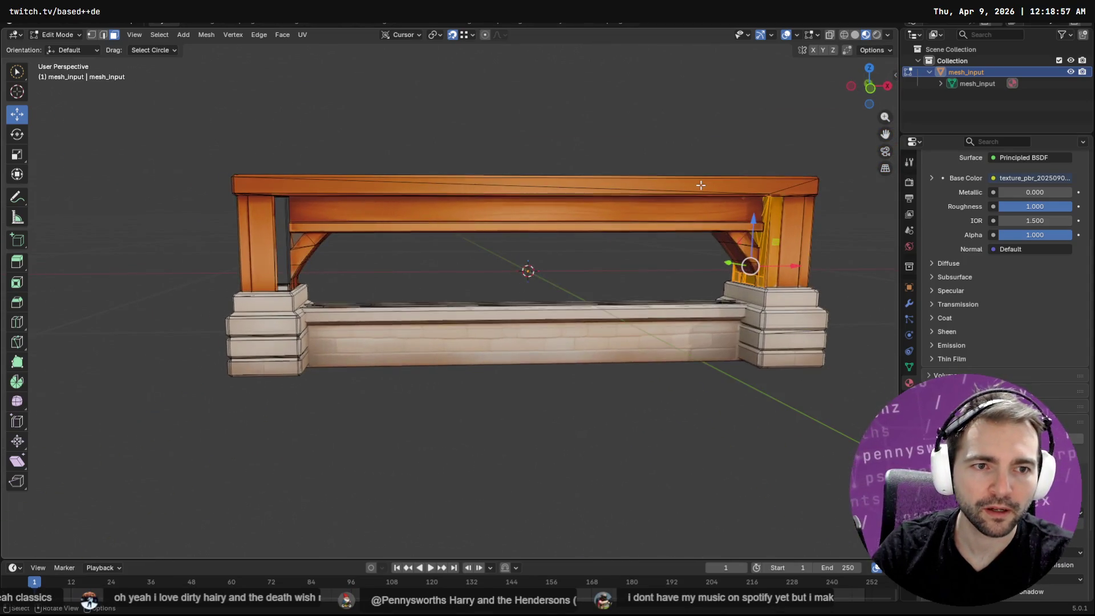
# Duplicate the selected post face and move it along X to the left post.
pyautogui.press('F3')
pyautogui.write('dupli')
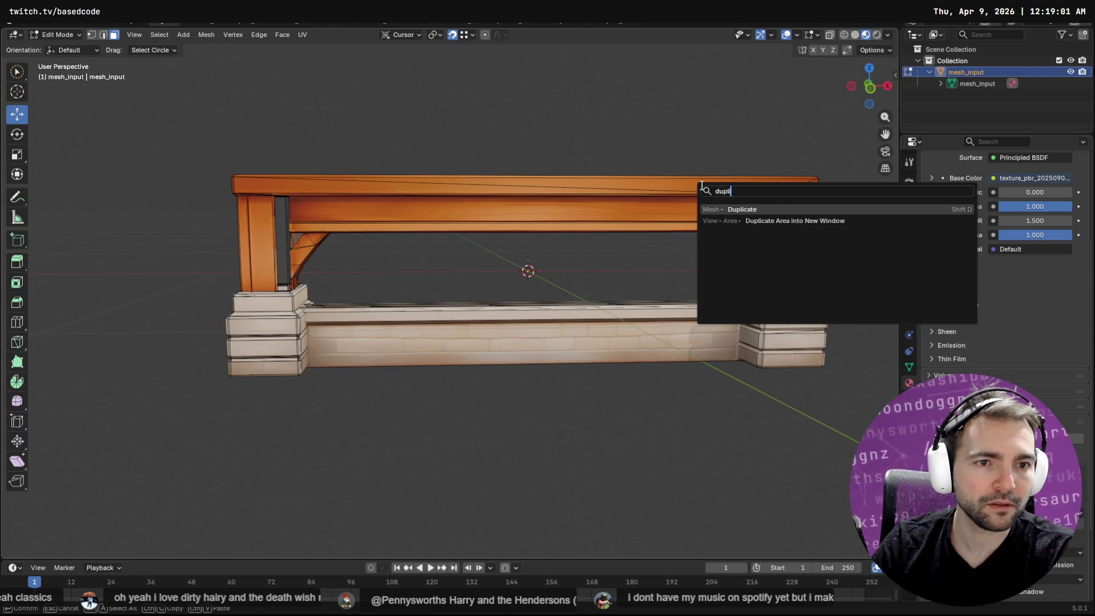
pyautogui.press('Return')
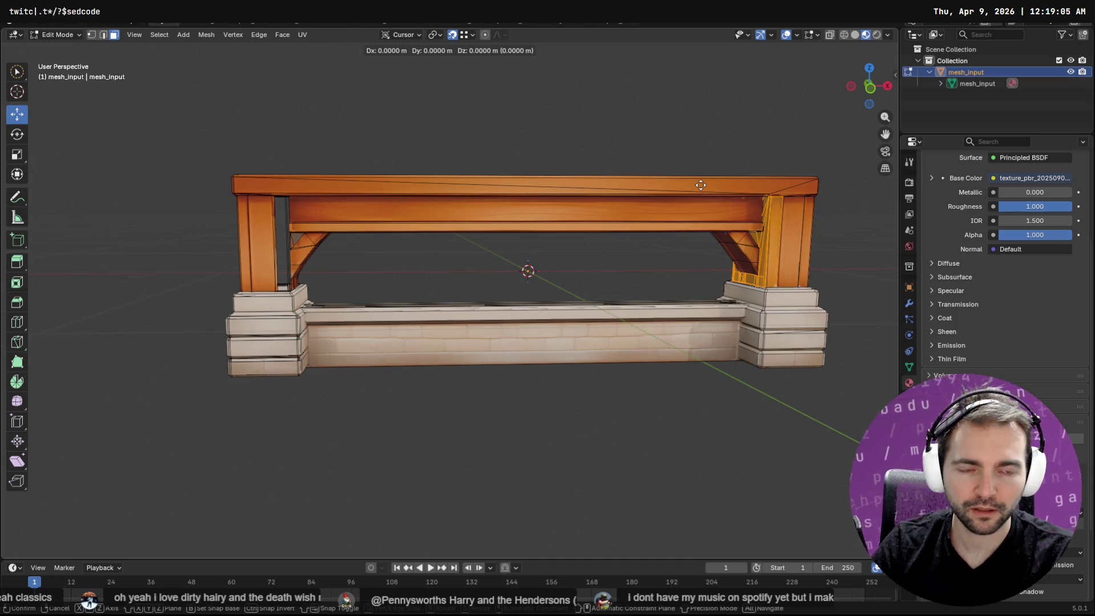
pyautogui.press('s')
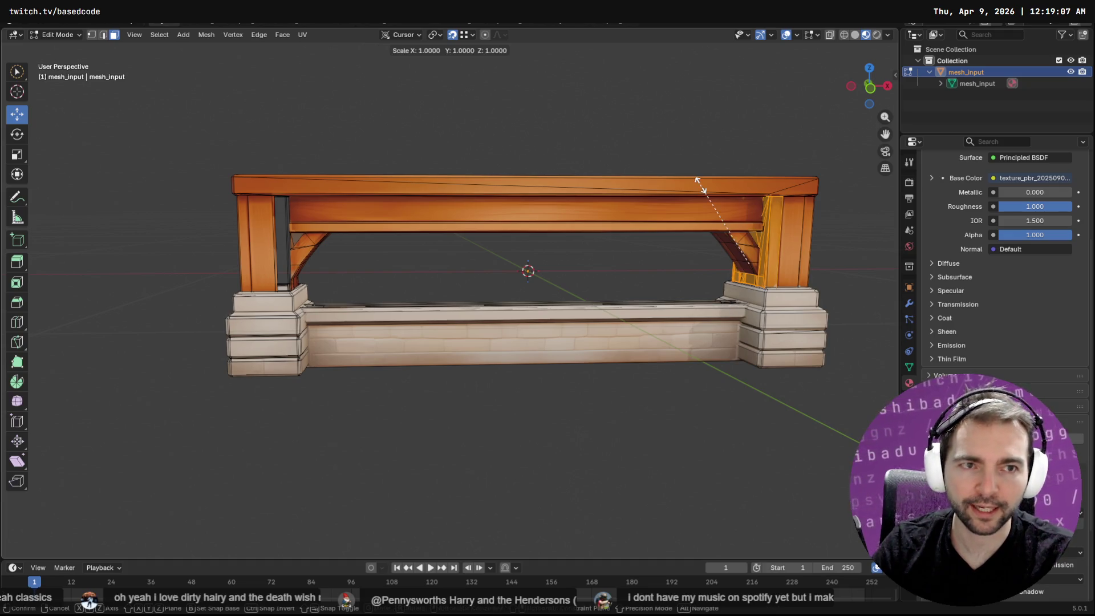
pyautogui.press('x')
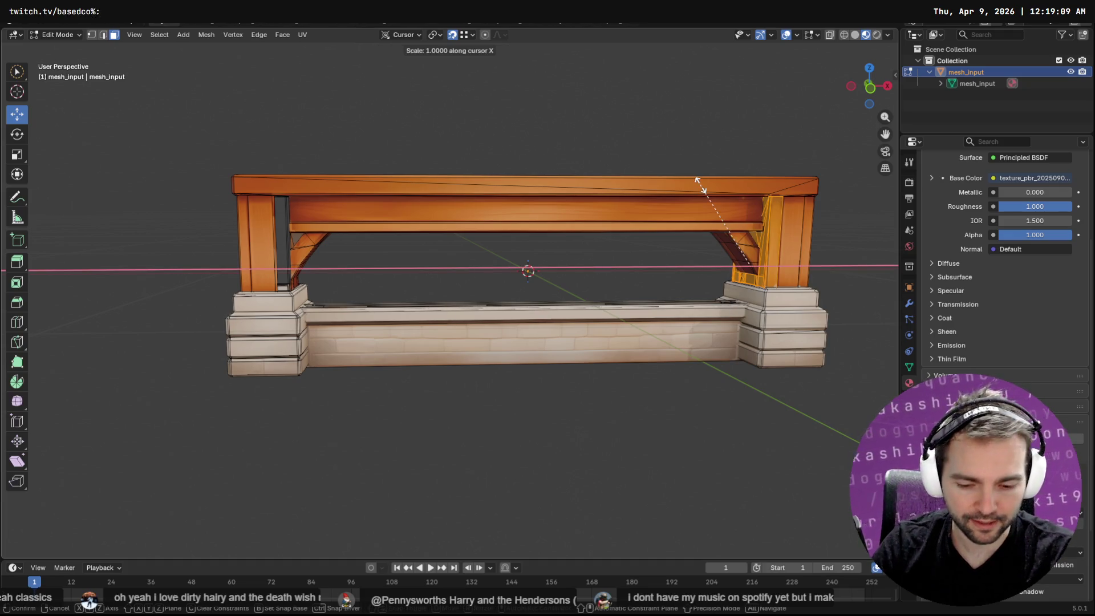
pyautogui.press('Escape')
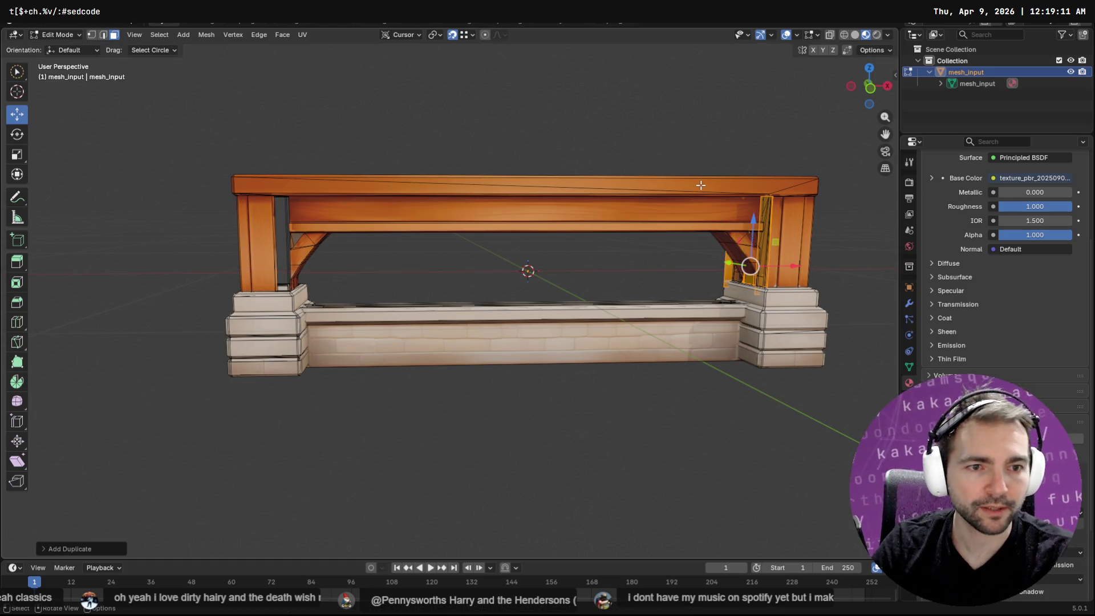
pyautogui.moveTo(793, 267); pyautogui.dragTo(279, 288)
# Flip the normals of the duplicated face.
pyautogui.press('F3')
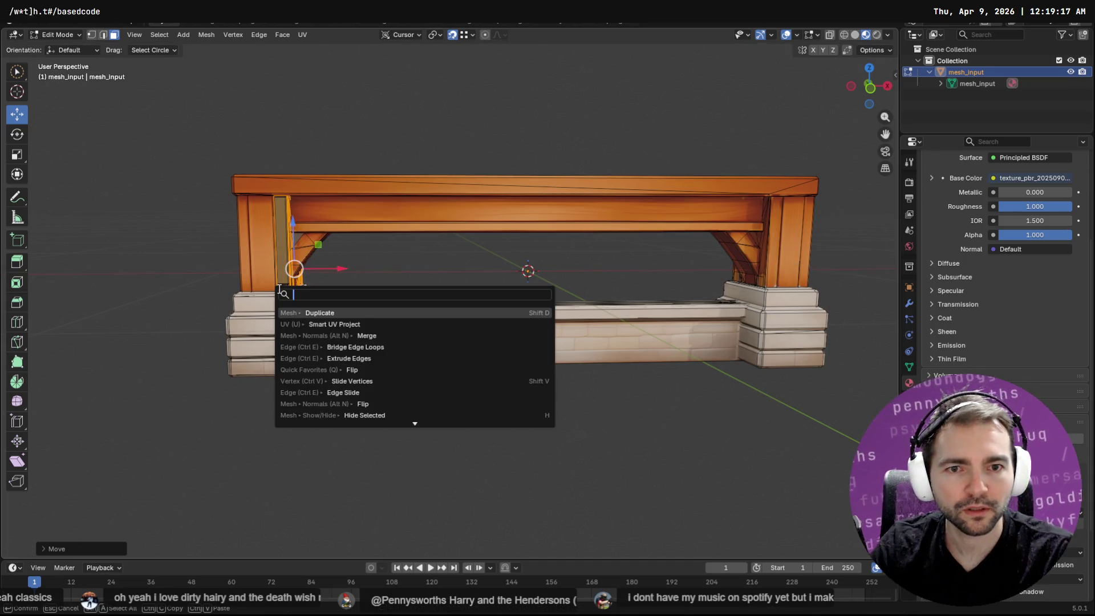
pyautogui.write('fli')
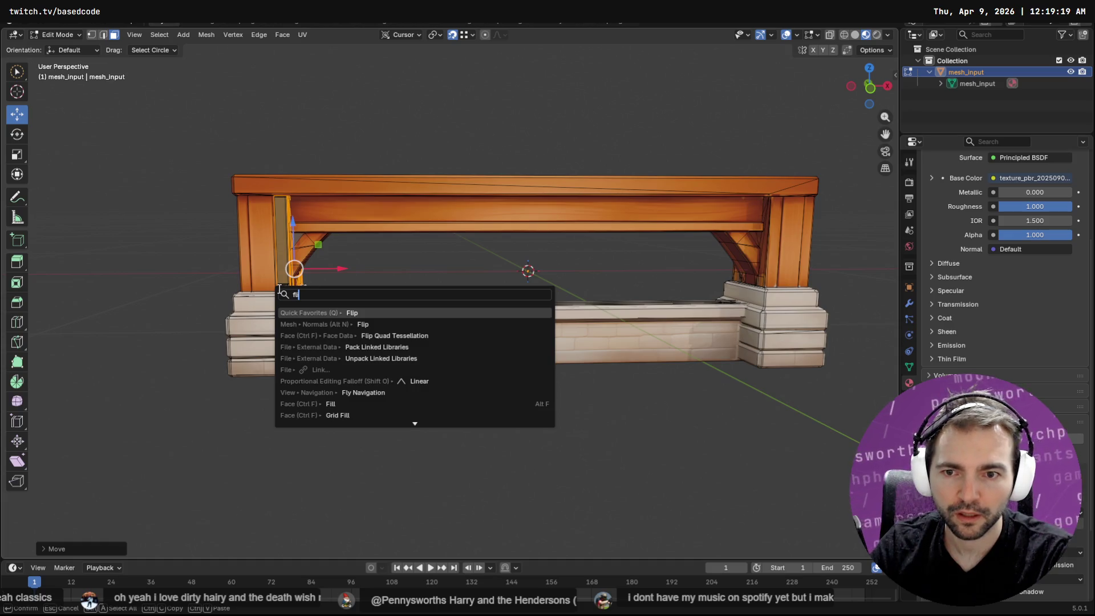
pyautogui.press('Return')
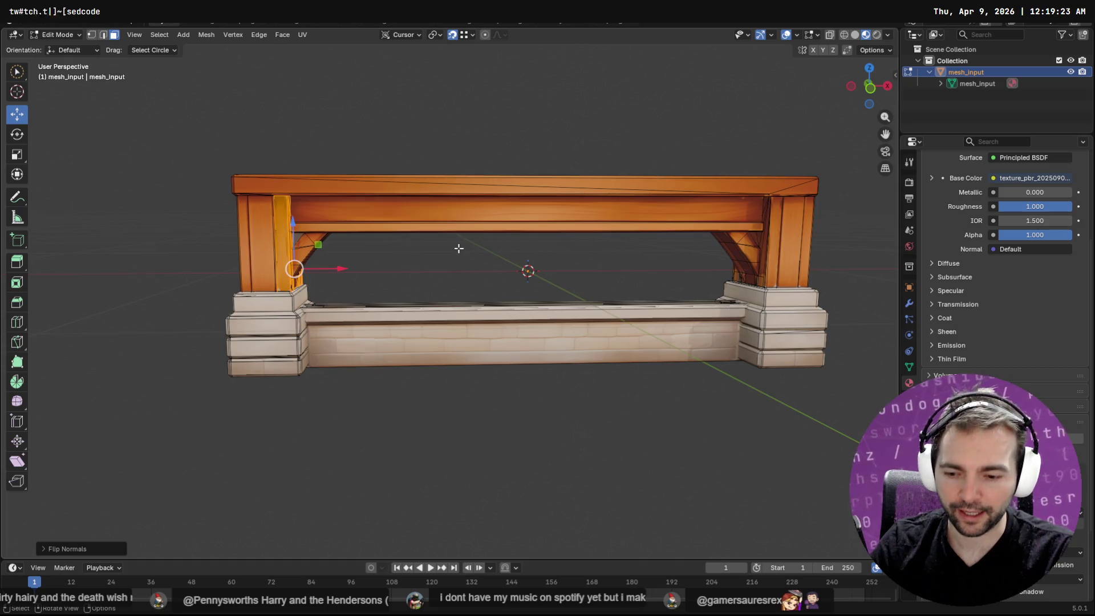
# Select the small triangle face on the bracket and delete it.
pyautogui.press('q')
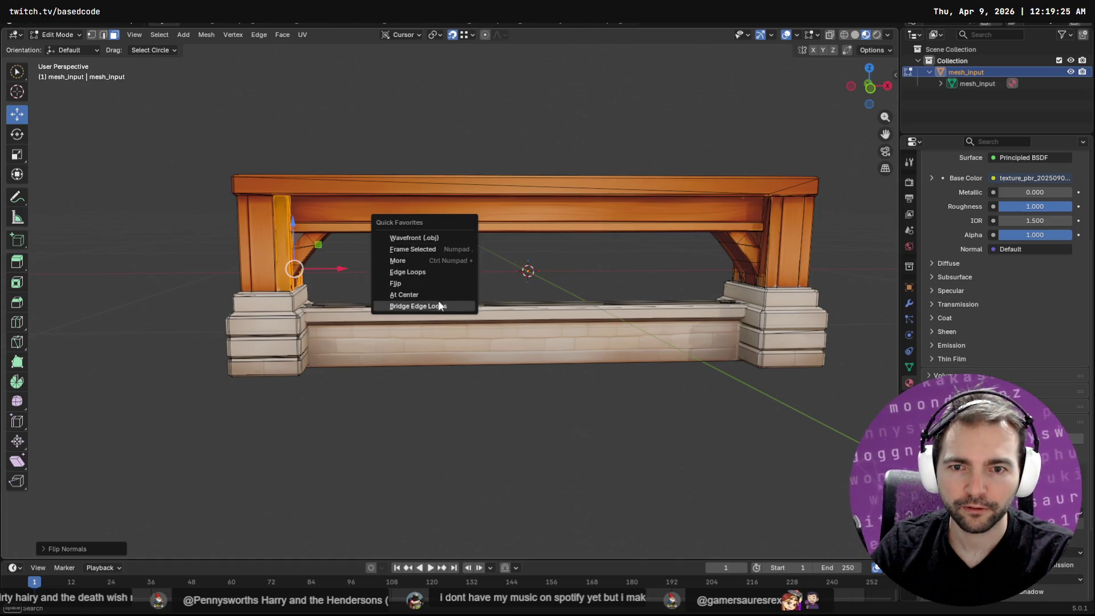
pyautogui.click(439, 250)
pyautogui.moveTo(687, 320)
pyautogui.mouseDown(button='middle')
pyautogui.moveTo(694, 342)
pyautogui.moveTo(528, 340)
pyautogui.moveTo(608, 335)
pyautogui.moveTo(770, 357)
pyautogui.moveTo(543, 335)
pyautogui.moveTo(506, 352)
pyautogui.moveTo(547, 362)
pyautogui.moveTo(616, 337)
pyautogui.moveTo(679, 337)
pyautogui.mouseUp(button='middle')
pyautogui.moveTo(603, 294); pyautogui.dragTo(502, 243, button='middle')
pyautogui.click(497, 240)
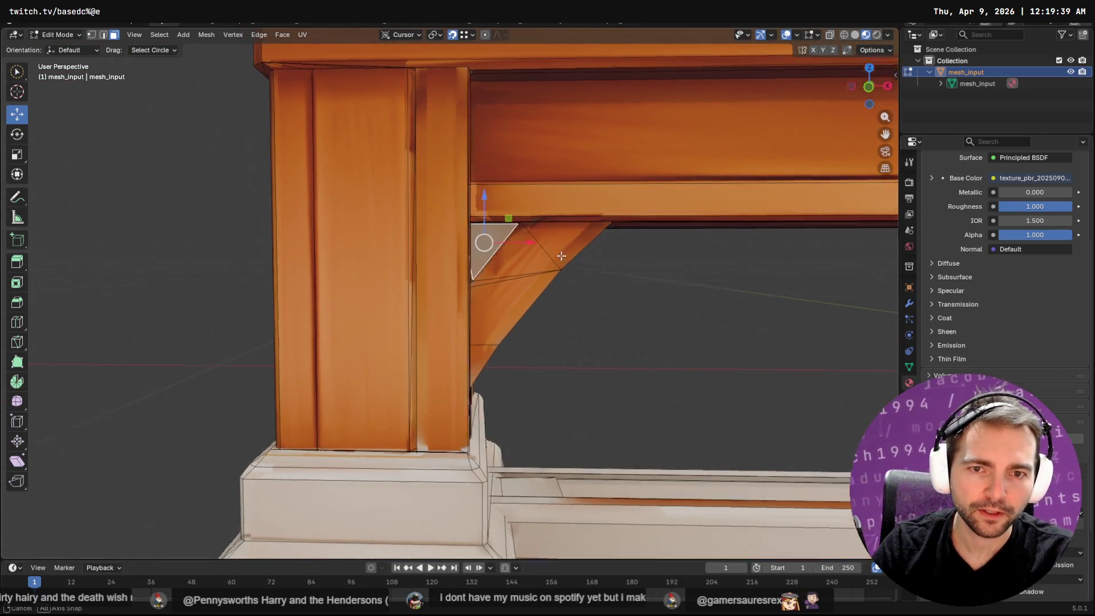
pyautogui.moveTo(565, 257); pyautogui.dragTo(343, 257, button='middle')
pyautogui.click(435, 237)
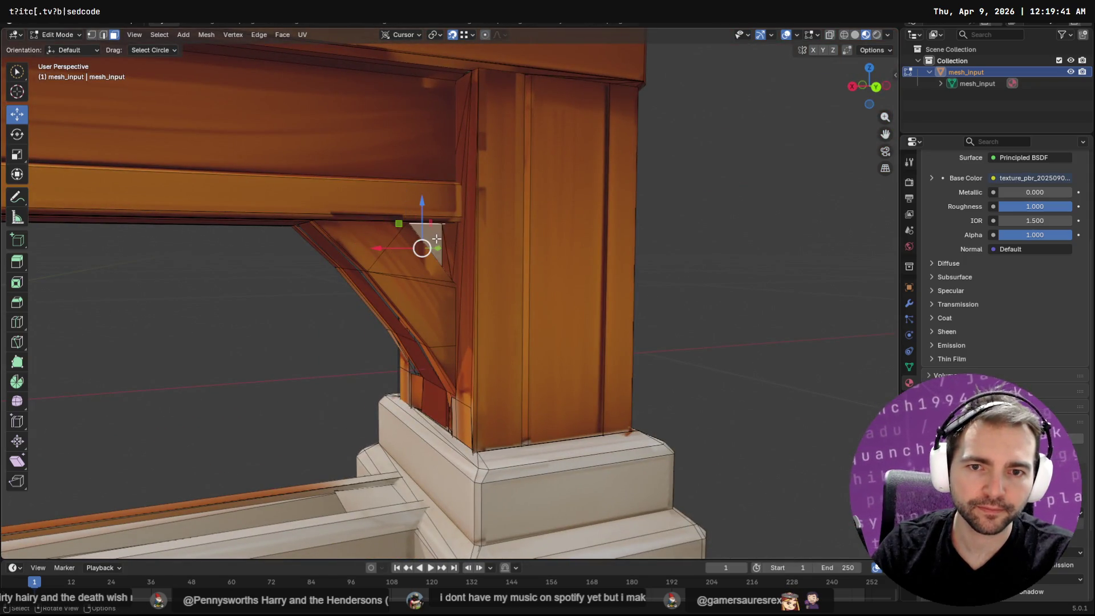
pyautogui.press('x')
pyautogui.click(433, 248)
pyautogui.moveTo(429, 247)
pyautogui.mouseDown(button='middle')
pyautogui.moveTo(421, 269)
pyautogui.moveTo(503, 289)
pyautogui.moveTo(560, 285)
pyautogui.moveTo(622, 247)
pyautogui.moveTo(579, 240)
pyautogui.moveTo(557, 245)
pyautogui.moveTo(660, 264)
pyautogui.moveTo(655, 251)
pyautogui.moveTo(665, 254)
pyautogui.moveTo(658, 241)
pyautogui.moveTo(574, 245)
pyautogui.moveTo(413, 344)
pyautogui.mouseUp(button='middle')
# Select the thin vertical, base and tall faces on the post, then turn on X-ray.
pyautogui.click(369, 368)
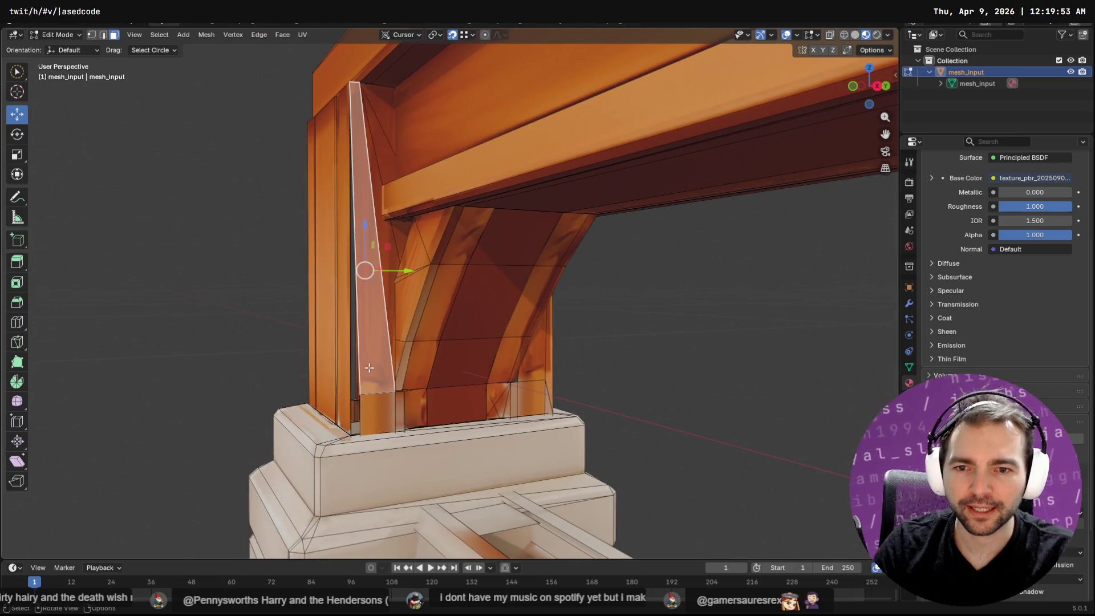
pyautogui.moveTo(362, 363)
pyautogui.mouseDown(button='middle')
pyautogui.moveTo(510, 296)
pyautogui.moveTo(493, 313)
pyautogui.moveTo(501, 394)
pyautogui.mouseUp(button='middle')
pyautogui.click(502, 404)
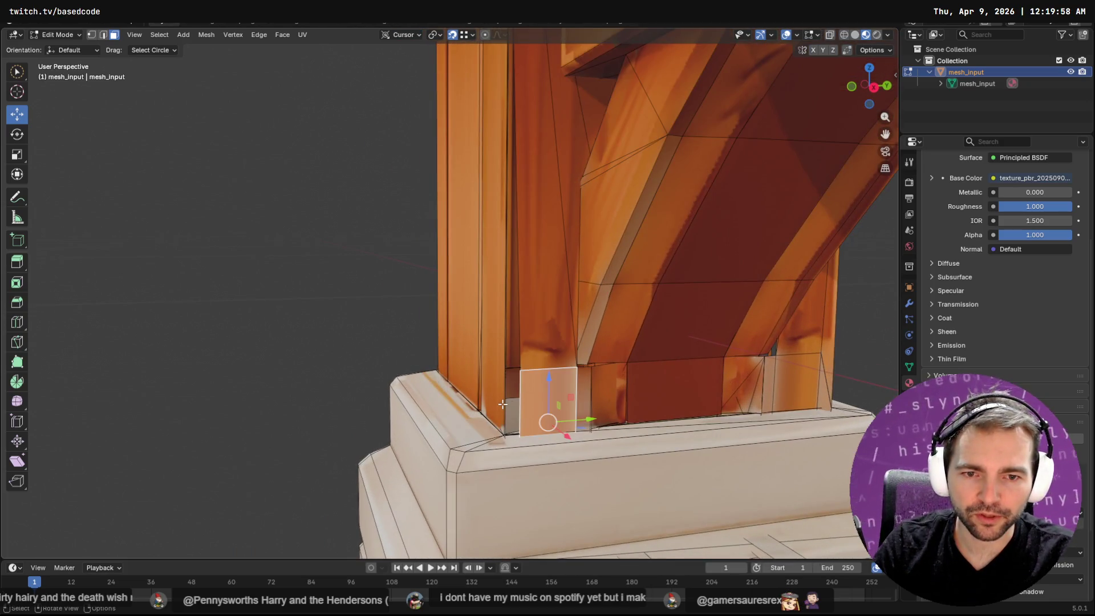
pyautogui.click(520, 285)
pyautogui.moveTo(519, 285)
pyautogui.mouseDown(button='middle')
pyautogui.moveTo(729, 323)
pyautogui.moveTo(496, 302)
pyautogui.moveTo(505, 273)
pyautogui.mouseUp(button='middle')
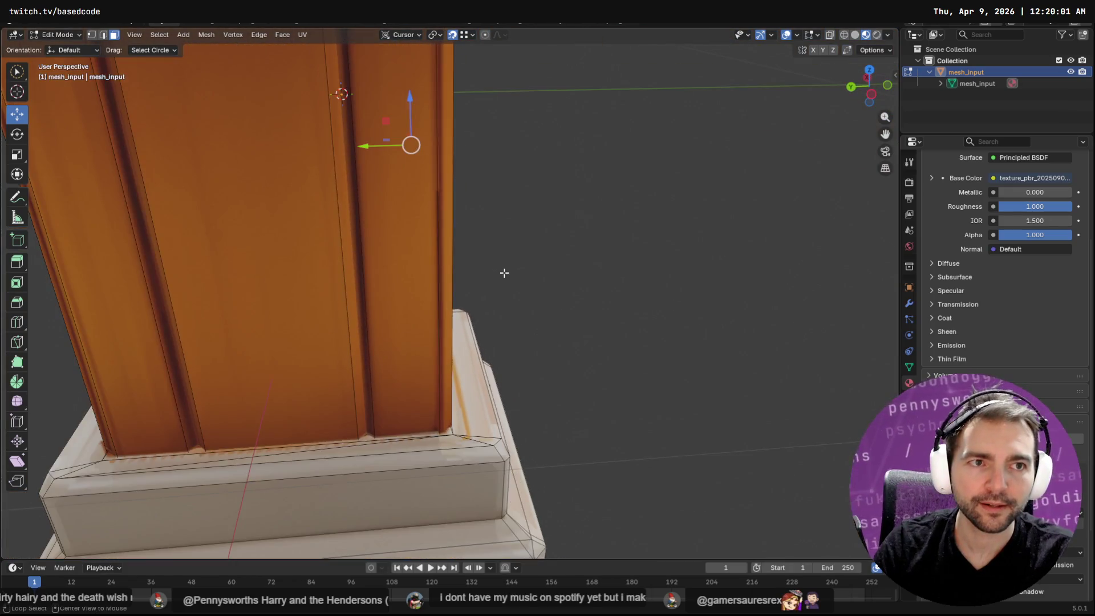
pyautogui.click(828, 36)
pyautogui.moveTo(616, 107)
pyautogui.mouseDown(button='middle')
pyautogui.moveTo(507, 102)
pyautogui.moveTo(380, 157)
pyautogui.moveTo(569, 262)
pyautogui.moveTo(550, 276)
pyautogui.moveTo(528, 249)
pyautogui.moveTo(497, 241)
pyautogui.moveTo(506, 196)
pyautogui.moveTo(470, 186)
pyautogui.moveTo(506, 127)
pyautogui.moveTo(505, 96)
pyautogui.moveTo(495, 186)
pyautogui.mouseUp(button='middle')
pyautogui.press('x')
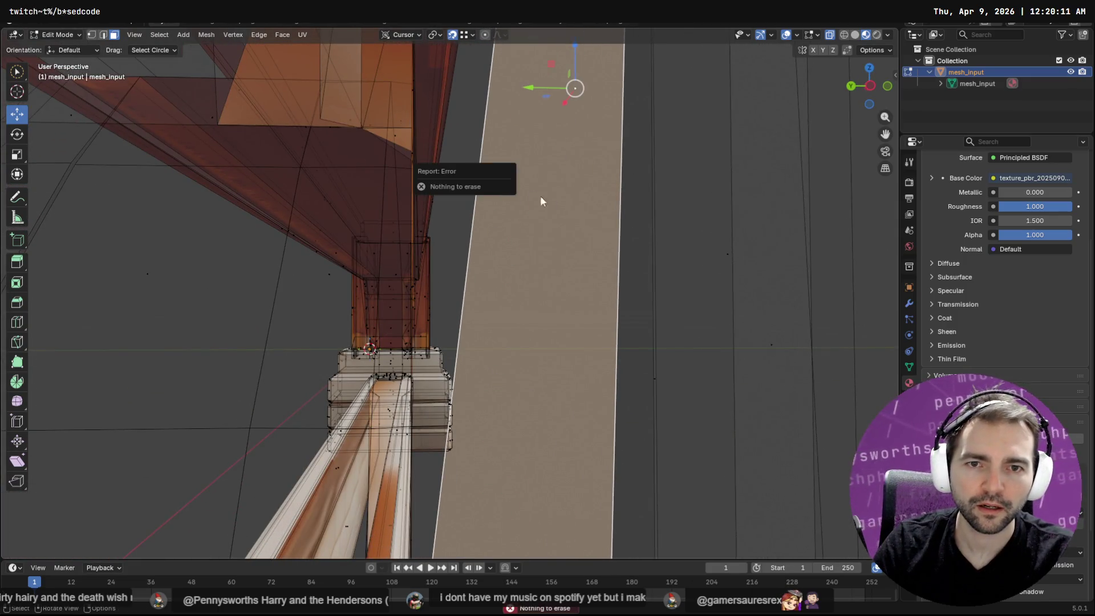
pyautogui.press('s')
pyautogui.press('Escape')
pyautogui.hotkey('shift', '`')
pyautogui.press('s')
pyautogui.press('w')
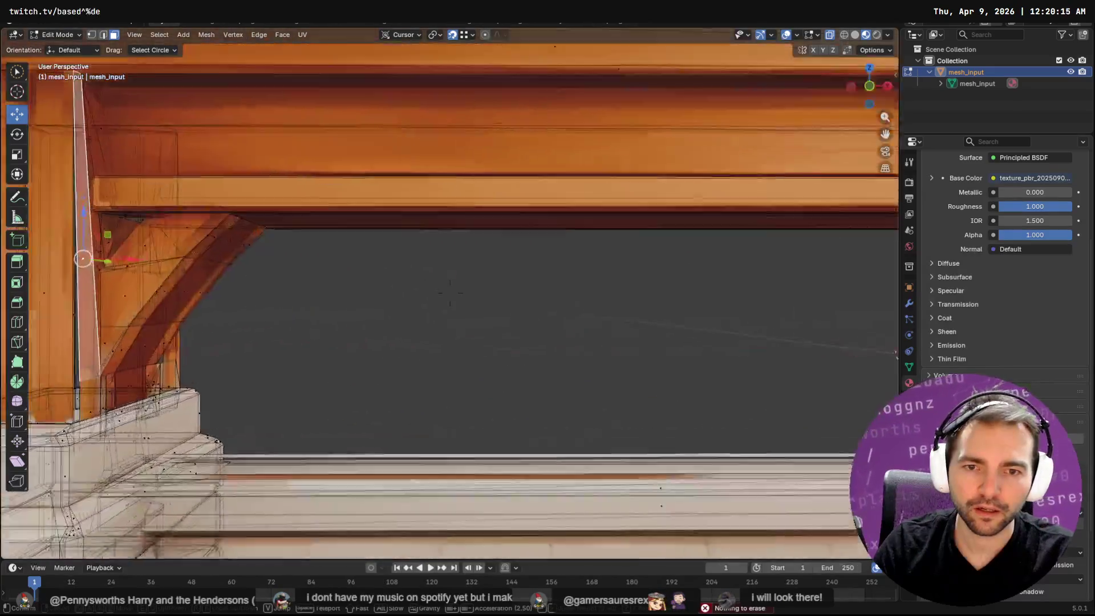
pyautogui.press('s')
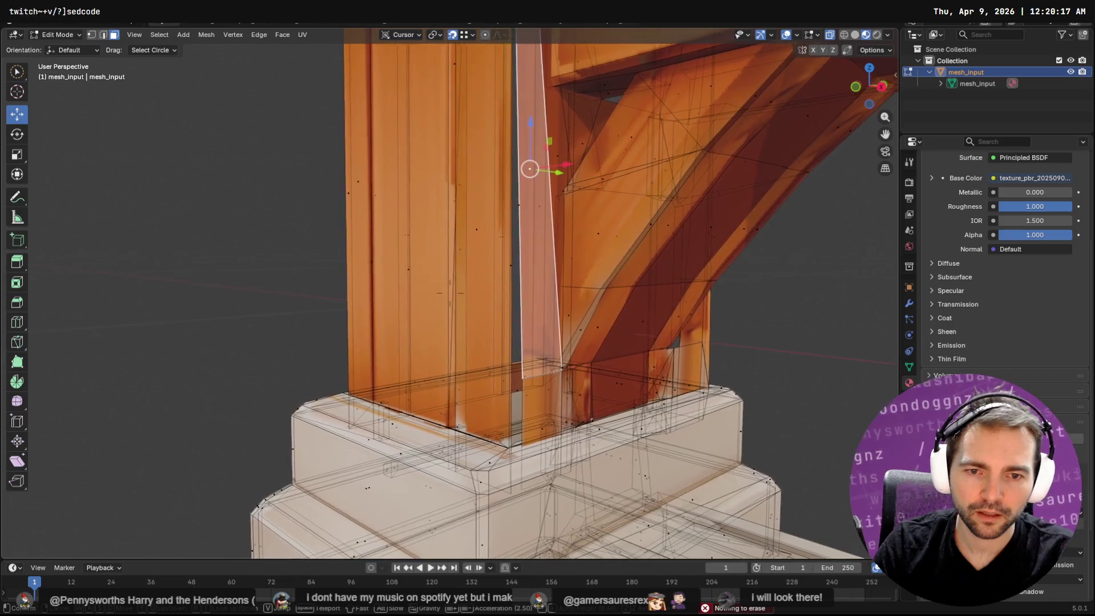
pyautogui.press('a')
pyautogui.press('Escape')
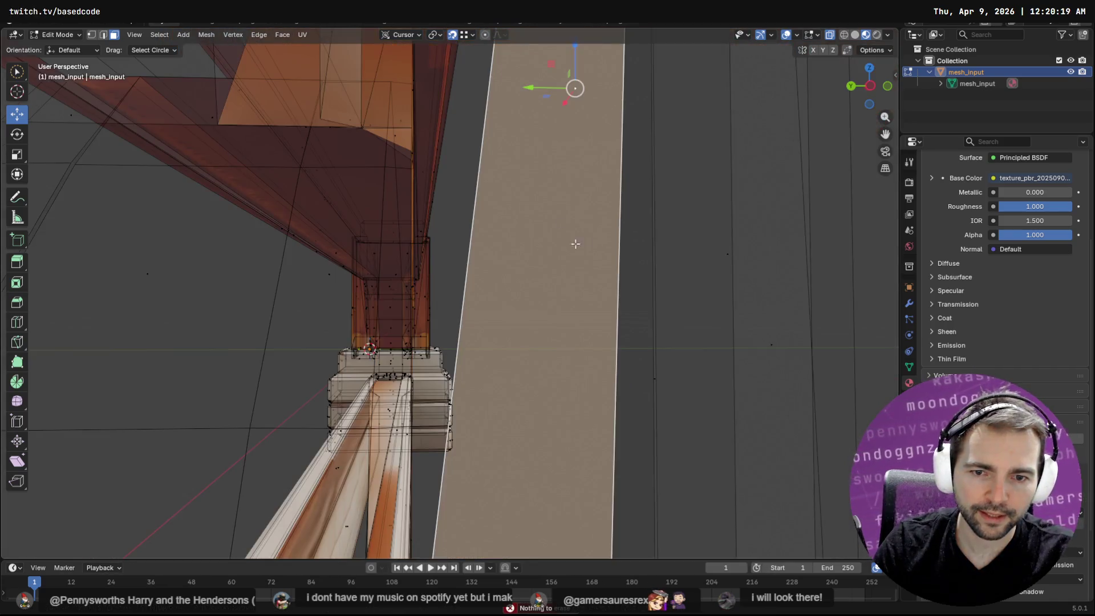
pyautogui.rightClick(550, 259)
pyautogui.moveTo(719, 232)
pyautogui.mouseDown(button='middle')
pyautogui.moveTo(643, 276)
pyautogui.moveTo(656, 271)
pyautogui.mouseUp(button='middle')
pyautogui.rightClick(655, 271)
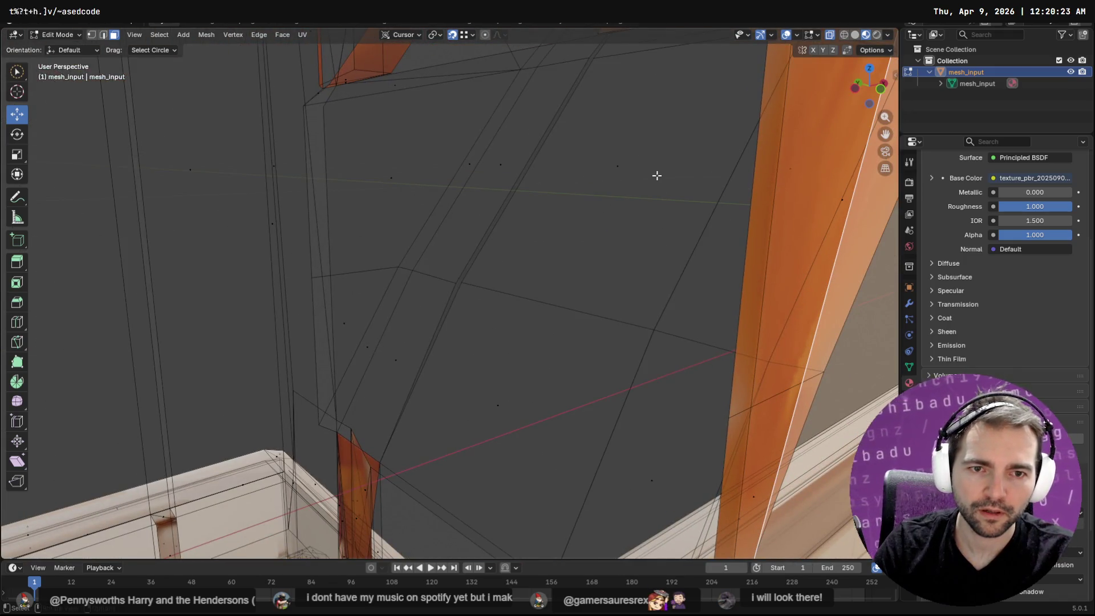
pyautogui.scroll(5, 631, 227)
pyautogui.moveTo(606, 234)
pyautogui.mouseDown(button='middle')
pyautogui.moveTo(582, 217)
pyautogui.moveTo(587, 228)
pyautogui.moveTo(528, 260)
pyautogui.moveTo(465, 250)
pyautogui.moveTo(515, 228)
pyautogui.moveTo(454, 349)
pyautogui.moveTo(497, 192)
pyautogui.moveTo(507, 205)
pyautogui.moveTo(500, 303)
pyautogui.moveTo(513, 308)
pyautogui.moveTo(731, 296)
pyautogui.moveTo(839, 276)
pyautogui.moveTo(559, 288)
pyautogui.moveTo(585, 312)
pyautogui.moveTo(645, 310)
pyautogui.mouseUp(button='middle')
pyautogui.click(496, 192)
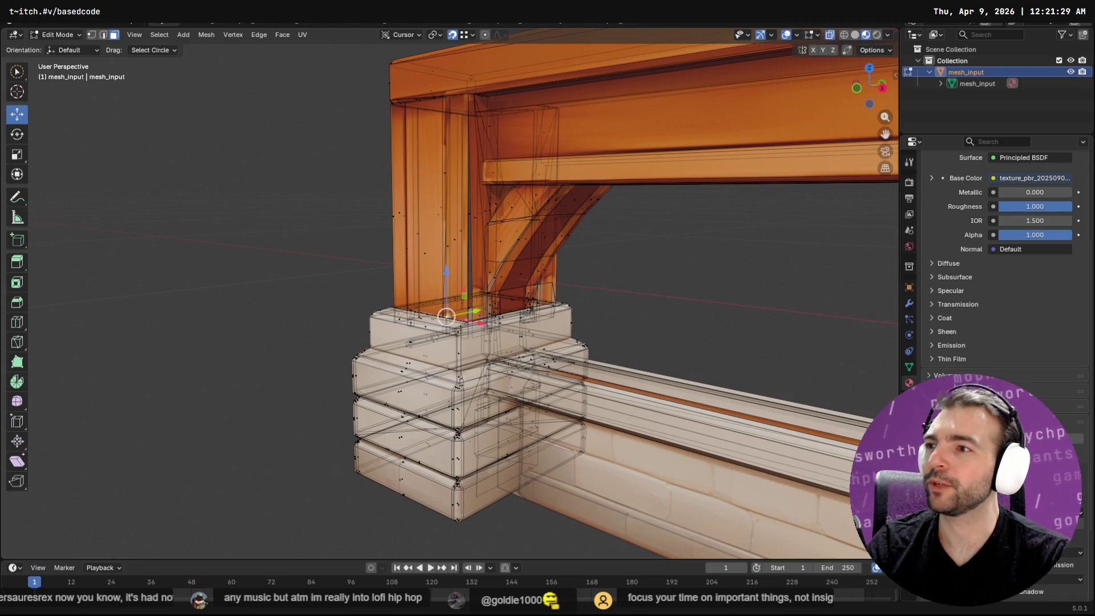
# Orbit to a frontal view of the post and base, comparing opaque and see-through shading.
pyautogui.moveTo(580, 217)
pyautogui.mouseDown(button='middle')
pyautogui.moveTo(548, 191)
pyautogui.moveTo(468, 303)
pyautogui.moveTo(483, 229)
pyautogui.mouseUp(button='middle')
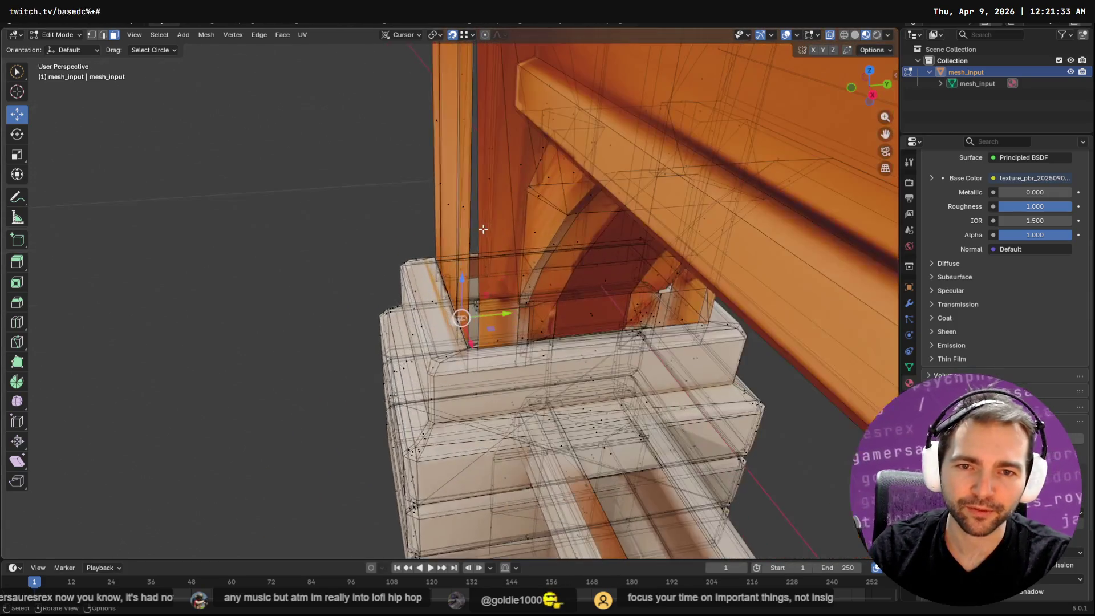
pyautogui.hotkey('alt', 'z')
pyautogui.hotkey('alt', 'z')
pyautogui.click(478, 237)
pyautogui.keyDown('shift'); pyautogui.click(483, 226); pyautogui.keyUp('shift')
pyautogui.moveTo(473, 205)
pyautogui.mouseDown(button='middle')
pyautogui.moveTo(472, 166)
pyautogui.moveTo(484, 229)
pyautogui.moveTo(491, 200)
pyautogui.moveTo(487, 186)
pyautogui.moveTo(492, 428)
pyautogui.mouseUp(button='middle')
pyautogui.scroll(2, 493, 431)
pyautogui.moveTo(538, 456)
pyautogui.mouseDown(button='middle')
pyautogui.moveTo(435, 332)
pyautogui.moveTo(513, 344)
pyautogui.mouseUp(button='middle')
# Select the tall face strip over the post and delete it, leaving an opening.
pyautogui.hotkey('alt', 'z')
pyautogui.hotkey('alt', 'z')
pyautogui.click(514, 344)
pyautogui.hotkey('alt', 'z')
pyautogui.hotkey('alt', 'z')
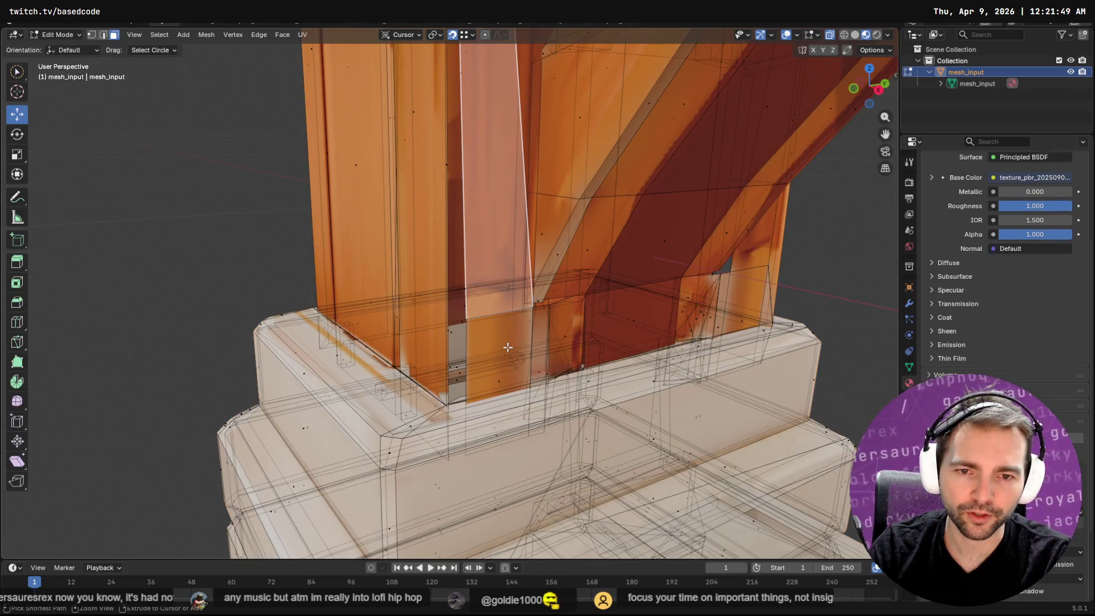
pyautogui.press('x')
pyautogui.press('f')
pyautogui.hotkey('alt', 'z')
pyautogui.hotkey('alt', 'z')
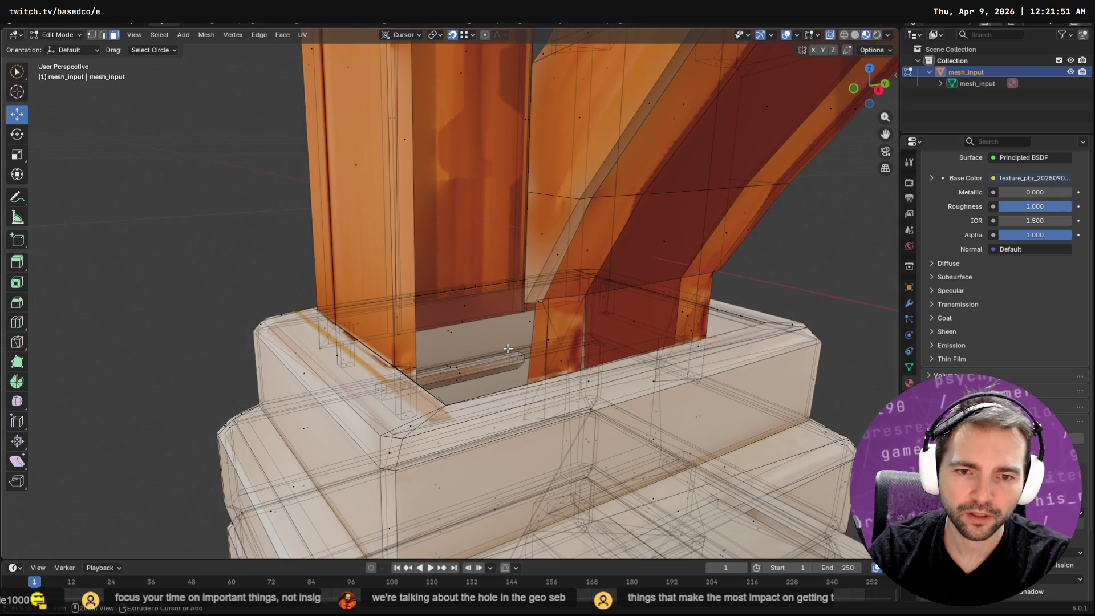
pyautogui.scroll(-5, 507, 348)
pyautogui.moveTo(508, 348); pyautogui.dragTo(690, 339, button='middle')
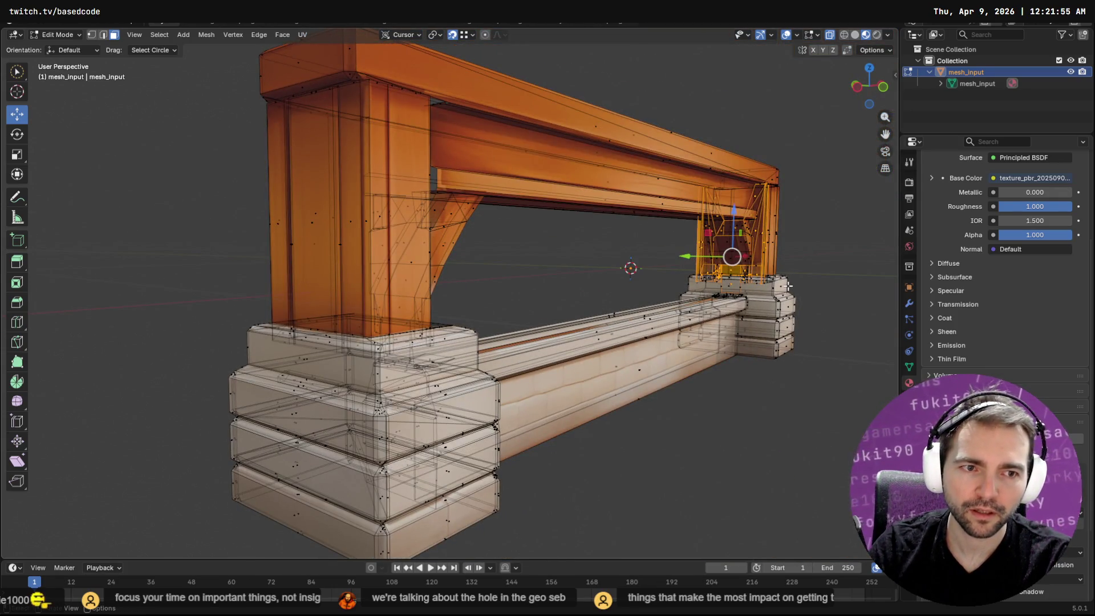
# Frame the post, orbit to side-on views, and select inner post faces where the brace meets the base.
pyautogui.rightClick(765, 266)
pyautogui.click(765, 271)
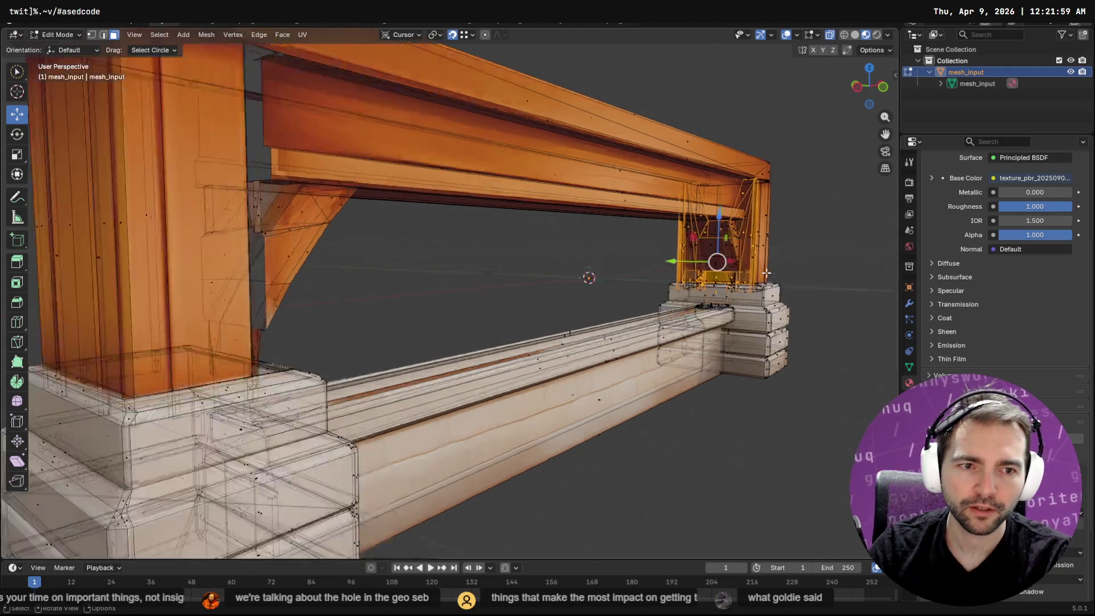
pyautogui.moveTo(461, 338)
pyautogui.mouseDown(button='middle')
pyautogui.moveTo(582, 350)
pyautogui.moveTo(677, 340)
pyautogui.moveTo(493, 337)
pyautogui.mouseUp(button='middle')
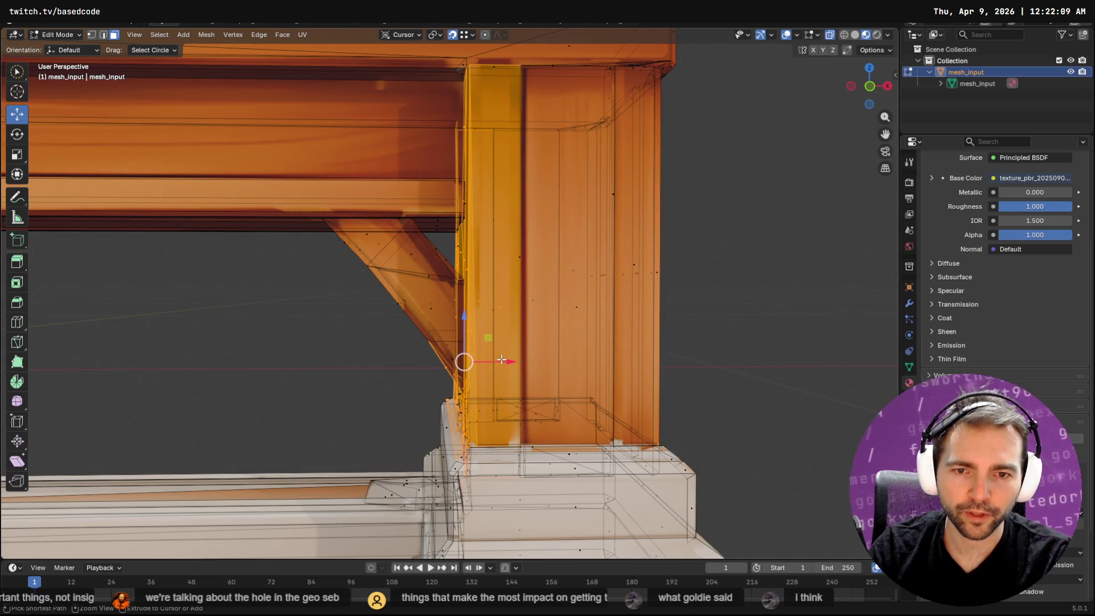
pyautogui.moveTo(501, 359)
pyautogui.mouseDown(button='middle')
pyautogui.moveTo(641, 337)
pyautogui.moveTo(492, 336)
pyautogui.moveTo(279, 361)
pyautogui.moveTo(171, 350)
pyautogui.moveTo(108, 360)
pyautogui.moveTo(181, 383)
pyautogui.mouseUp(button='middle')
pyautogui.moveTo(409, 428)
pyautogui.mouseDown(button='middle')
pyautogui.moveTo(393, 425)
pyautogui.moveTo(399, 393)
pyautogui.moveTo(428, 426)
pyautogui.moveTo(511, 439)
pyautogui.mouseUp(button='middle')
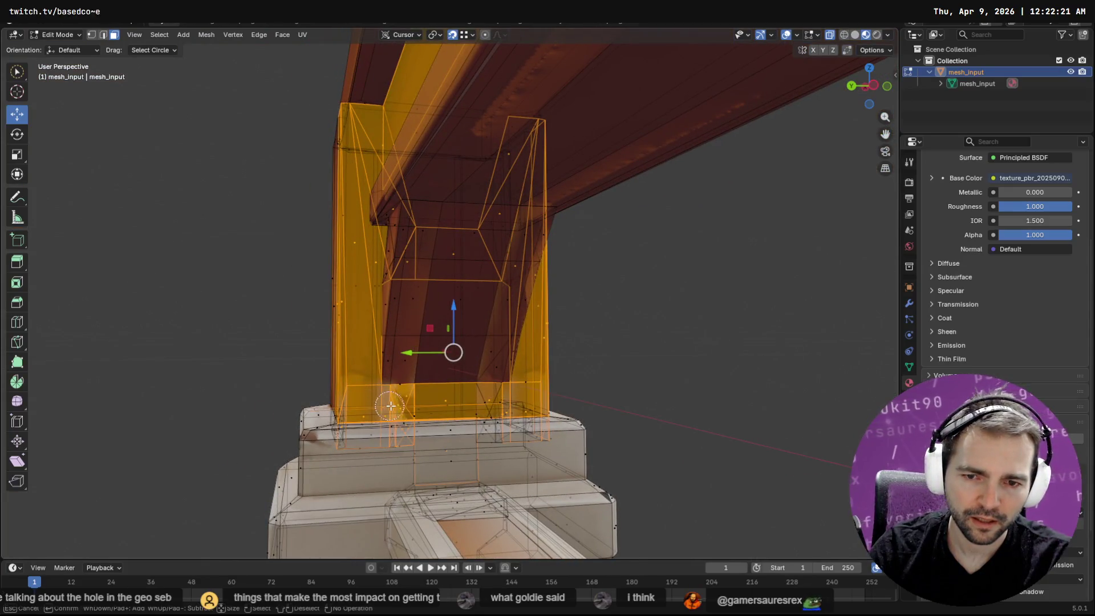
pyautogui.moveTo(557, 398)
pyautogui.mouseDown(button='middle')
pyautogui.moveTo(516, 411)
pyautogui.moveTo(632, 453)
pyautogui.moveTo(663, 484)
pyautogui.mouseUp(button='middle')
pyautogui.press('c')
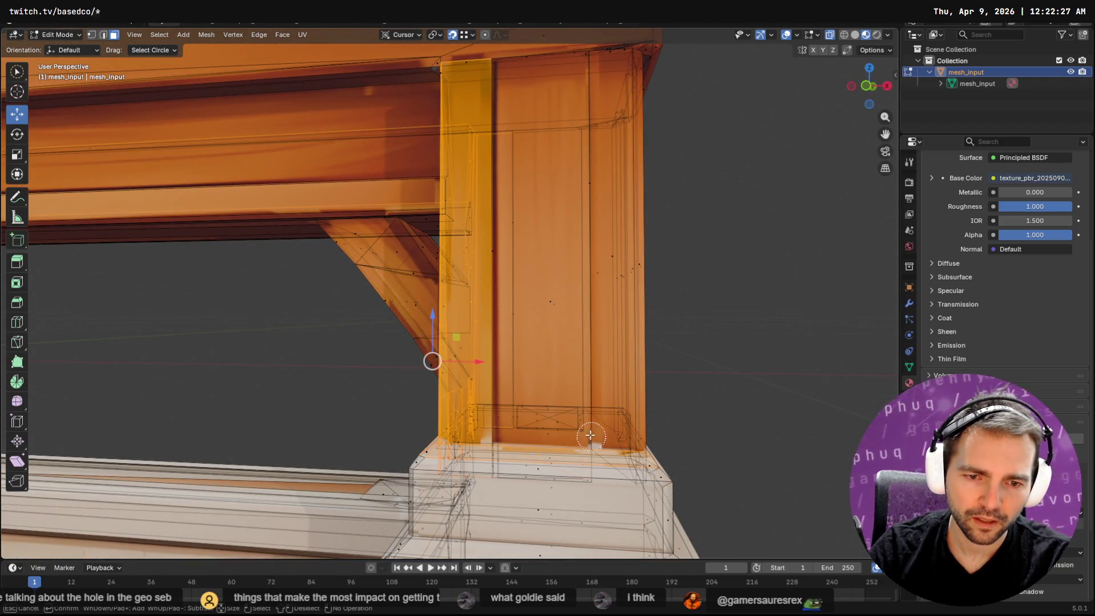
pyautogui.moveTo(533, 475); pyautogui.dragTo(514, 410, button='middle')
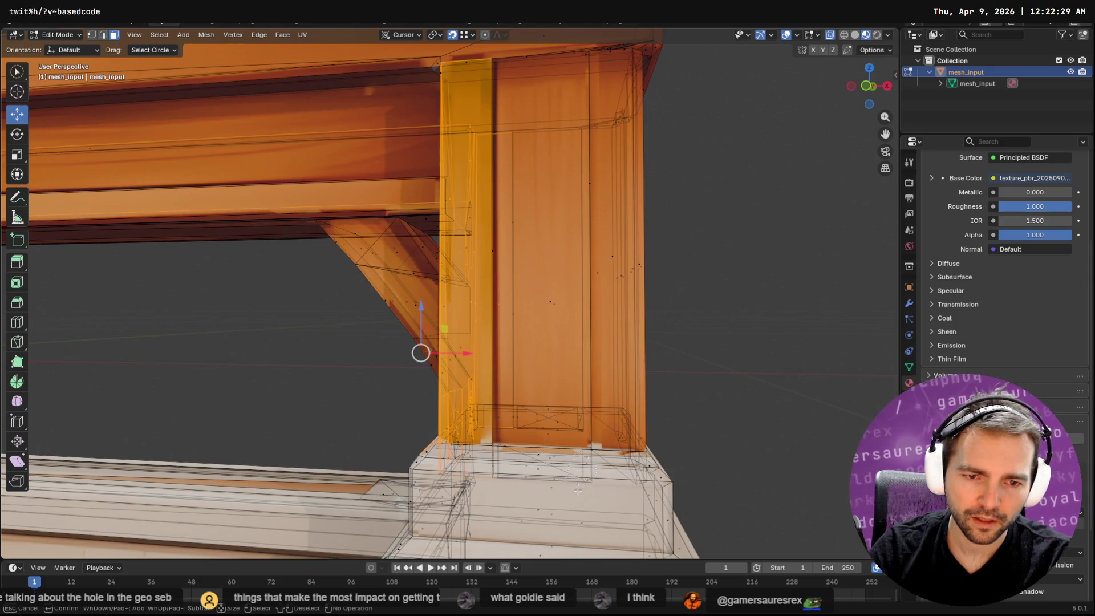
pyautogui.press('Escape')
pyautogui.moveTo(508, 457)
pyautogui.mouseDown(button='middle')
pyautogui.moveTo(614, 462)
pyautogui.moveTo(439, 502)
pyautogui.moveTo(379, 427)
pyautogui.moveTo(394, 451)
pyautogui.moveTo(358, 301)
pyautogui.moveTo(374, 323)
pyautogui.moveTo(166, 313)
pyautogui.moveTo(151, 323)
pyautogui.moveTo(362, 339)
pyautogui.mouseUp(button='middle')
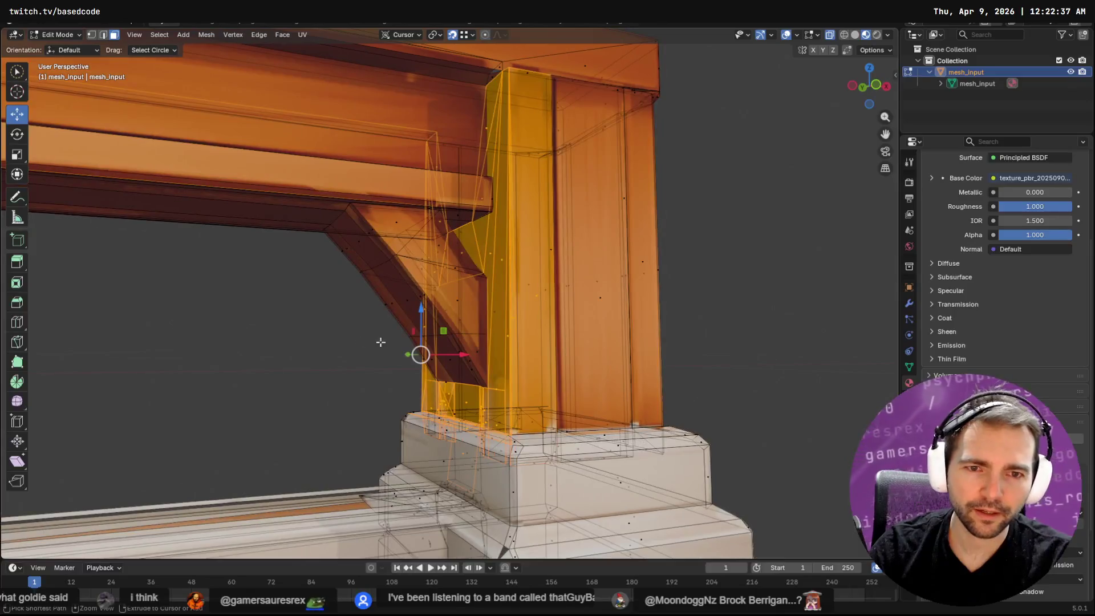
pyautogui.click(540, 296)
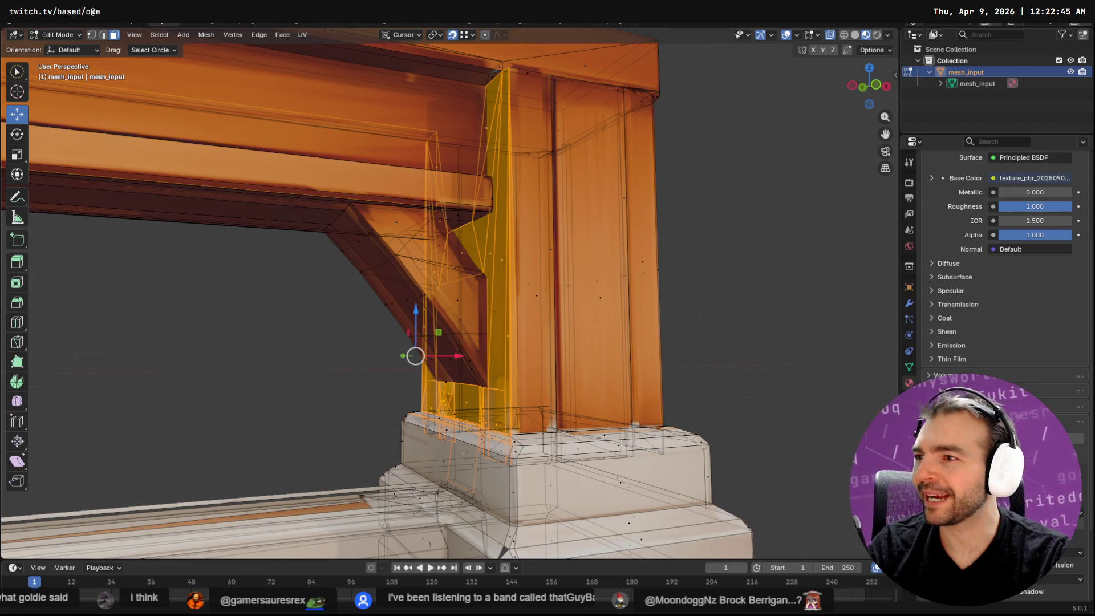
pyautogui.moveTo(554, 246)
pyautogui.mouseDown(button='middle')
pyautogui.moveTo(540, 245)
pyautogui.moveTo(440, 382)
pyautogui.mouseUp(button='middle')
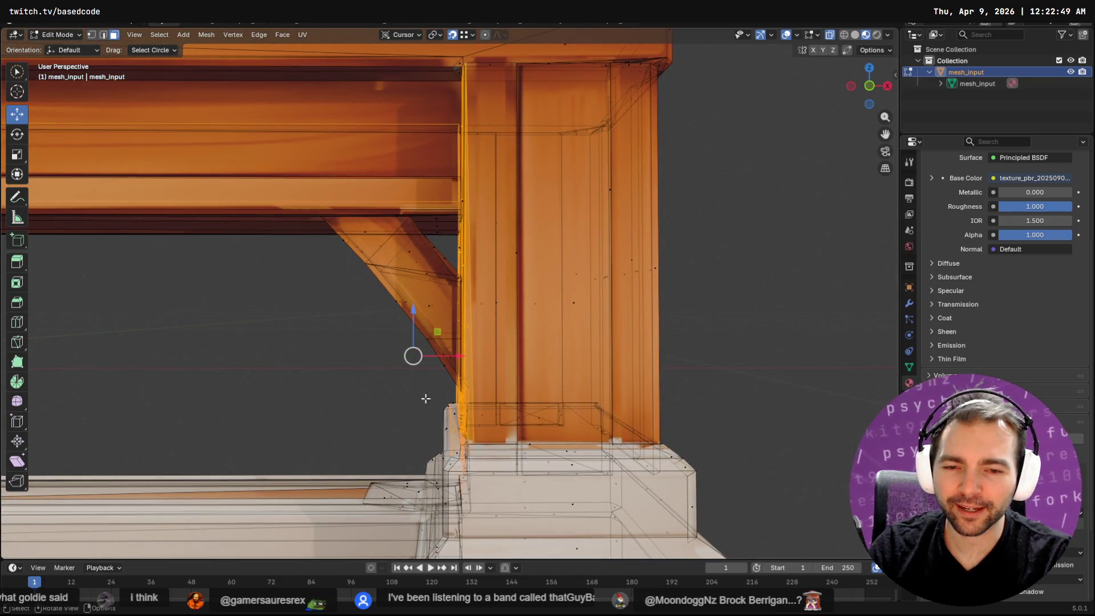
# Circle-select the inner post shell vertices beneath the beam, orbiting to reach every side.
pyautogui.press('c')
pyautogui.press('Escape')
pyautogui.moveTo(440, 435)
pyautogui.mouseDown(button='middle')
pyautogui.moveTo(587, 411)
pyautogui.moveTo(529, 415)
pyautogui.moveTo(558, 425)
pyautogui.mouseUp(button='middle')
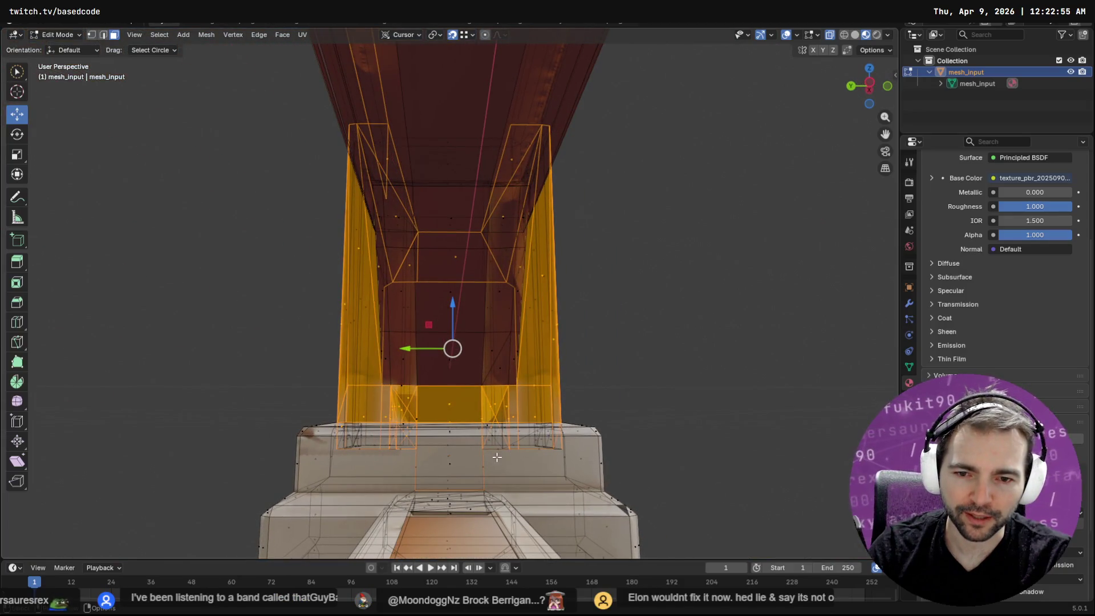
pyautogui.moveTo(391, 456)
pyautogui.mouseDown(button='middle')
pyautogui.moveTo(573, 457)
pyautogui.moveTo(302, 452)
pyautogui.moveTo(366, 454)
pyautogui.moveTo(419, 420)
pyautogui.mouseUp(button='middle')
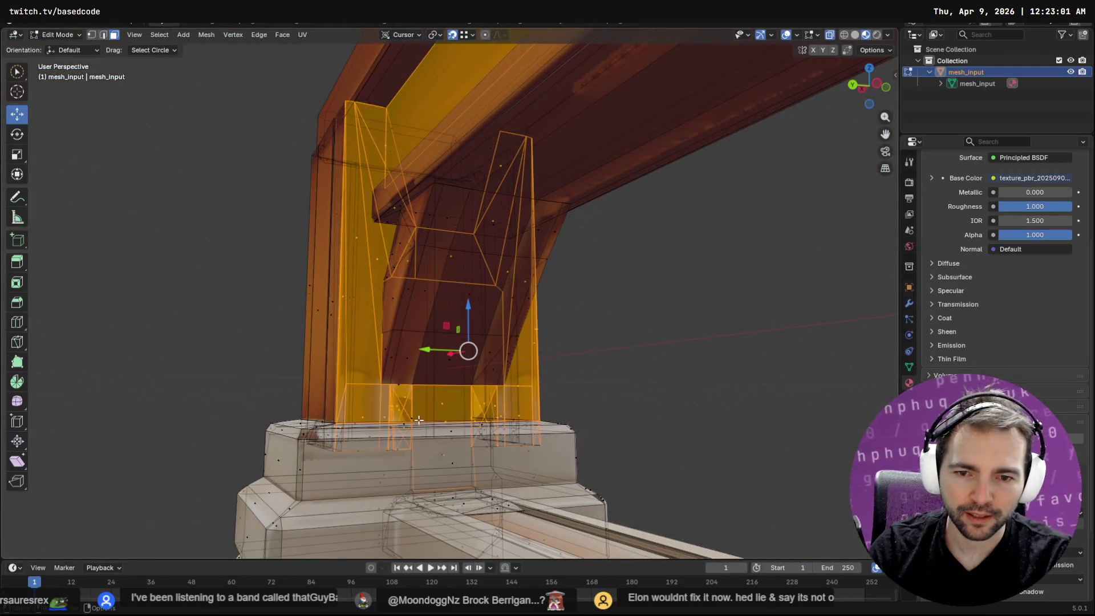
pyautogui.moveTo(414, 414); pyautogui.dragTo(413, 416)
pyautogui.moveTo(414, 411); pyautogui.dragTo(424, 457, button='middle')
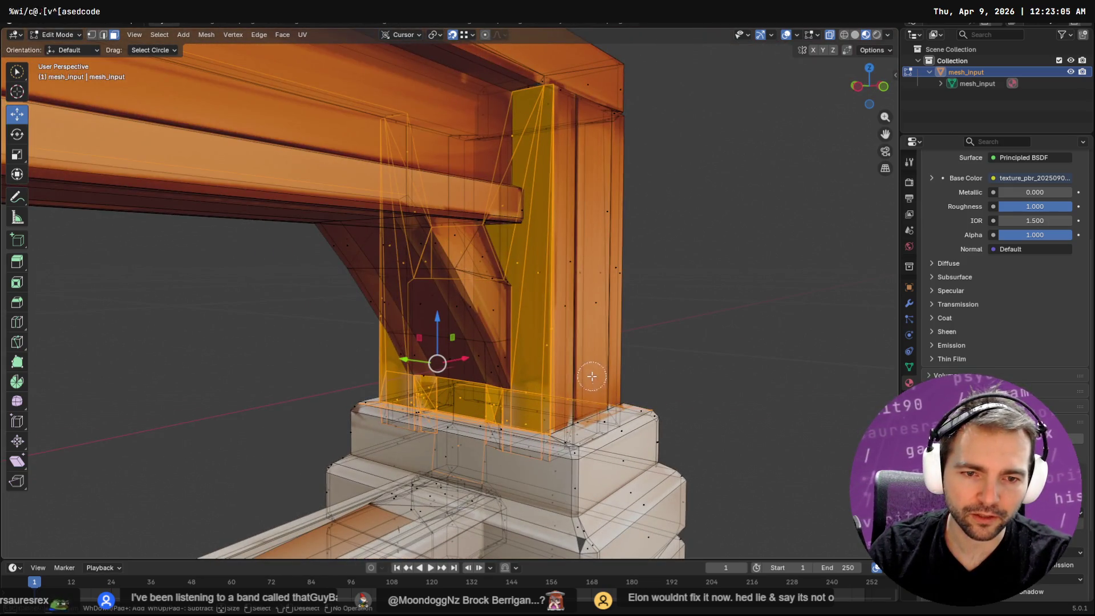
pyautogui.moveTo(636, 389); pyautogui.dragTo(619, 390, button='middle')
pyautogui.press('c')
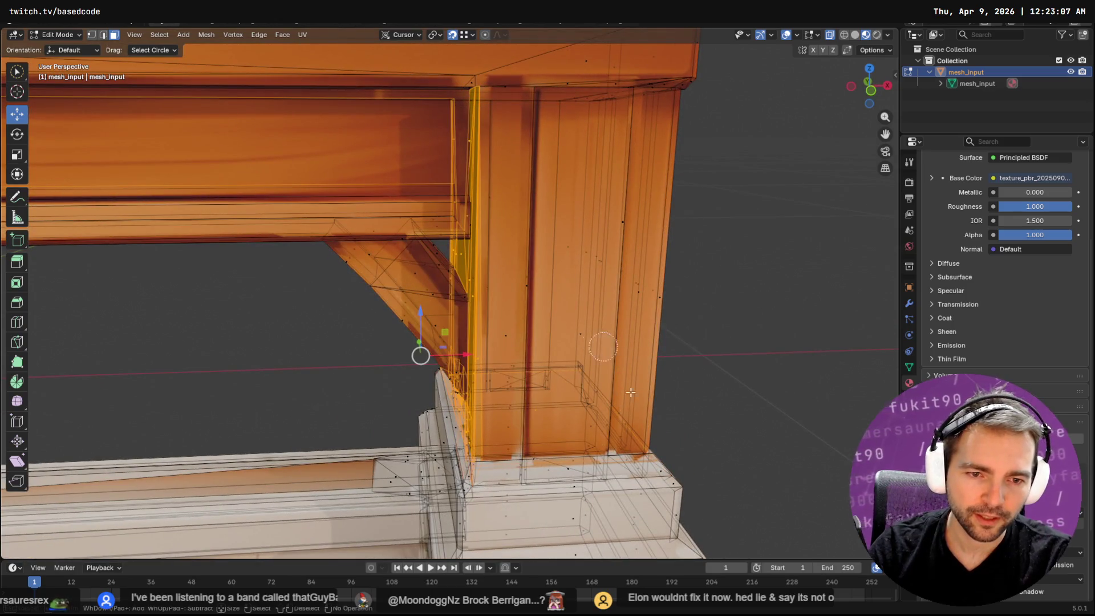
pyautogui.press('Escape')
pyautogui.moveTo(544, 392)
pyautogui.mouseDown(button='middle')
pyautogui.moveTo(513, 399)
pyautogui.moveTo(660, 477)
pyautogui.moveTo(425, 466)
pyautogui.moveTo(560, 455)
pyautogui.moveTo(384, 461)
pyautogui.mouseUp(button='middle')
# Extend the circle selection down to the post base vertices at the stone base.
pyautogui.scroll(-4, 384, 462)
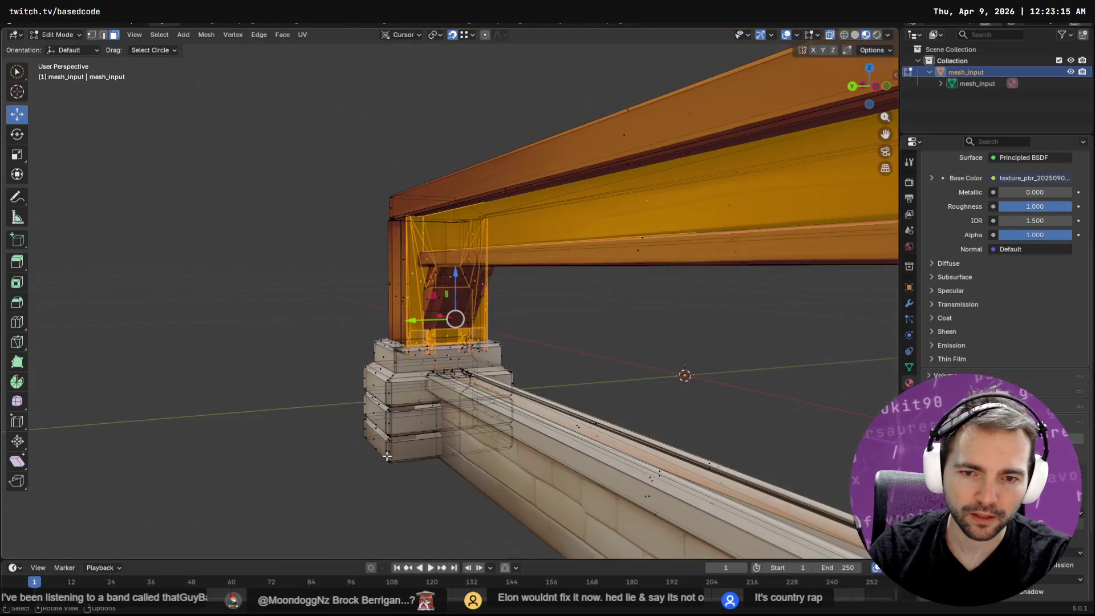
pyautogui.scroll(5, 428, 383)
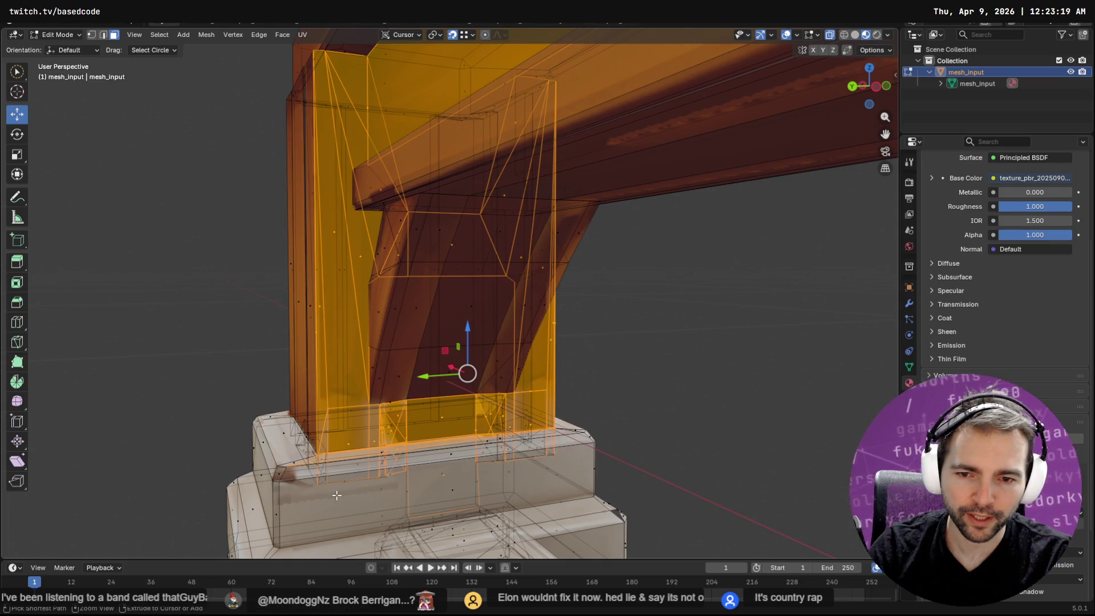
pyautogui.keyDown('ctrl'); pyautogui.click(370, 477); pyautogui.keyUp('ctrl')
pyautogui.press('c')
pyautogui.click(286, 472)
pyautogui.press('Escape')
pyautogui.moveTo(311, 456); pyautogui.dragTo(399, 453, button='middle')
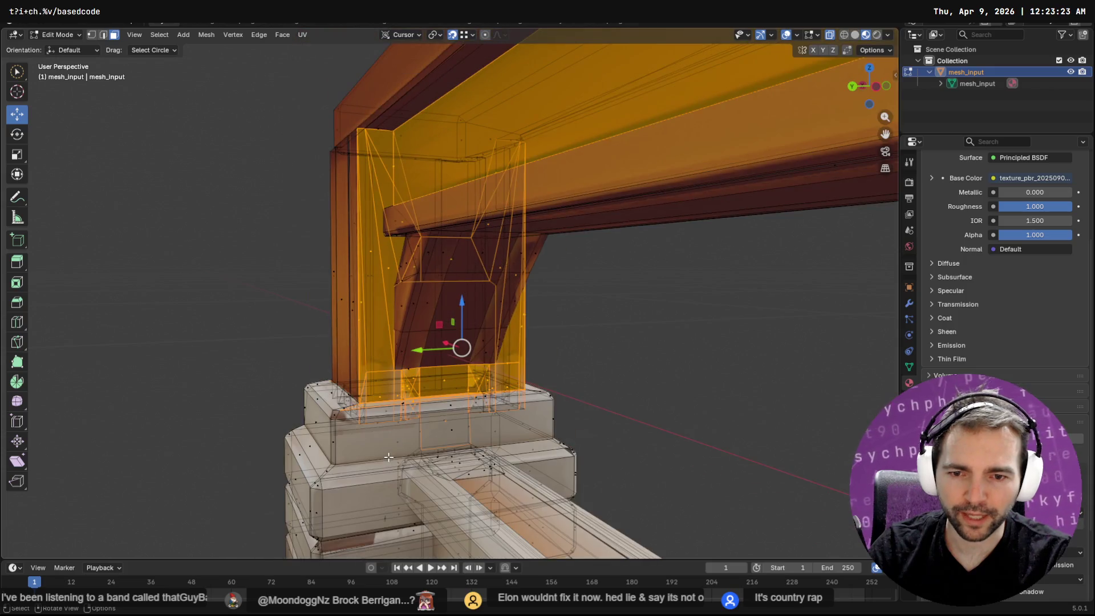
pyautogui.scroll(3, 453, 454)
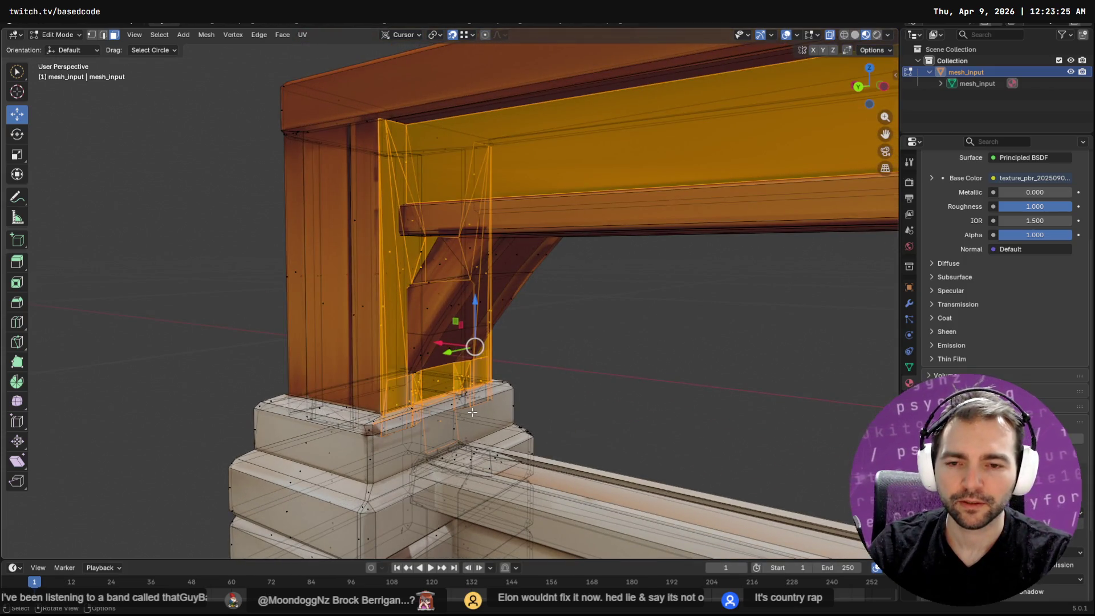
pyautogui.press('F3')
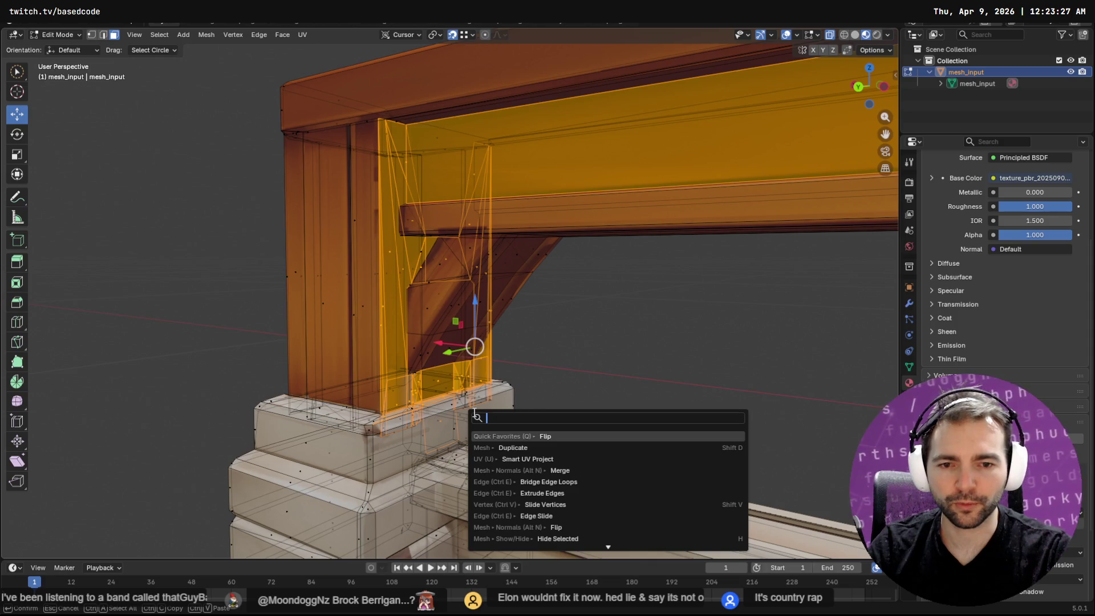
# Duplicate the selected inner post shell and drop the copy onto the right-hand post.
pyautogui.press('Down')
pyautogui.press('Return')
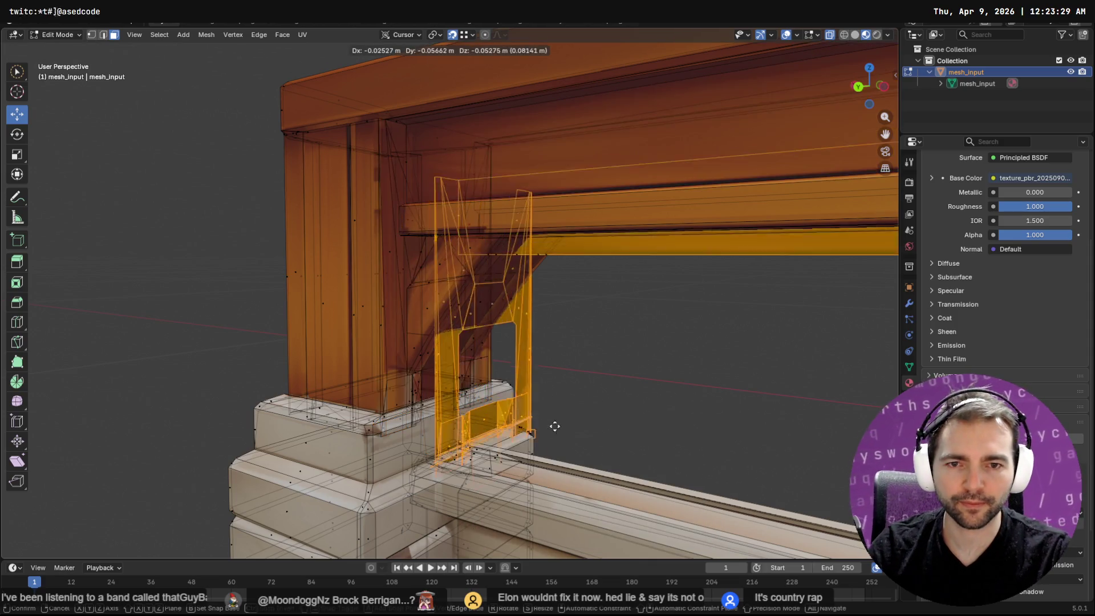
pyautogui.rightClick(639, 423)
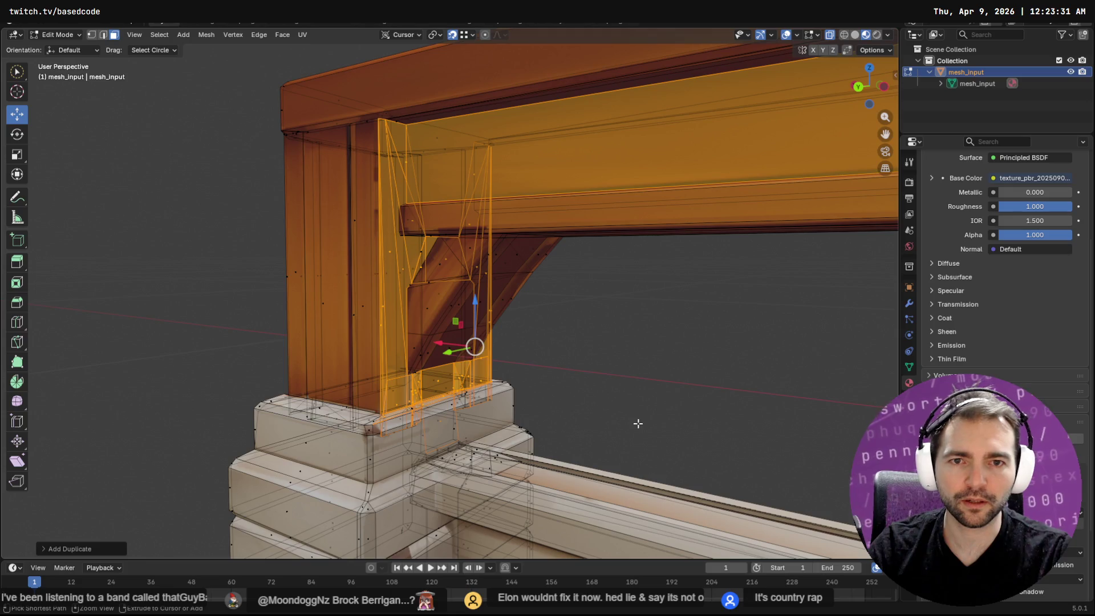
pyautogui.scroll(-6, 631, 228)
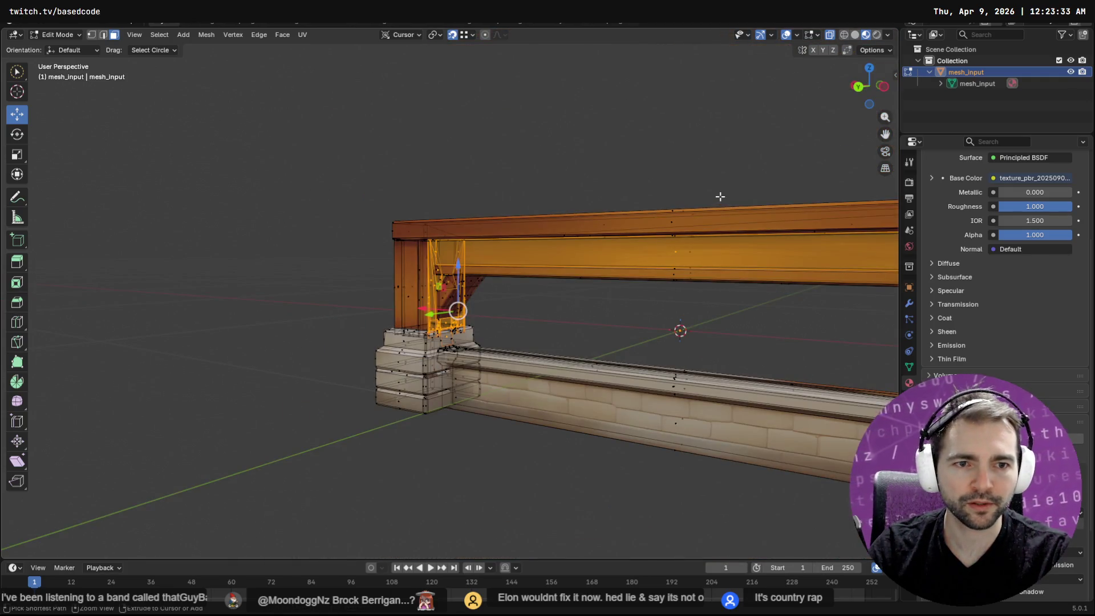
pyautogui.moveTo(640, 352); pyautogui.dragTo(579, 340, button='middle')
pyautogui.press('F3')
pyautogui.press('Return')
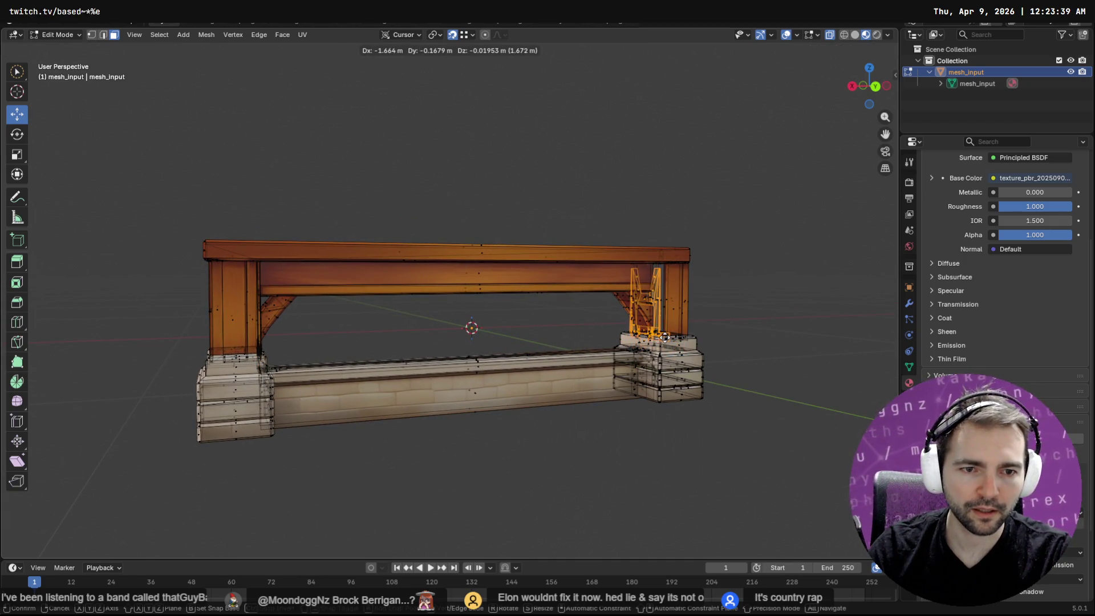
pyautogui.click(665, 336)
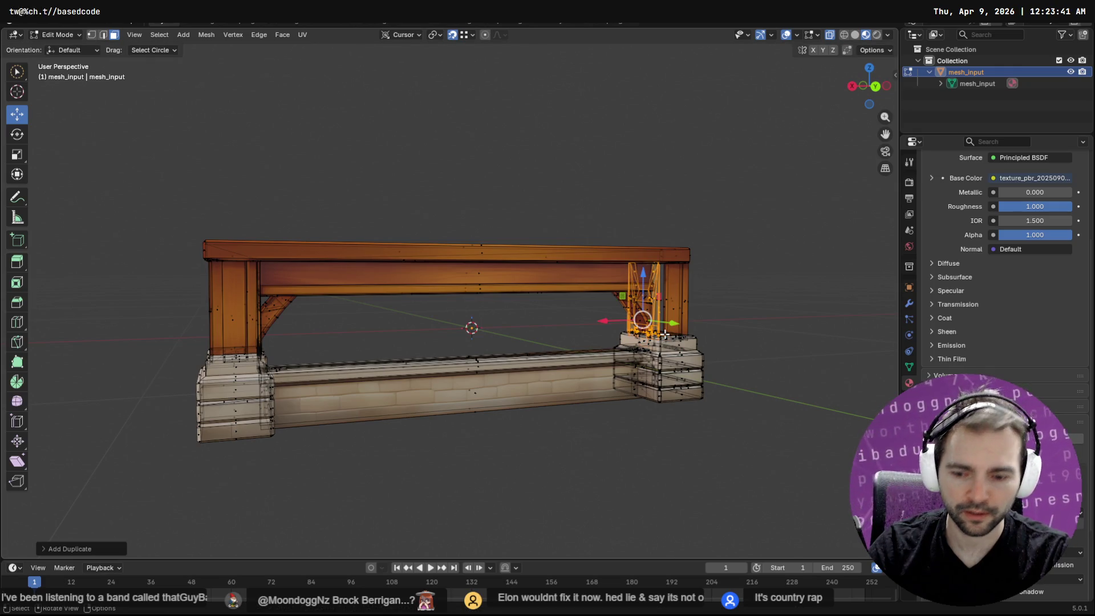
# Scale the copied piece along the X axis and frame the view on it.
pyautogui.press('s')
pyautogui.press('x')
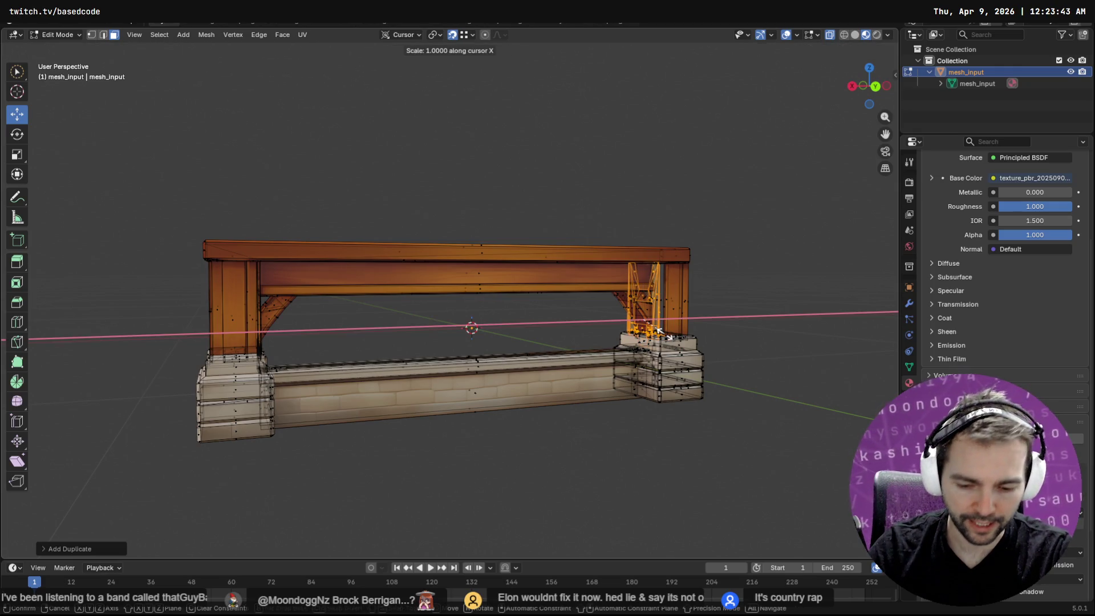
pyautogui.click(663, 334)
pyautogui.scroll(4, 710, 314)
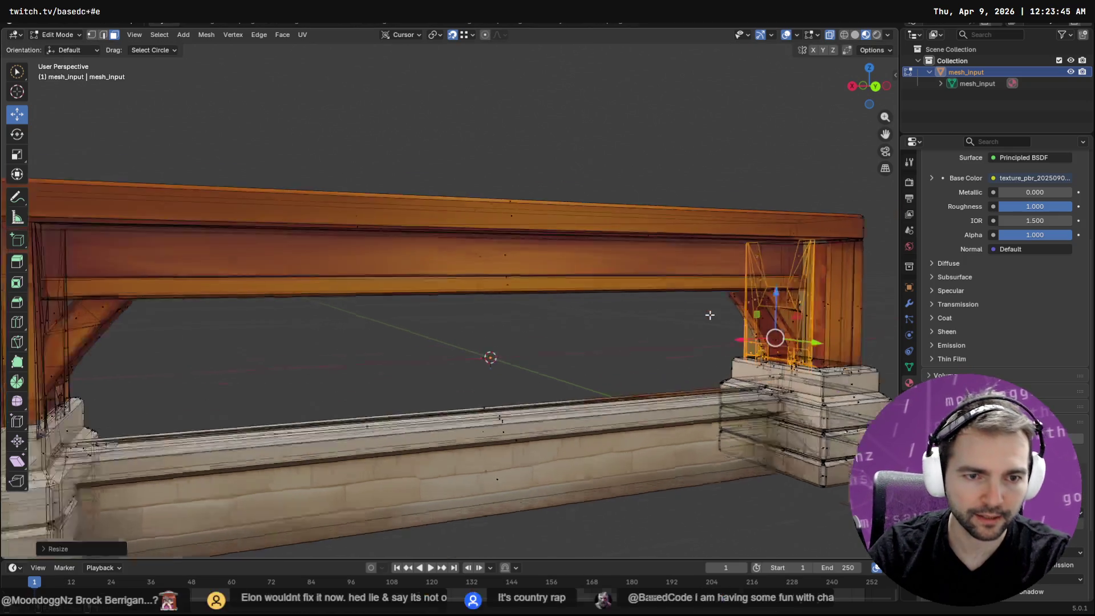
pyautogui.rightClick(710, 315)
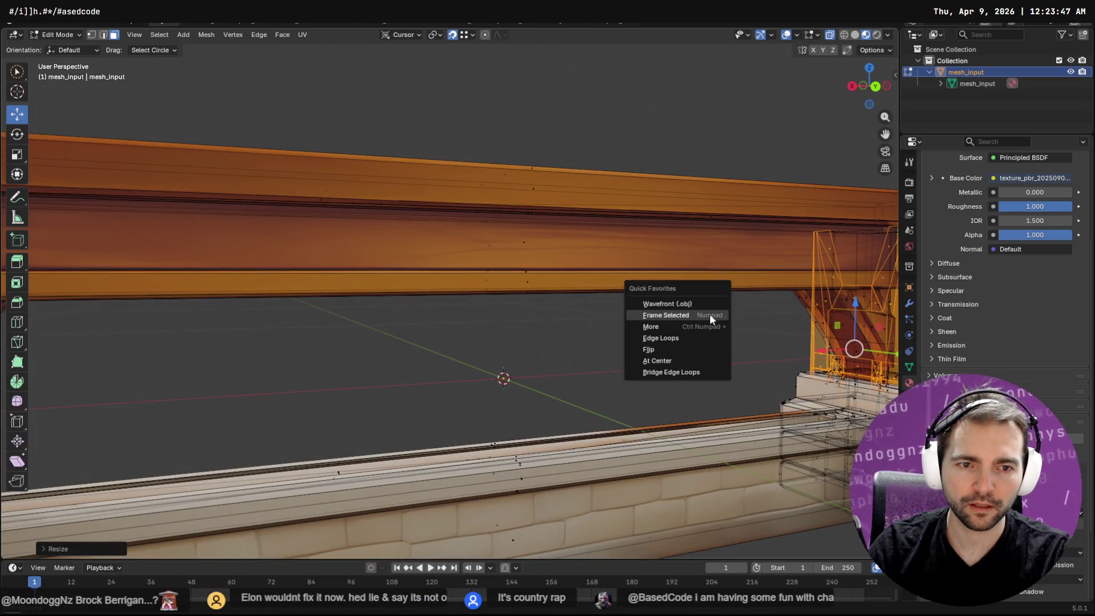
pyautogui.click(710, 314)
pyautogui.rightClick(709, 315)
pyautogui.press('Escape')
# Flip the copy's normals from Quick Favorites and shift it slightly sideways.
pyautogui.press('q')
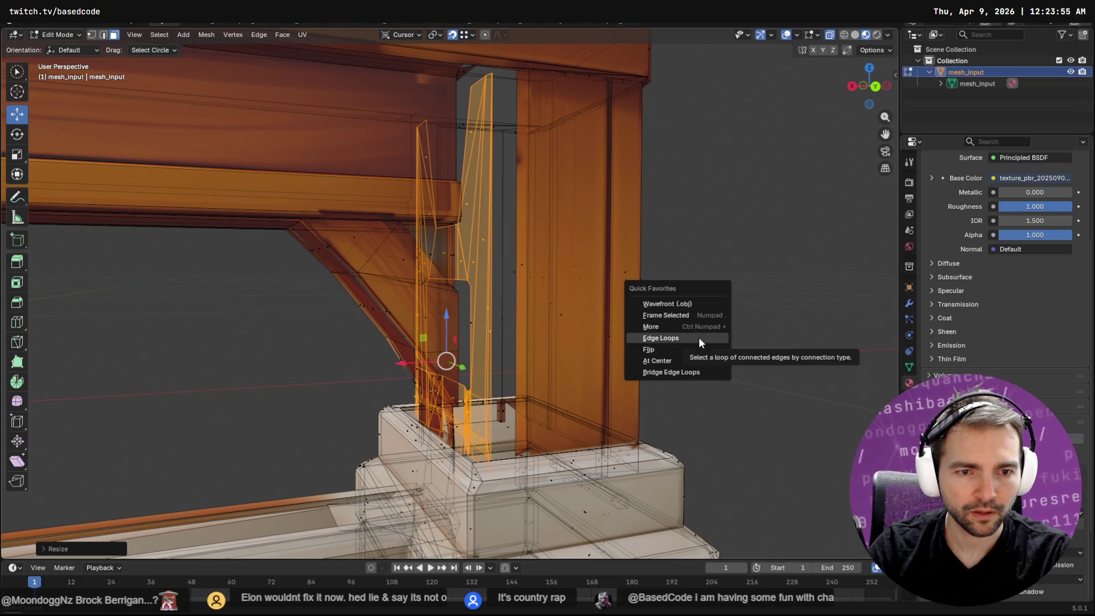
pyautogui.click(693, 350)
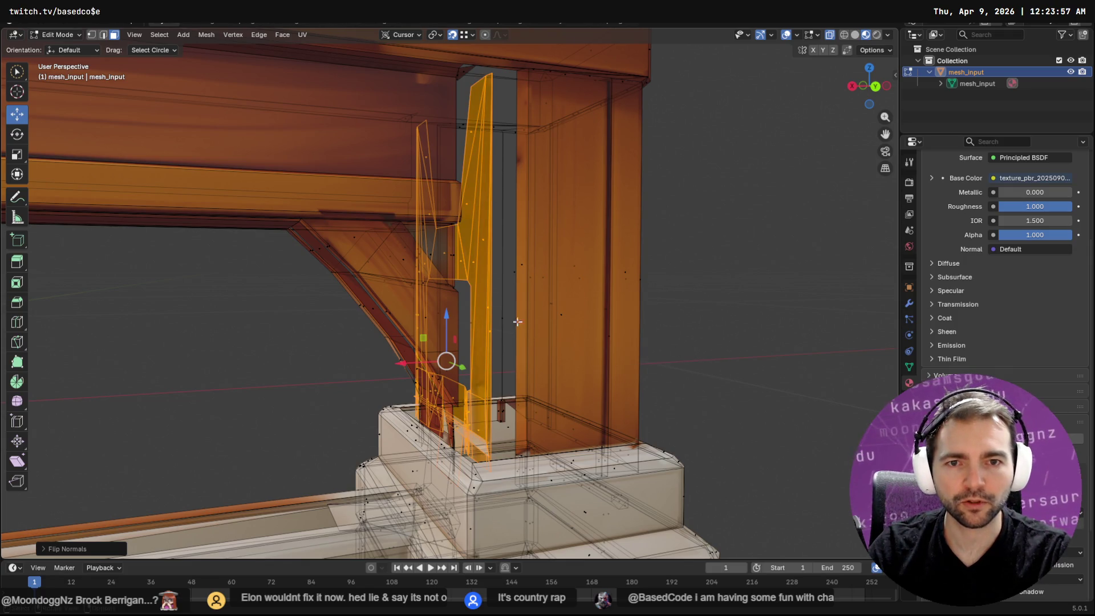
pyautogui.moveTo(448, 363)
pyautogui.mouseDown()
pyautogui.moveTo(516, 457)
pyautogui.moveTo(470, 463)
pyautogui.mouseUp()
pyautogui.moveTo(471, 463)
pyautogui.mouseDown(button='middle')
pyautogui.moveTo(568, 418)
pyautogui.moveTo(665, 420)
pyautogui.moveTo(605, 428)
pyautogui.mouseUp(button='middle')
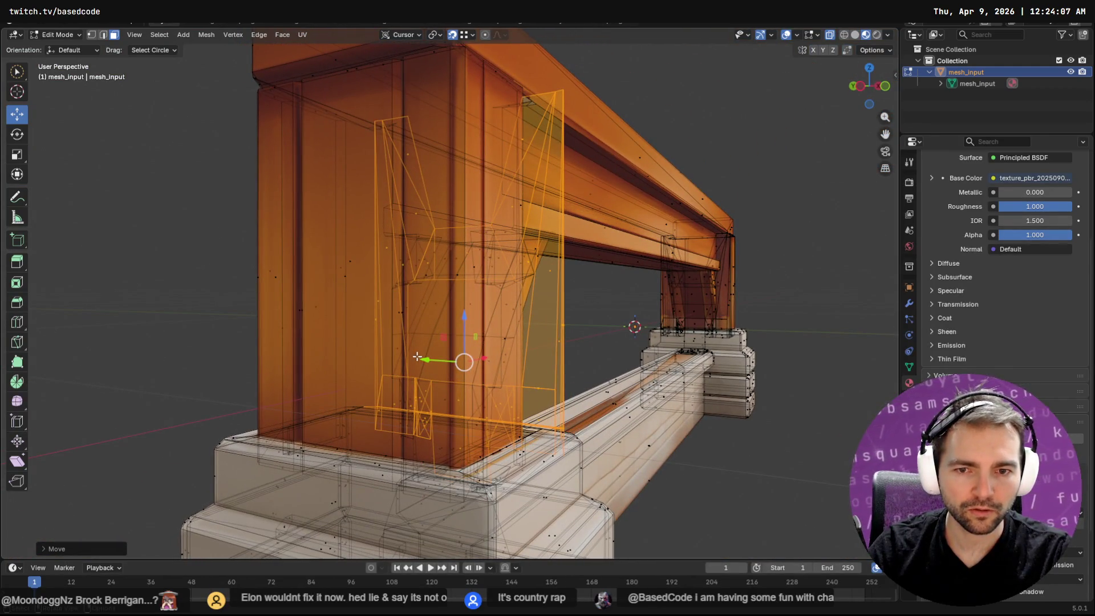
# Slide the copied piece along Y, then cancel and undo the unwanted moves.
pyautogui.moveTo(425, 360)
pyautogui.mouseDown()
pyautogui.moveTo(599, 371)
pyautogui.moveTo(533, 429)
pyautogui.moveTo(684, 399)
pyautogui.moveTo(570, 411)
pyautogui.moveTo(360, 407)
pyautogui.mouseUp()
pyautogui.moveTo(627, 399)
pyautogui.mouseDown(button='middle')
pyautogui.moveTo(643, 398)
pyautogui.moveTo(629, 425)
pyautogui.moveTo(638, 422)
pyautogui.mouseUp(button='middle')
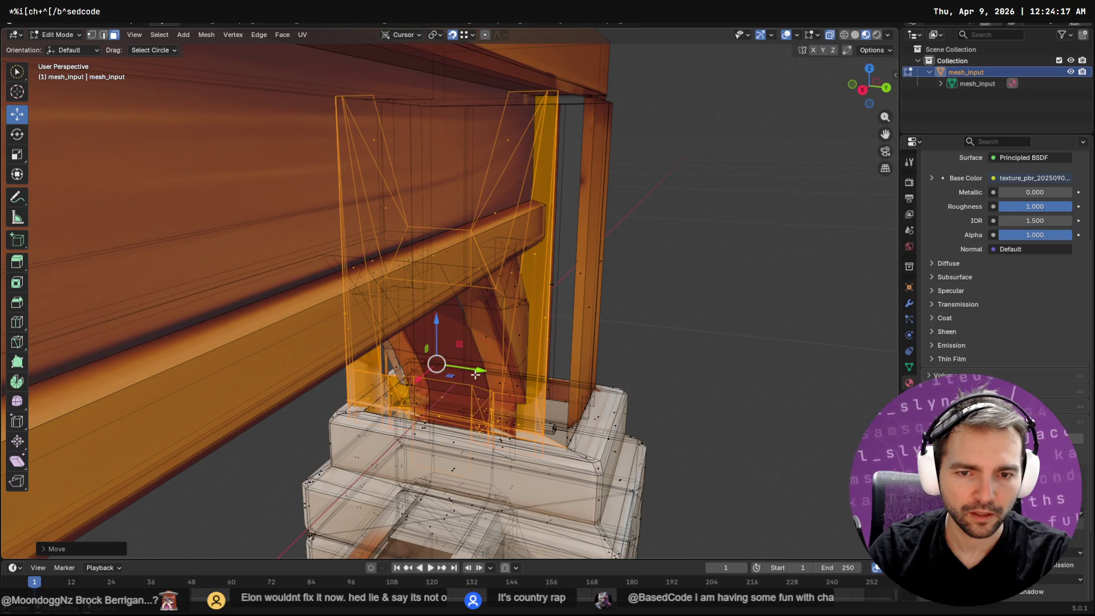
pyautogui.moveTo(477, 370)
pyautogui.mouseDown()
pyautogui.moveTo(581, 454)
pyautogui.moveTo(684, 445)
pyautogui.moveTo(583, 455)
pyautogui.mouseUp()
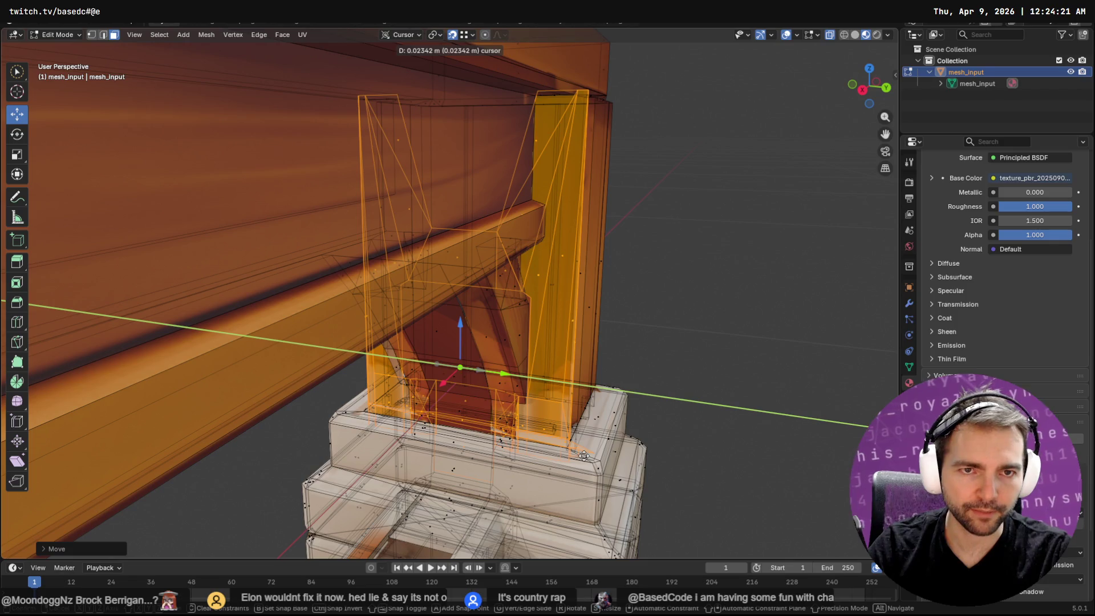
pyautogui.press('Escape')
pyautogui.hotkey('ctrl', 'z')
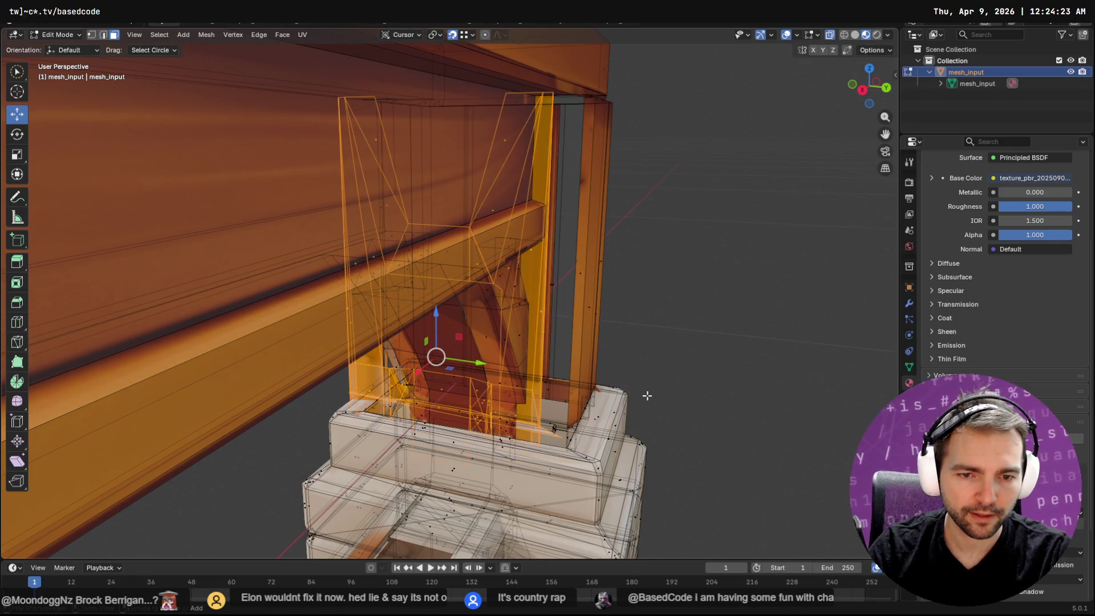
pyautogui.hotkey('ctrl', 'z')
pyautogui.hotkey('ctrl', 'z')
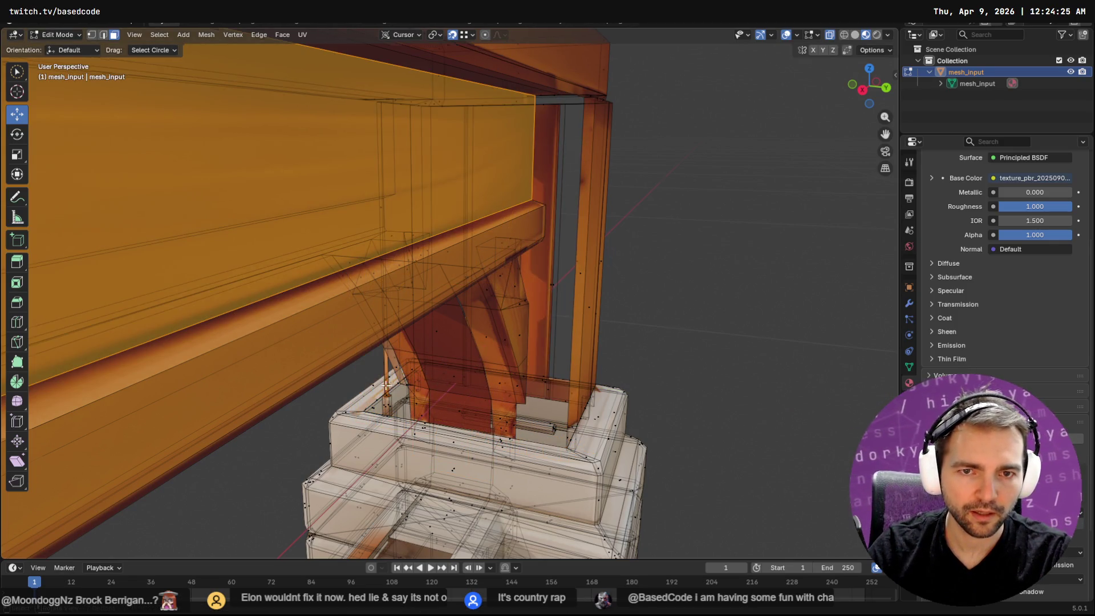
# Orbit around the post joint and beam to check the piece's fit.
pyautogui.scroll(-8, 184, 374)
pyautogui.moveTo(97, 301)
pyautogui.mouseDown(button='middle')
pyautogui.moveTo(374, 213)
pyautogui.moveTo(357, 347)
pyautogui.moveTo(289, 300)
pyautogui.moveTo(257, 318)
pyautogui.moveTo(398, 393)
pyautogui.moveTo(548, 410)
pyautogui.moveTo(586, 295)
pyautogui.mouseUp(button='middle')
pyautogui.scroll(5, 358, 347)
pyautogui.scroll(-5, 357, 347)
pyautogui.scroll(5, 549, 411)
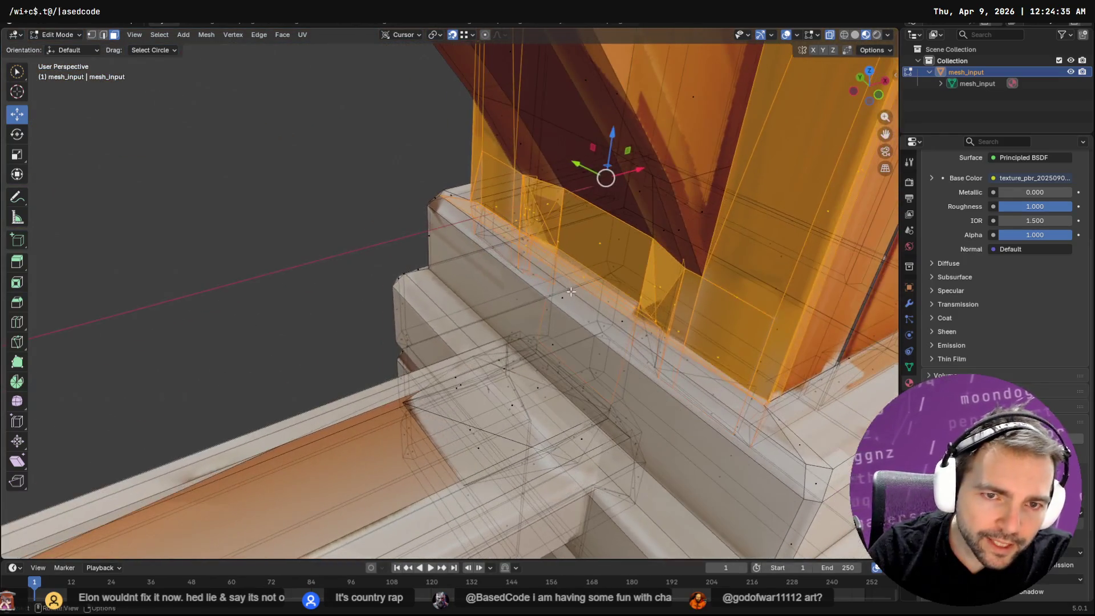
pyautogui.moveTo(467, 225); pyautogui.dragTo(456, 218, button='middle')
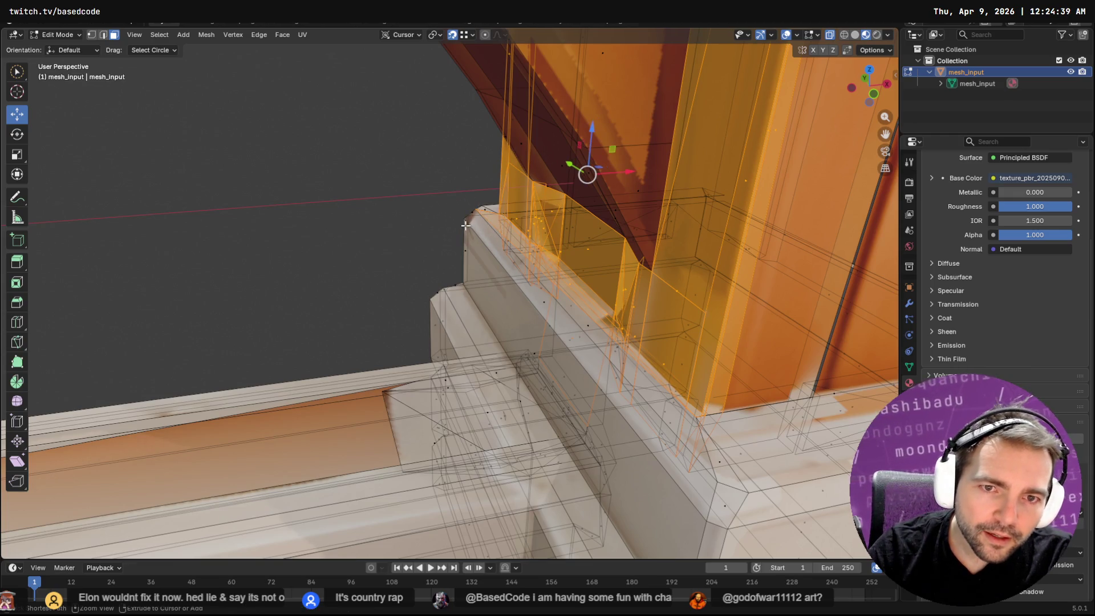
pyautogui.moveTo(518, 263)
pyautogui.mouseDown(button='middle')
pyautogui.moveTo(510, 261)
pyautogui.moveTo(582, 262)
pyautogui.moveTo(485, 280)
pyautogui.moveTo(637, 86)
pyautogui.mouseUp(button='middle')
pyautogui.moveTo(582, 137)
pyautogui.mouseDown(button='middle')
pyautogui.moveTo(514, 184)
pyautogui.moveTo(716, 195)
pyautogui.moveTo(386, 216)
pyautogui.mouseUp(button='middle')
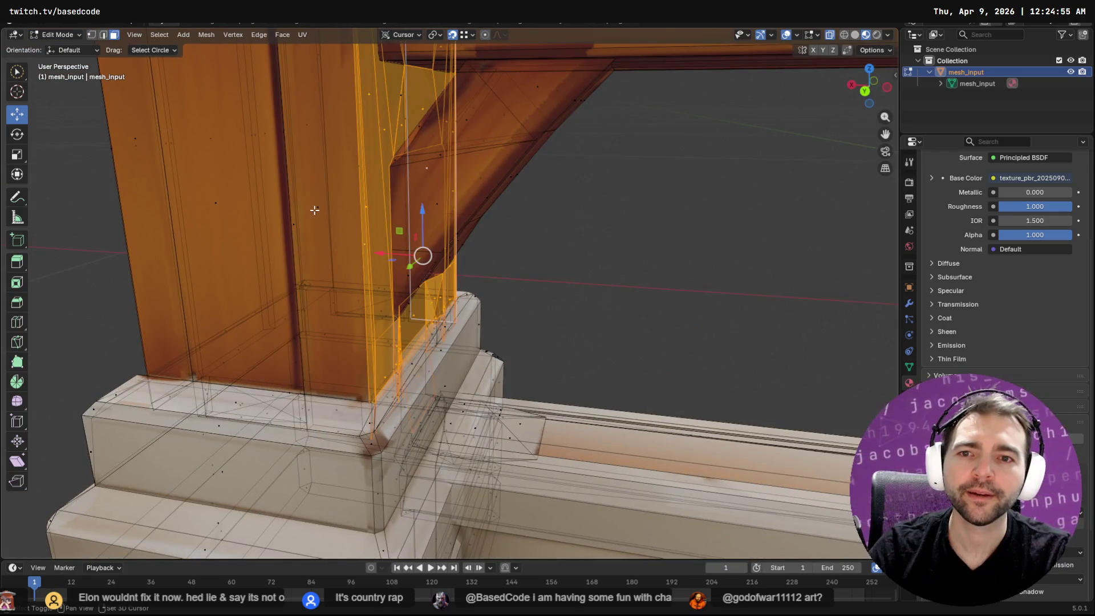
pyautogui.scroll(-3, 314, 210)
pyautogui.moveTo(314, 210)
pyautogui.mouseDown(button='middle')
pyautogui.moveTo(416, 221)
pyautogui.moveTo(423, 245)
pyautogui.mouseUp(button='middle')
# Duplicate the left post's selected geometry, place the copy, and rescale it.
pyautogui.press('F3')
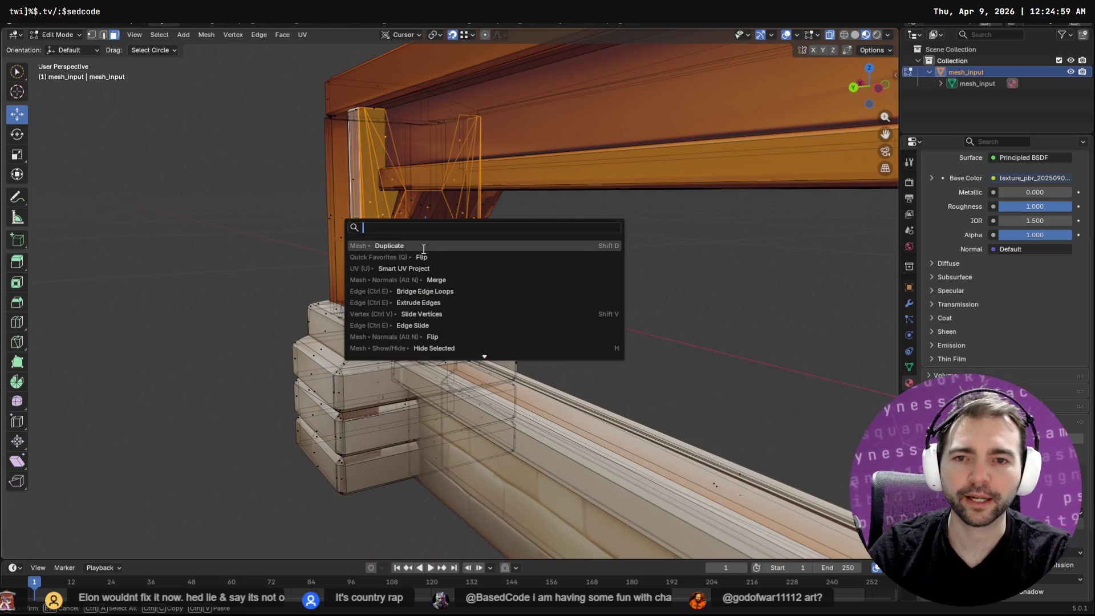
pyautogui.click(424, 246)
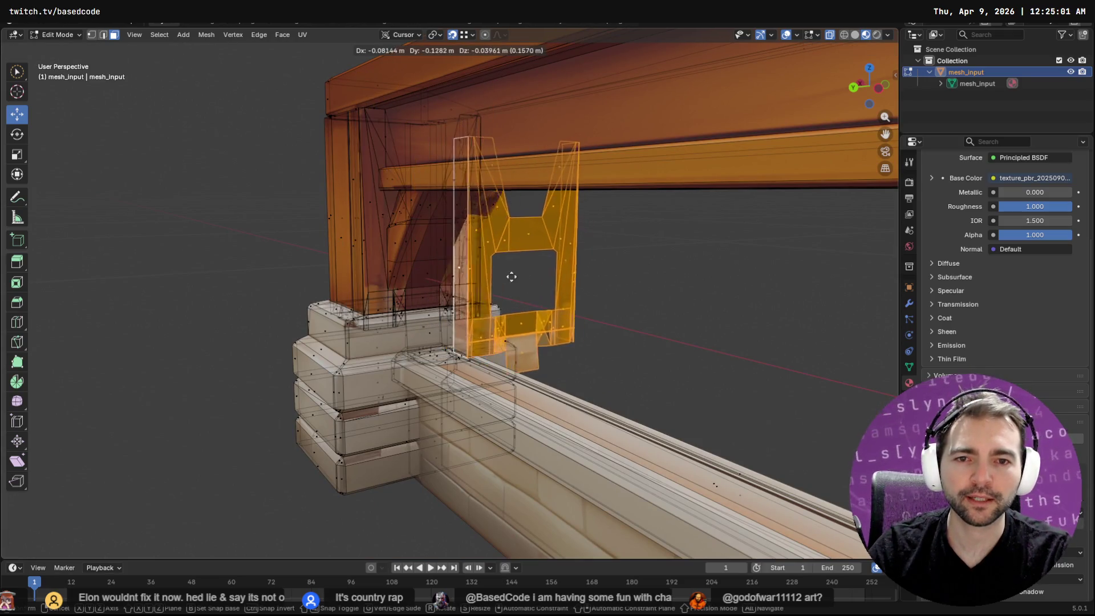
pyautogui.click(407, 311)
pyautogui.scroll(-2, 407, 311)
pyautogui.moveTo(621, 330)
pyautogui.mouseDown(button='middle')
pyautogui.moveTo(679, 339)
pyautogui.moveTo(817, 330)
pyautogui.moveTo(454, 308)
pyautogui.moveTo(508, 315)
pyautogui.mouseUp(button='middle')
pyautogui.scroll(-2, 454, 308)
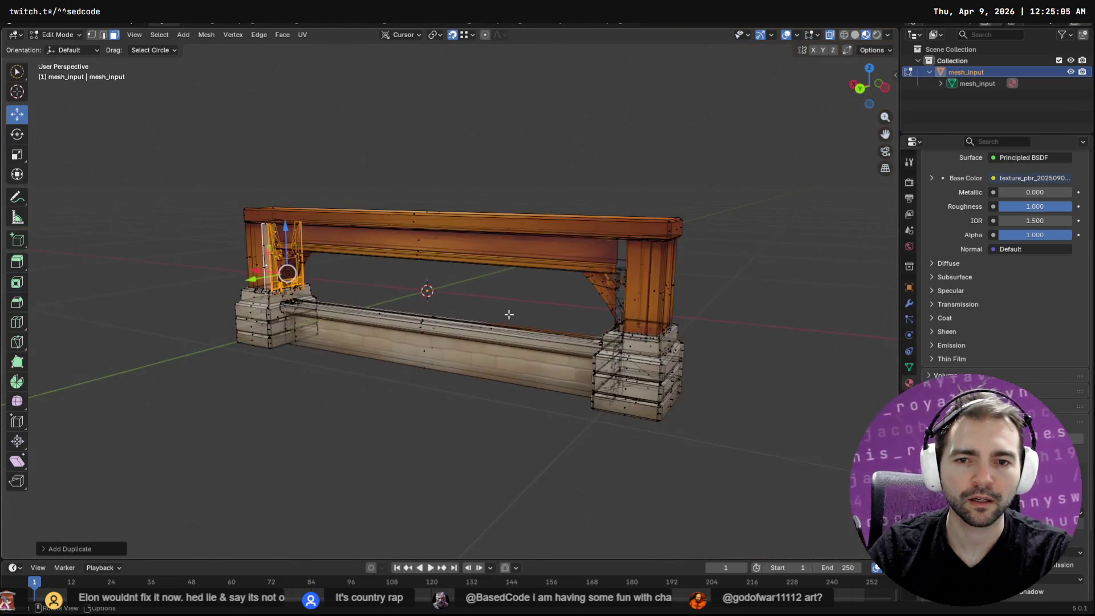
pyautogui.press('s')
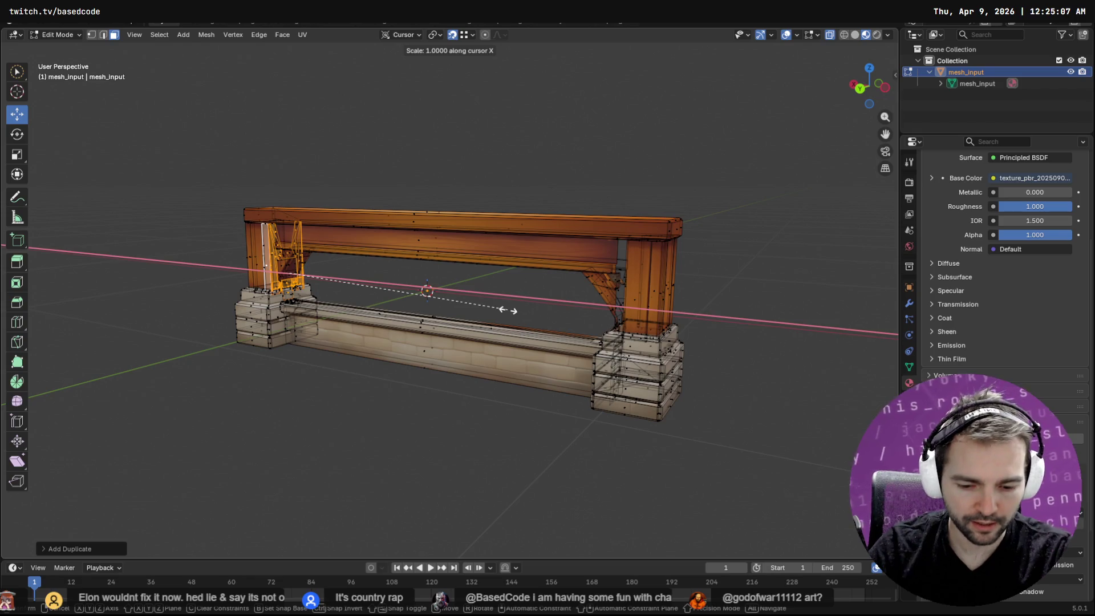
pyautogui.click(508, 310)
# Flip the duplicated faces' normals via the 'flip' search and drag them toward the right pillar.
pyautogui.press('F3')
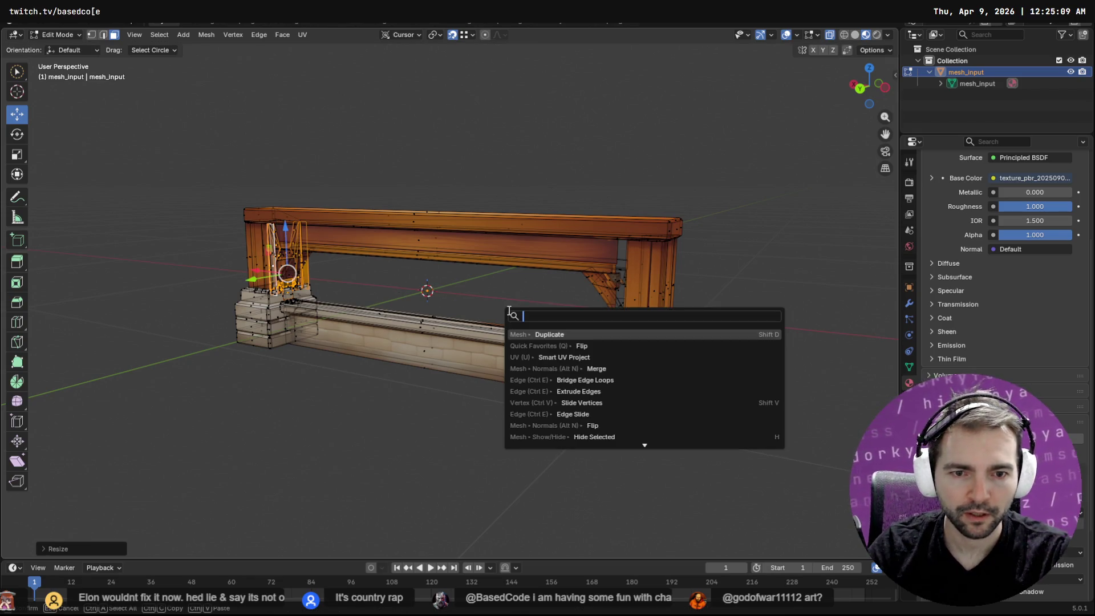
pyautogui.press('Down')
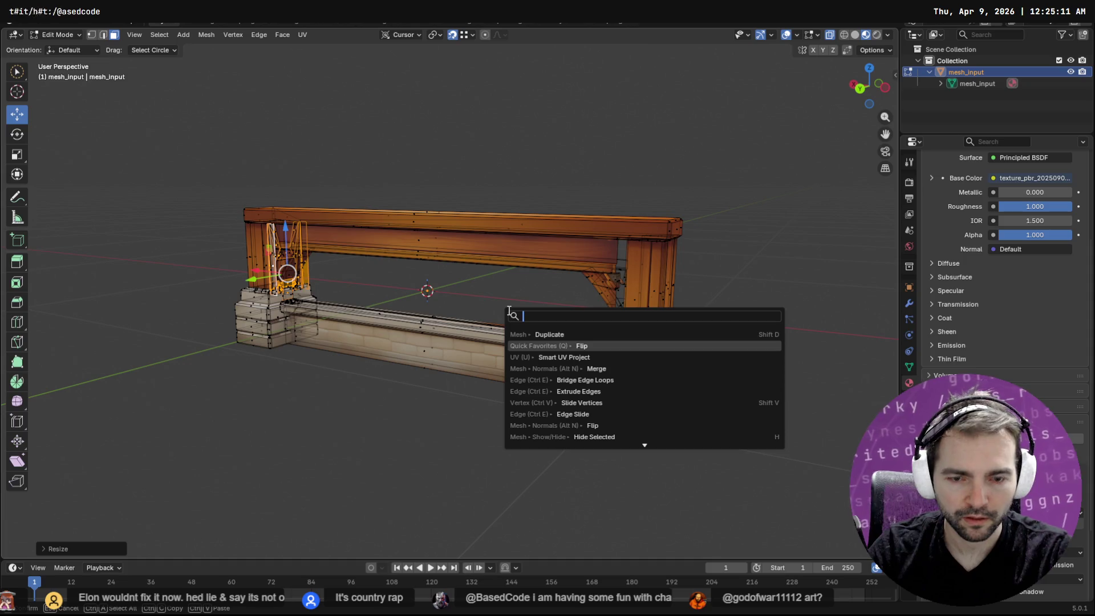
pyautogui.write('flip')
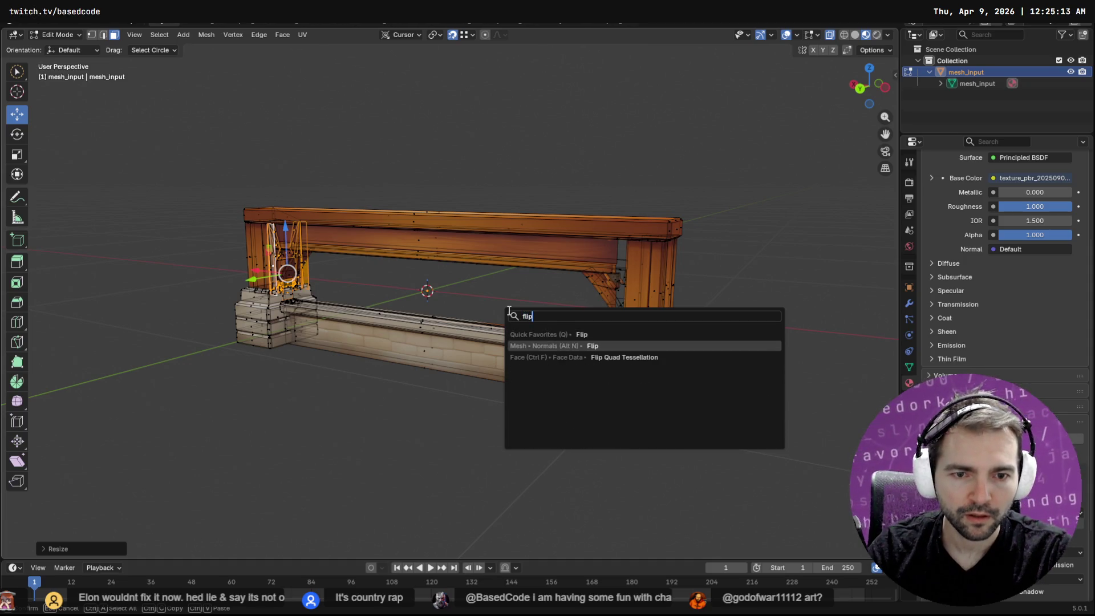
pyautogui.press('Return')
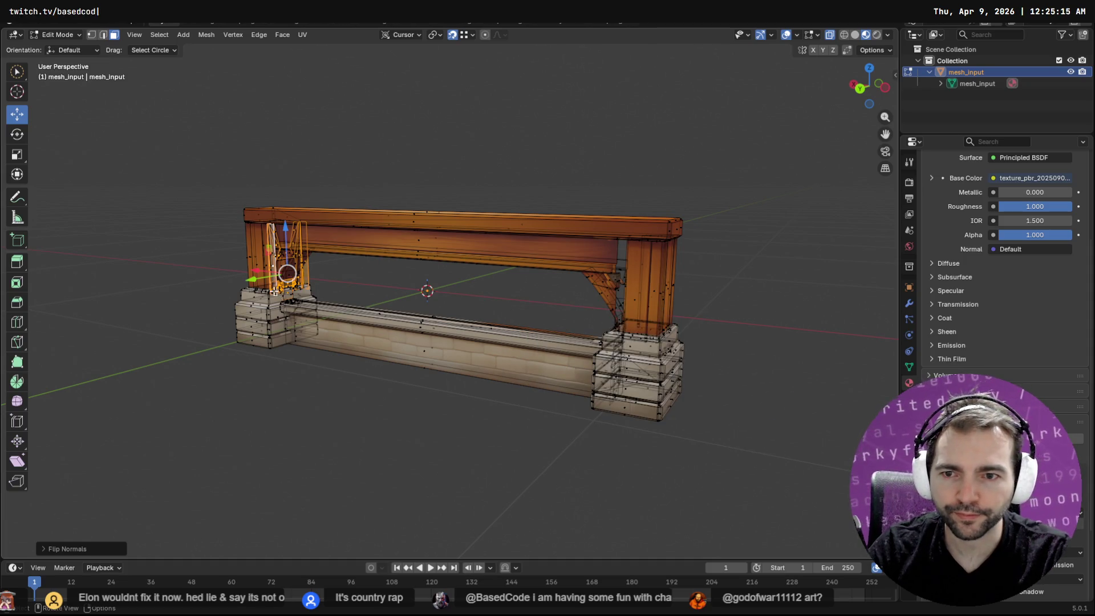
pyautogui.moveTo(258, 270)
pyautogui.mouseDown()
pyautogui.moveTo(548, 308)
pyautogui.moveTo(627, 333)
pyautogui.mouseUp()
# Frame the copied piece and slide it flush against the right pillar's edge.
pyautogui.moveTo(698, 360); pyautogui.dragTo(718, 358, button='middle')
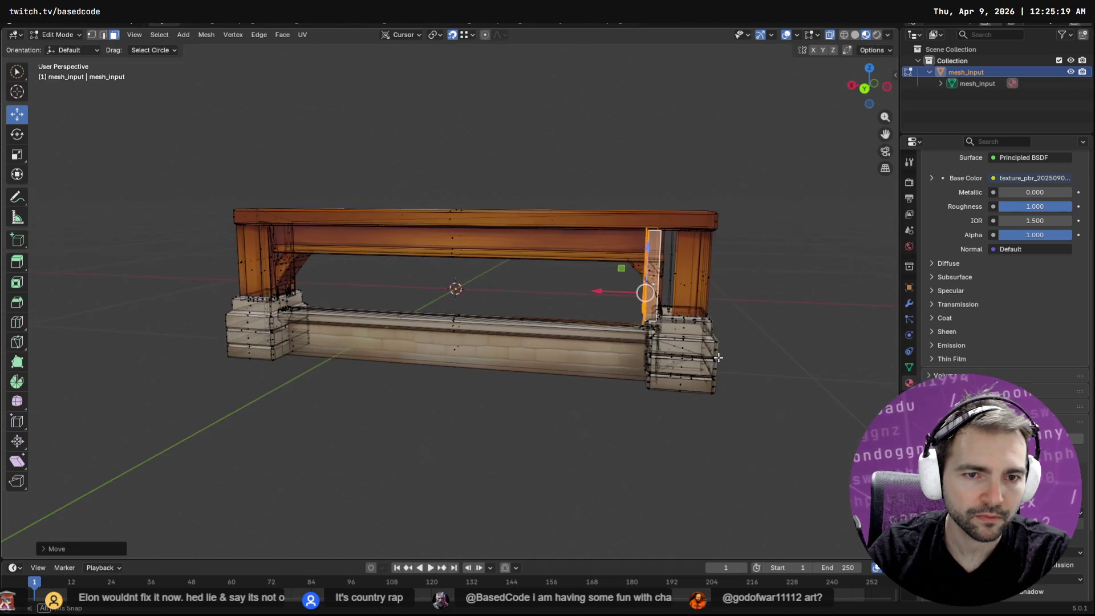
pyautogui.press('`')
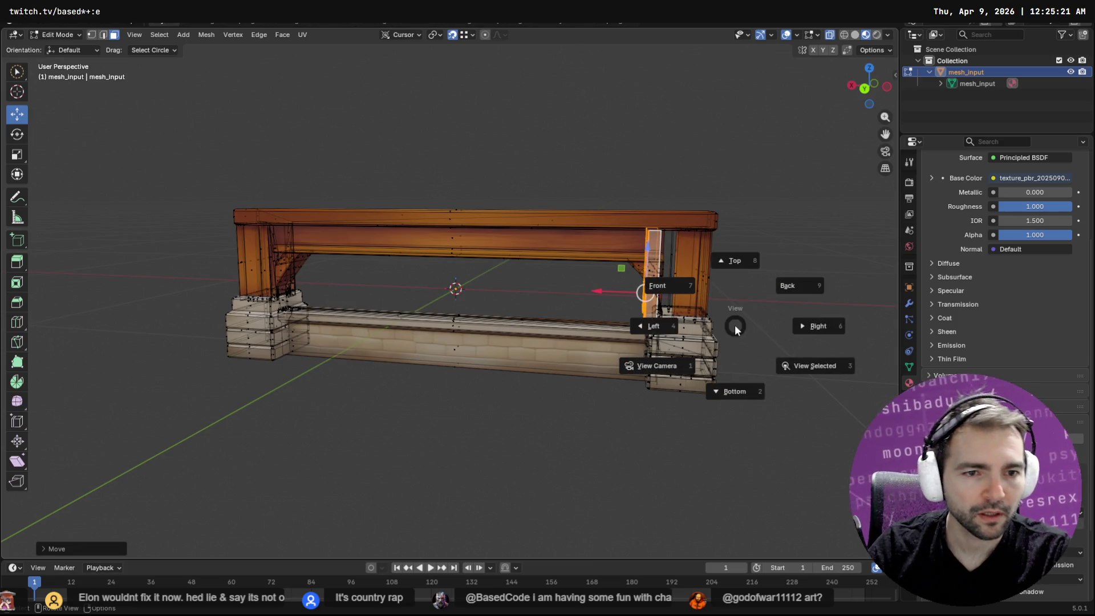
pyautogui.press('q')
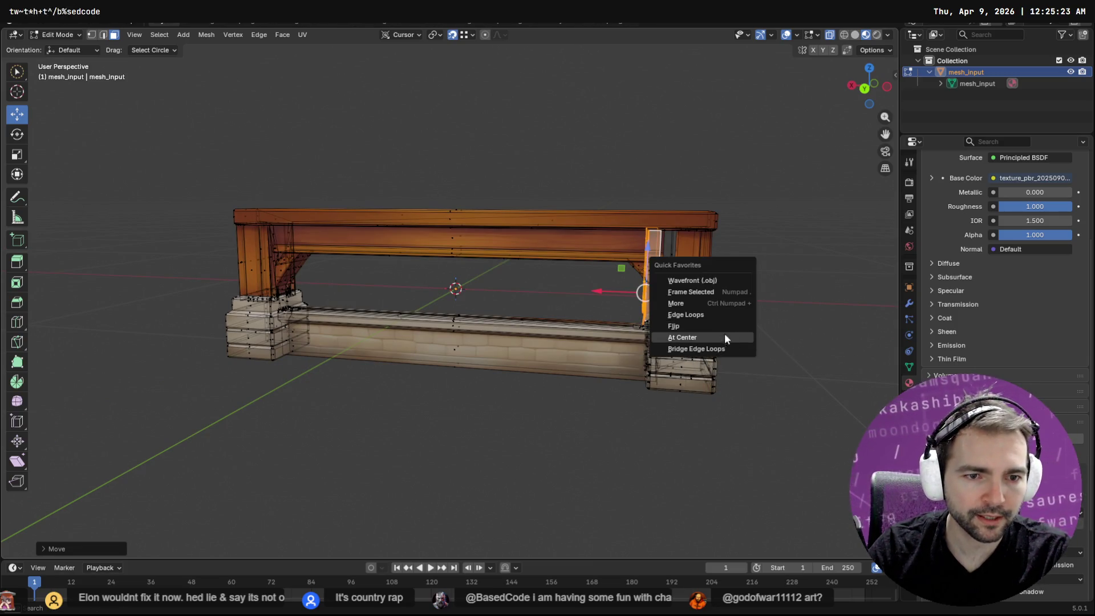
pyautogui.click(718, 292)
pyautogui.moveTo(391, 345); pyautogui.dragTo(521, 464)
pyautogui.moveTo(520, 465)
pyautogui.mouseDown(button='middle')
pyautogui.moveTo(773, 447)
pyautogui.moveTo(736, 434)
pyautogui.mouseUp(button='middle')
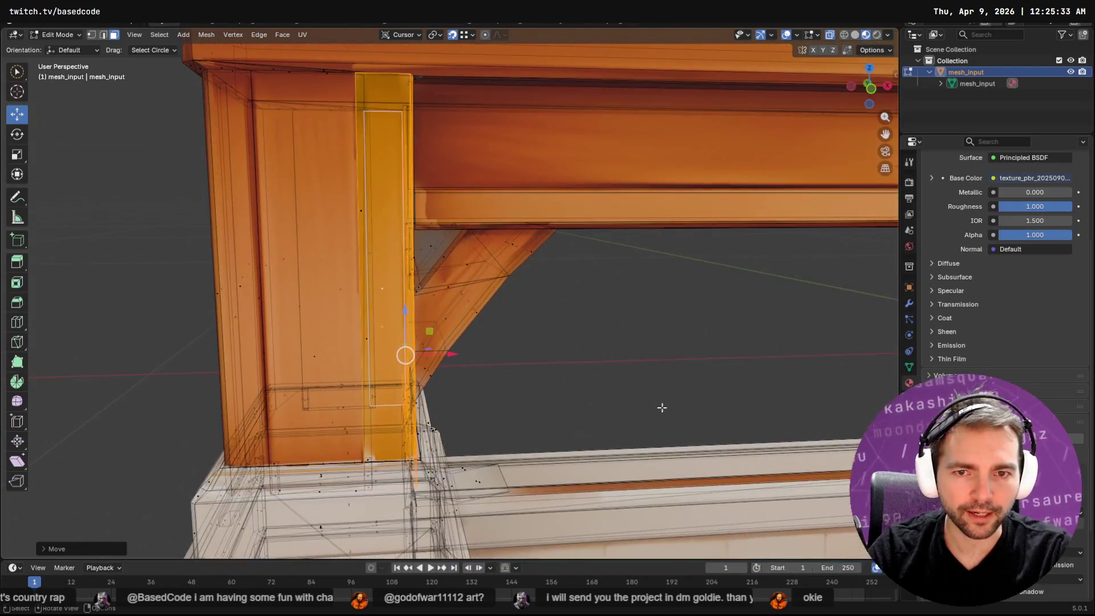
# Delete the stray small triangular face on the column.
pyautogui.click(428, 247)
pyautogui.moveTo(587, 284)
pyautogui.mouseDown(button='middle')
pyautogui.moveTo(325, 298)
pyautogui.moveTo(403, 306)
pyautogui.moveTo(435, 295)
pyautogui.mouseUp(button='middle')
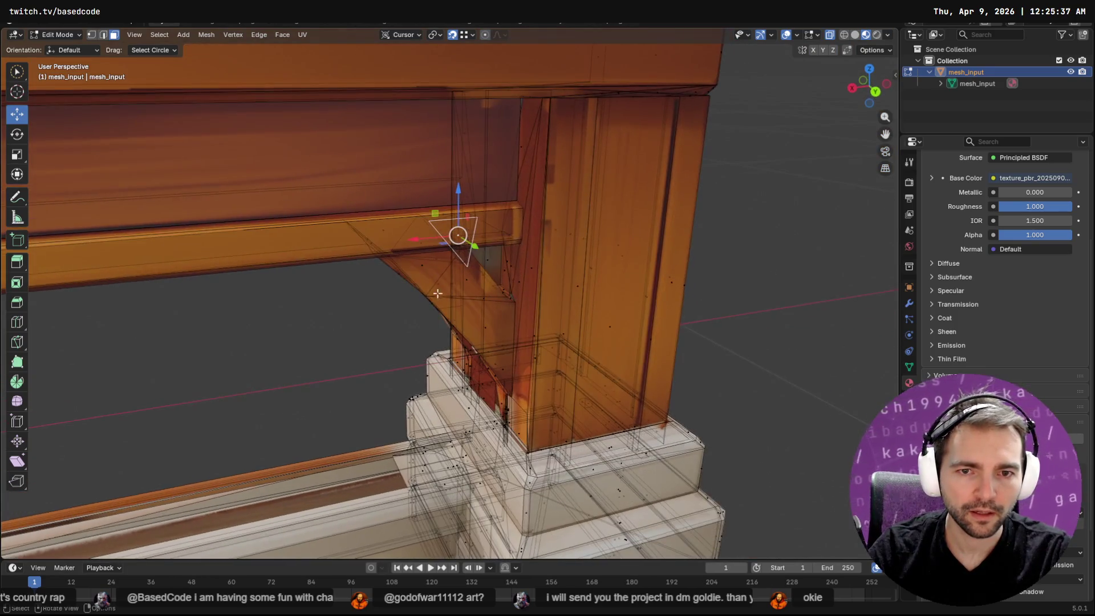
pyautogui.moveTo(499, 287)
pyautogui.mouseDown(button='middle')
pyautogui.moveTo(495, 302)
pyautogui.moveTo(378, 305)
pyautogui.moveTo(335, 319)
pyautogui.moveTo(567, 310)
pyautogui.moveTo(387, 324)
pyautogui.mouseUp(button='middle')
pyautogui.press('x')
pyautogui.click(495, 302)
# Export the railing mesh as Wainscoting_Wood.obj in Wavefront OBJ format.
pyautogui.press('Tab')
pyautogui.press('Tab')
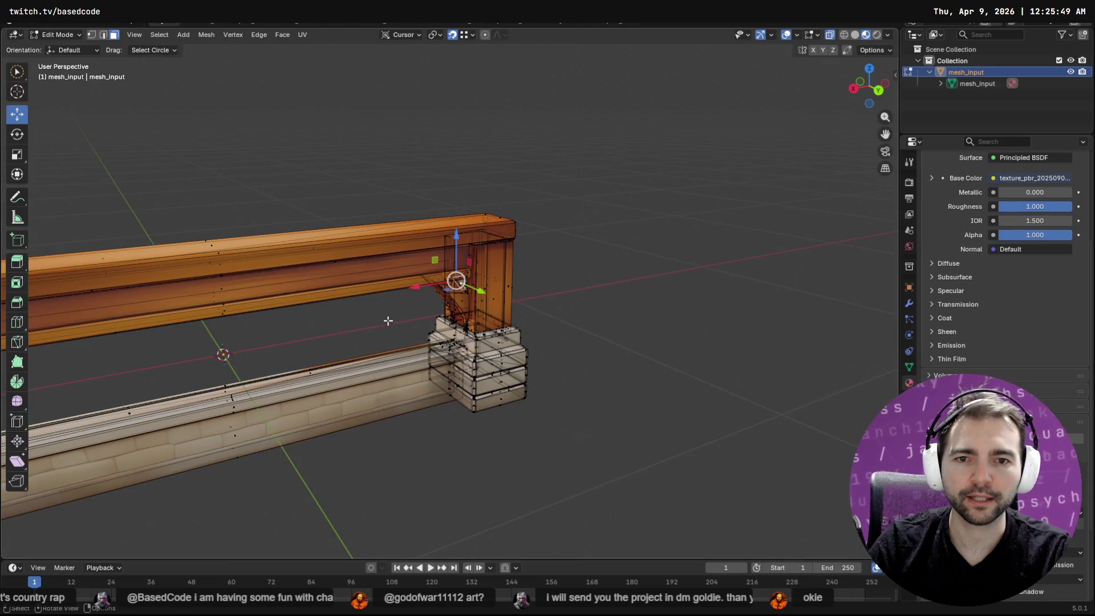
pyautogui.press('Tab')
pyautogui.press('F3')
pyautogui.press('Return')
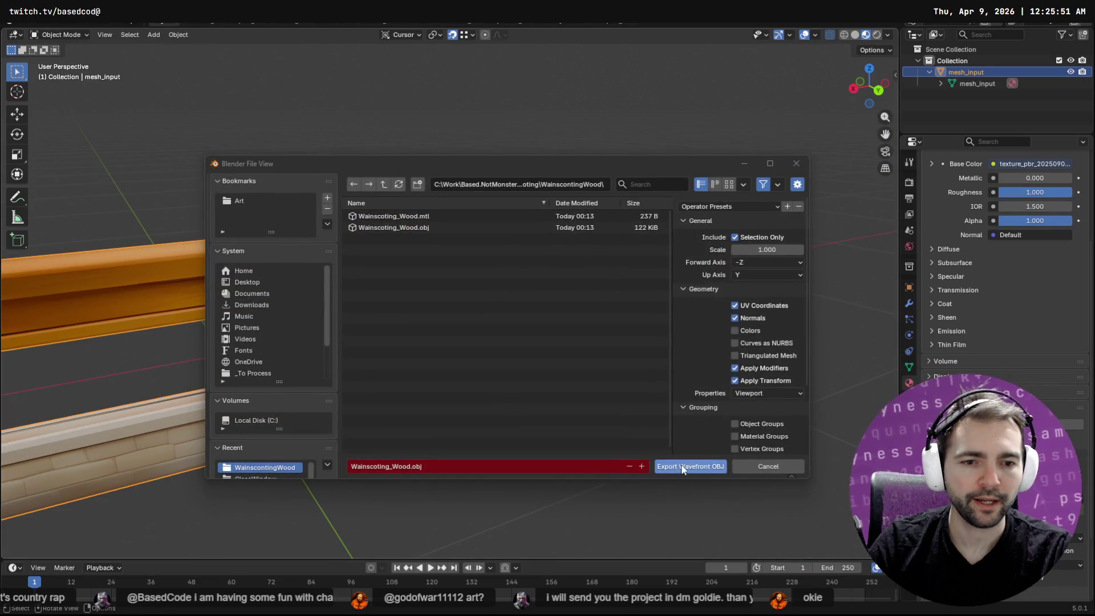
pyautogui.click(684, 466)
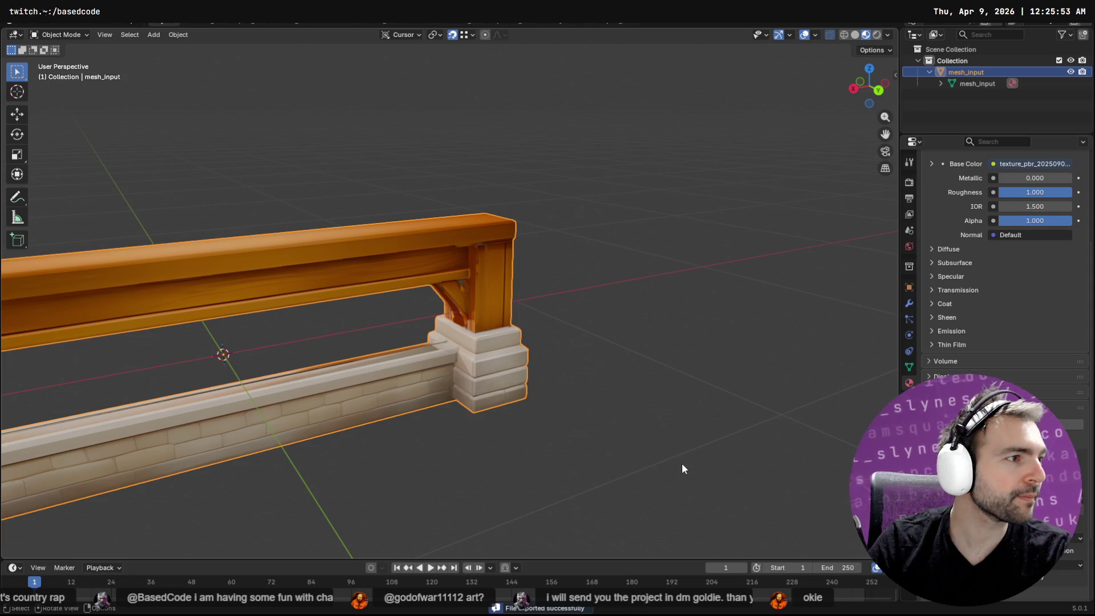
pyautogui.hotkey('alt', 'Tab')
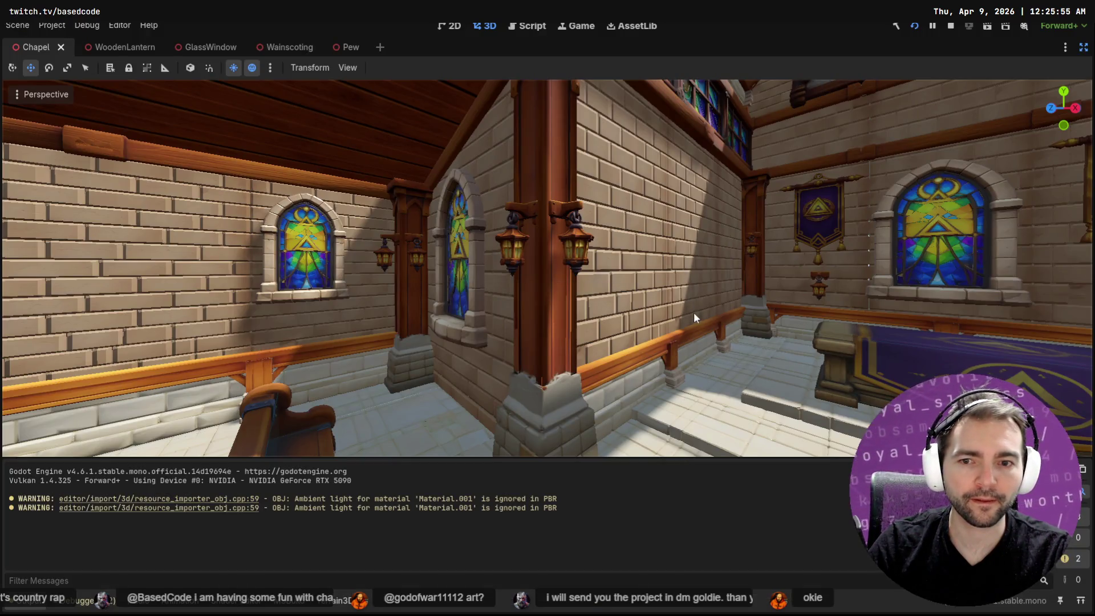
pyautogui.moveTo(792, 313); pyautogui.dragTo(792, 313, button='right')
pyautogui.moveTo(676, 205); pyautogui.dragTo(676, 205, button='right')
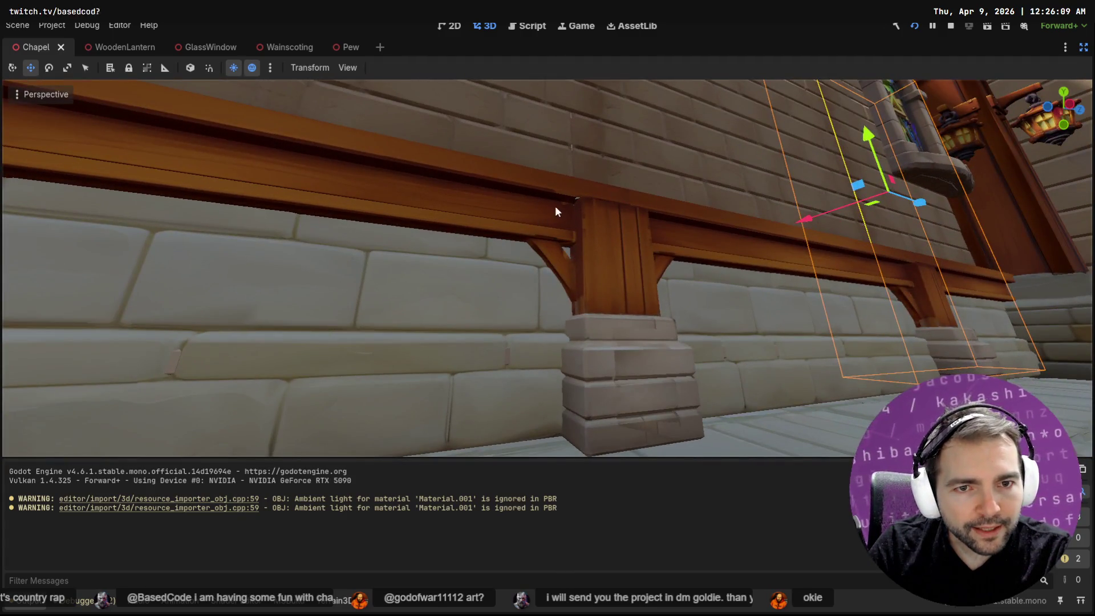
pyautogui.hotkey('alt', 'Tab')
pyautogui.rightClick(593, 260)
pyautogui.click(535, 267)
pyautogui.moveTo(536, 267)
pyautogui.mouseDown(button='middle')
pyautogui.moveTo(550, 205)
pyautogui.moveTo(438, 243)
pyautogui.moveTo(656, 260)
pyautogui.moveTo(430, 277)
pyautogui.moveTo(446, 254)
pyautogui.moveTo(382, 303)
pyautogui.moveTo(574, 294)
pyautogui.moveTo(354, 306)
pyautogui.mouseUp(button='middle')
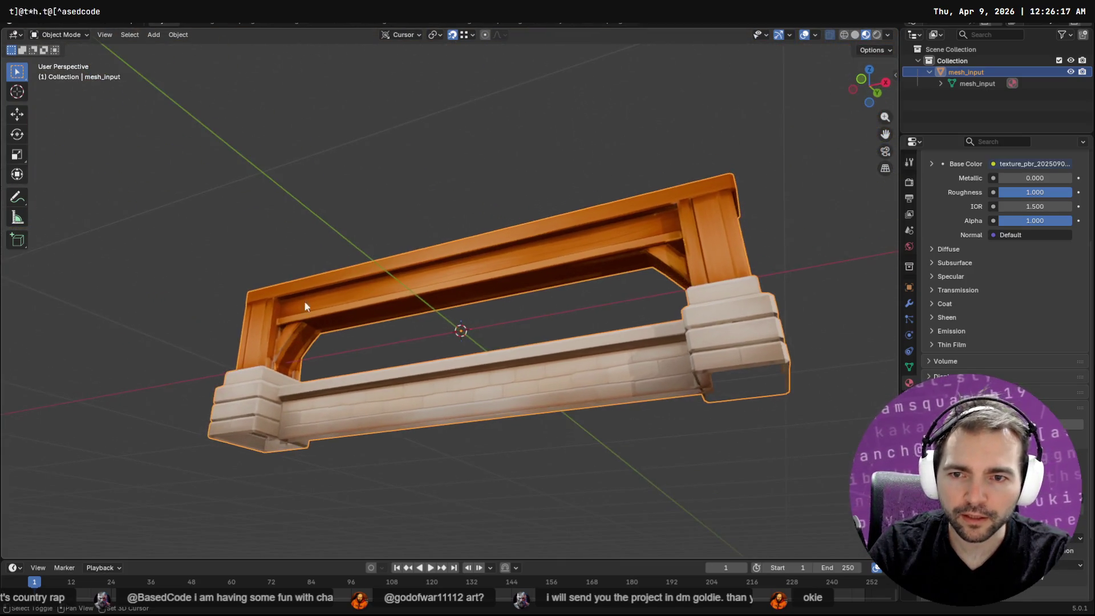
# Enter Edit Mode and frame the gaps at the beam's left end.
pyautogui.scroll(4, 460, 307)
pyautogui.press('Tab')
pyautogui.scroll(2, 464, 320)
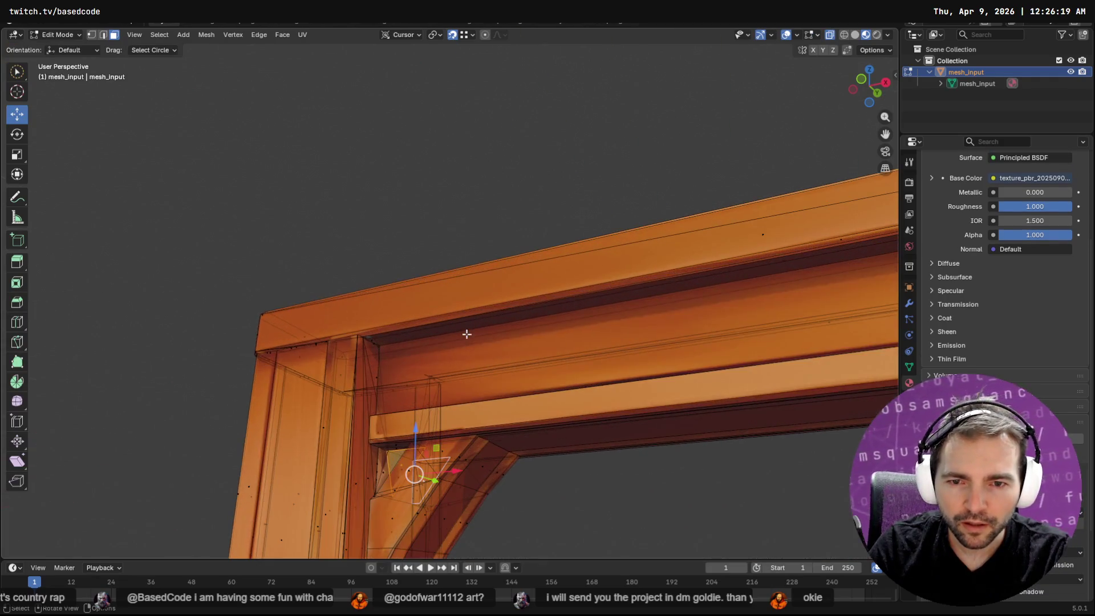
pyautogui.scroll(2, 378, 342)
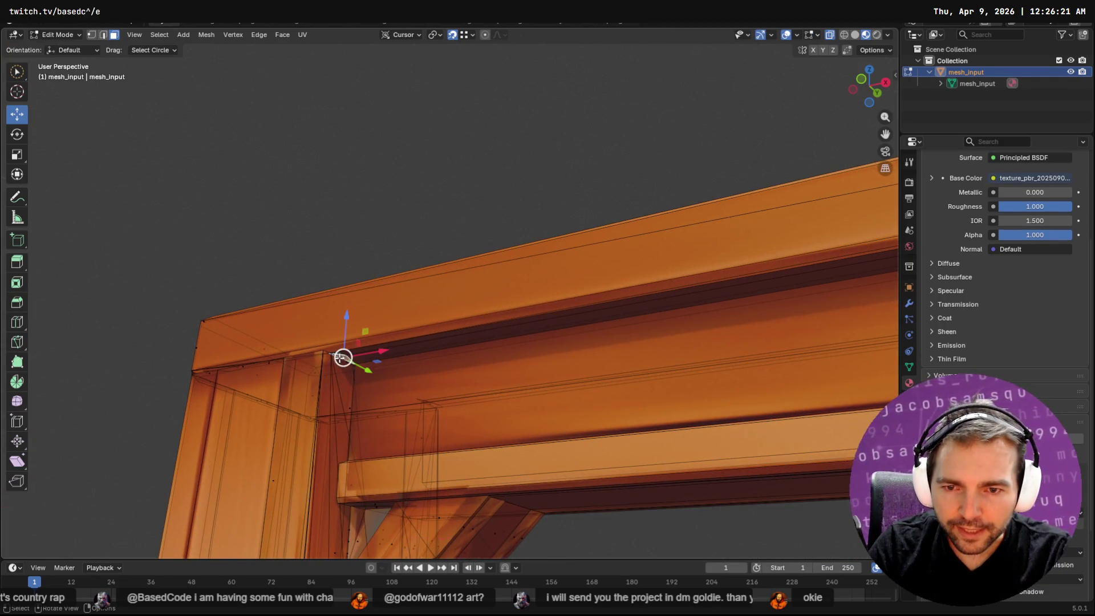
pyautogui.moveTo(354, 377); pyautogui.dragTo(375, 368, button='middle')
pyautogui.press('`')
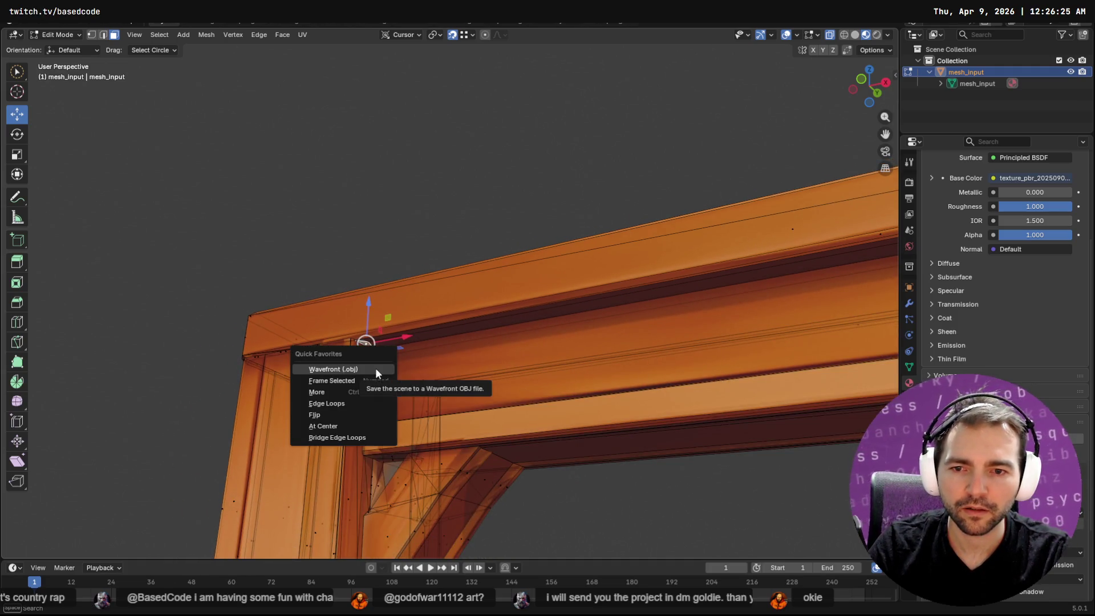
pyautogui.click(374, 379)
pyautogui.moveTo(520, 385)
pyautogui.mouseDown(button='middle')
pyautogui.moveTo(489, 362)
pyautogui.moveTo(487, 370)
pyautogui.mouseUp(button='middle')
pyautogui.moveTo(468, 306)
pyautogui.mouseDown(button='middle')
pyautogui.moveTo(420, 318)
pyautogui.moveTo(437, 312)
pyautogui.mouseUp(button='middle')
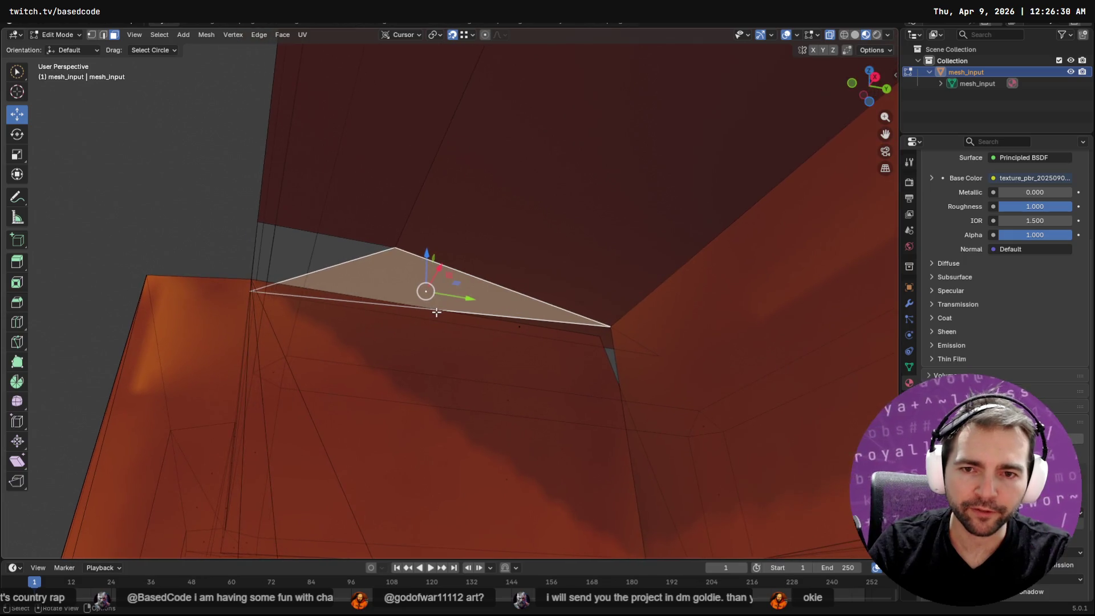
# Fill the triangle gap from its three edges, undo the fill, then select the corner vertex.
pyautogui.press('2')
pyautogui.click(315, 234)
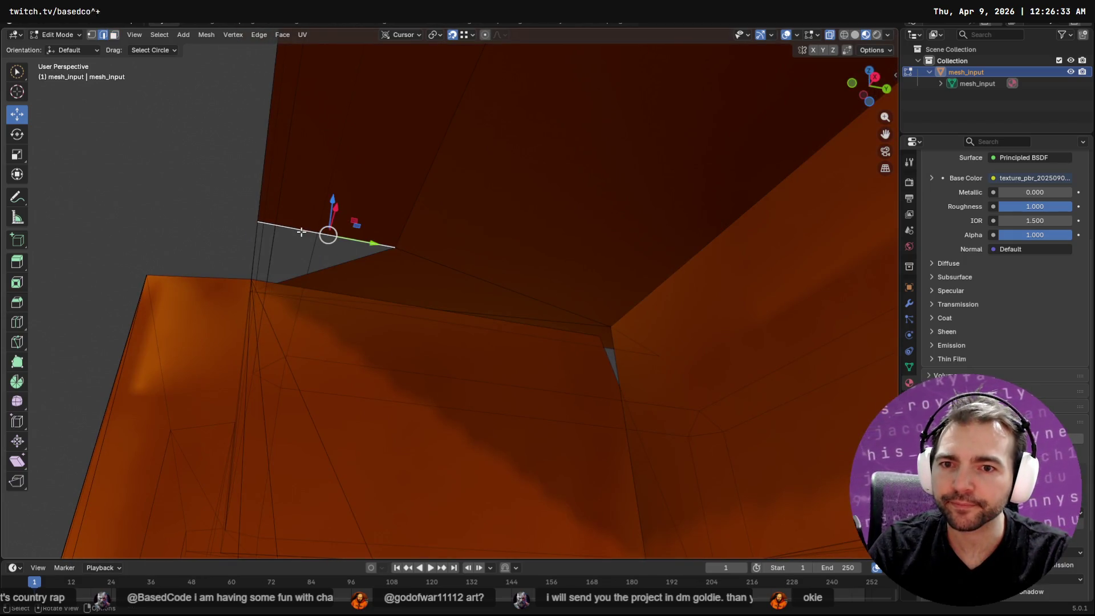
pyautogui.keyDown('shift'); pyautogui.click(251, 247); pyautogui.keyUp('shift')
pyautogui.keyDown('shift'); pyautogui.click(313, 272); pyautogui.keyUp('shift')
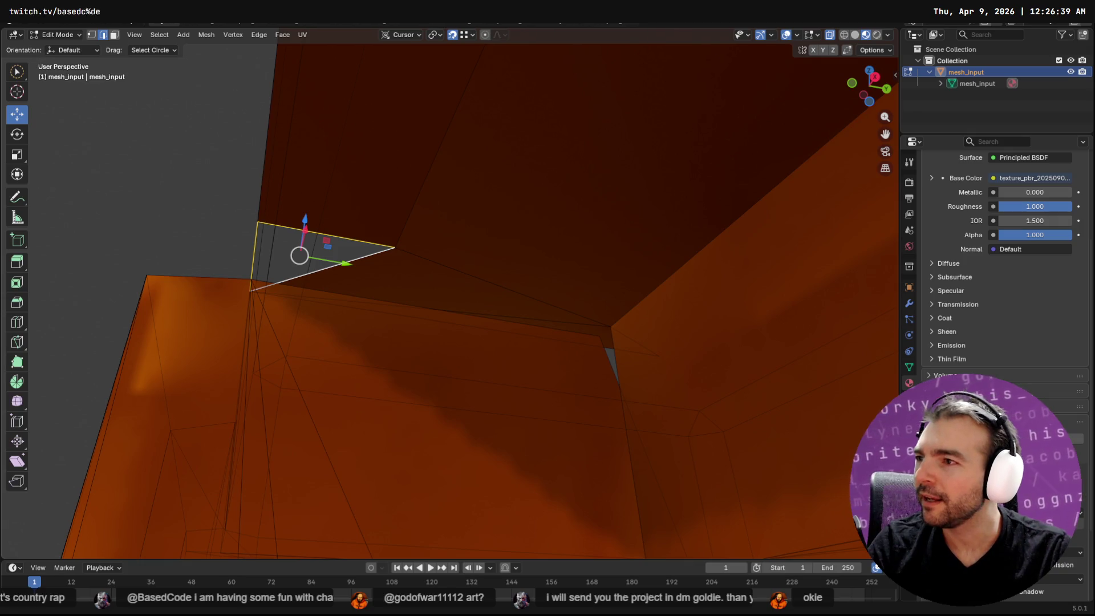
pyautogui.press('F3')
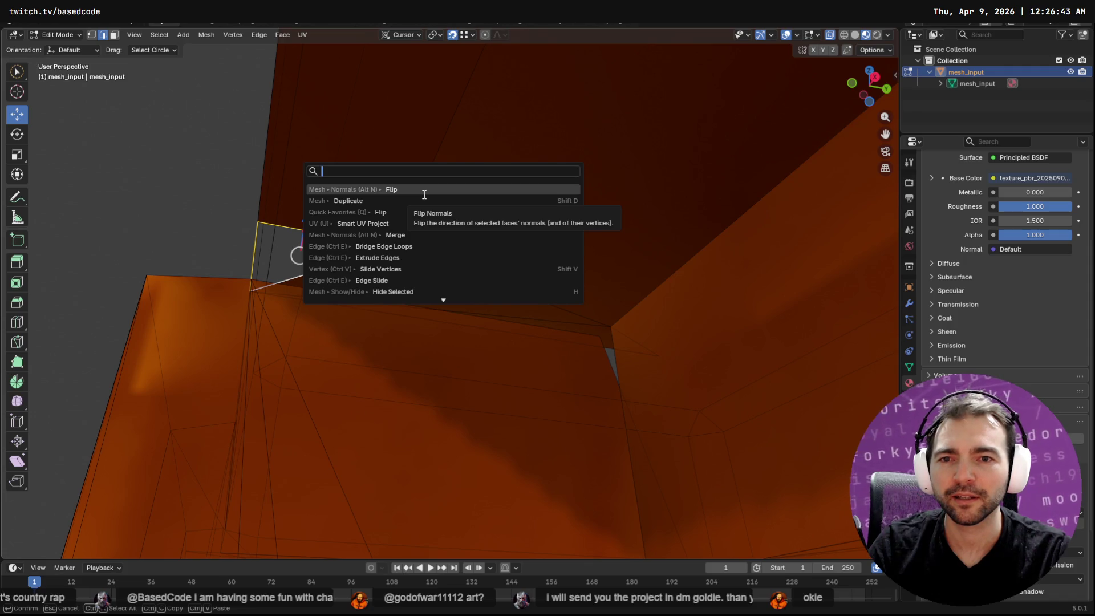
pyautogui.write('fill')
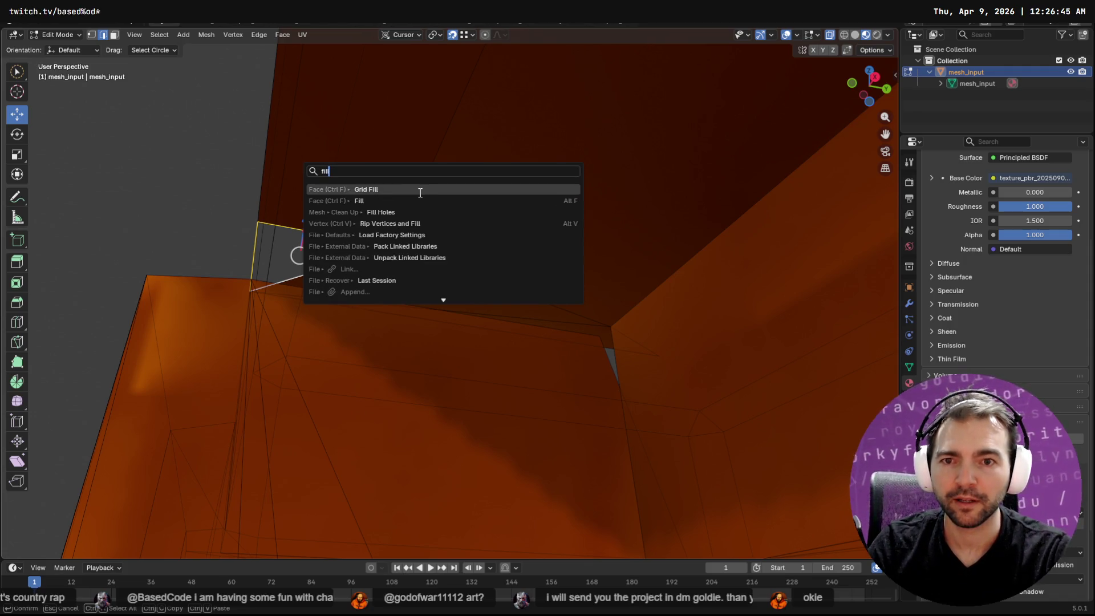
pyautogui.press('Down')
pyautogui.press('Return')
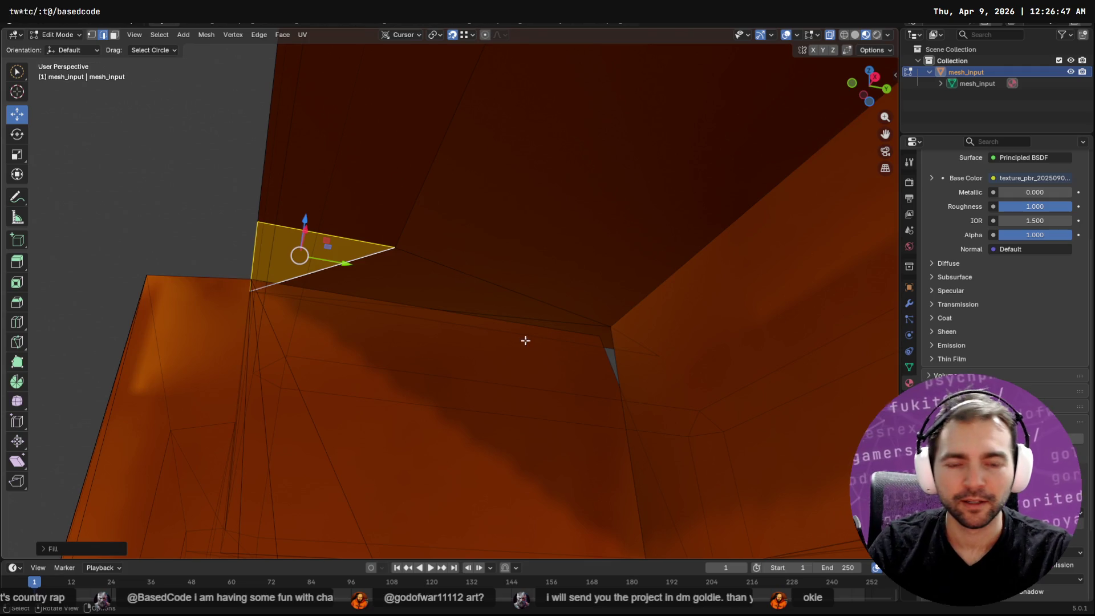
pyautogui.hotkey('ctrl', 'z')
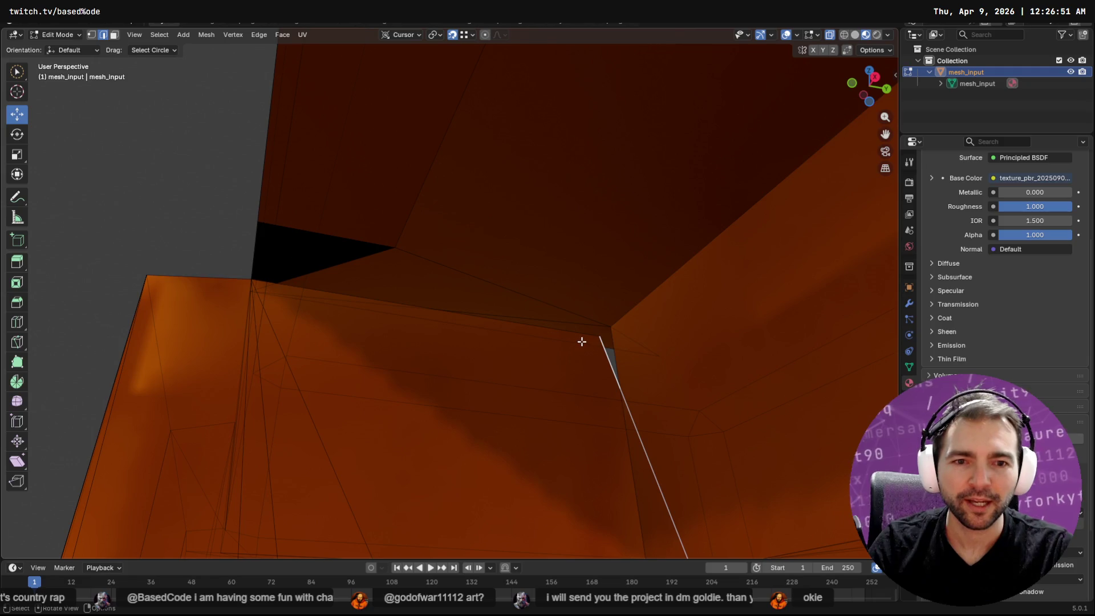
pyautogui.press('1')
pyautogui.click(599, 337)
# Extrude the selected edge with Extrude Edges to start bridging the post-top gap.
pyautogui.moveTo(610, 326)
pyautogui.mouseDown(button='middle')
pyautogui.moveTo(557, 347)
pyautogui.moveTo(621, 381)
pyautogui.moveTo(642, 413)
pyautogui.moveTo(456, 393)
pyautogui.moveTo(367, 435)
pyautogui.moveTo(654, 423)
pyautogui.moveTo(665, 388)
pyautogui.moveTo(609, 420)
pyautogui.moveTo(509, 344)
pyautogui.moveTo(423, 366)
pyautogui.moveTo(769, 380)
pyautogui.moveTo(724, 345)
pyautogui.moveTo(690, 350)
pyautogui.moveTo(696, 377)
pyautogui.moveTo(420, 378)
pyautogui.moveTo(491, 417)
pyautogui.moveTo(463, 390)
pyautogui.mouseUp(button='middle')
pyautogui.scroll(5, 522, 379)
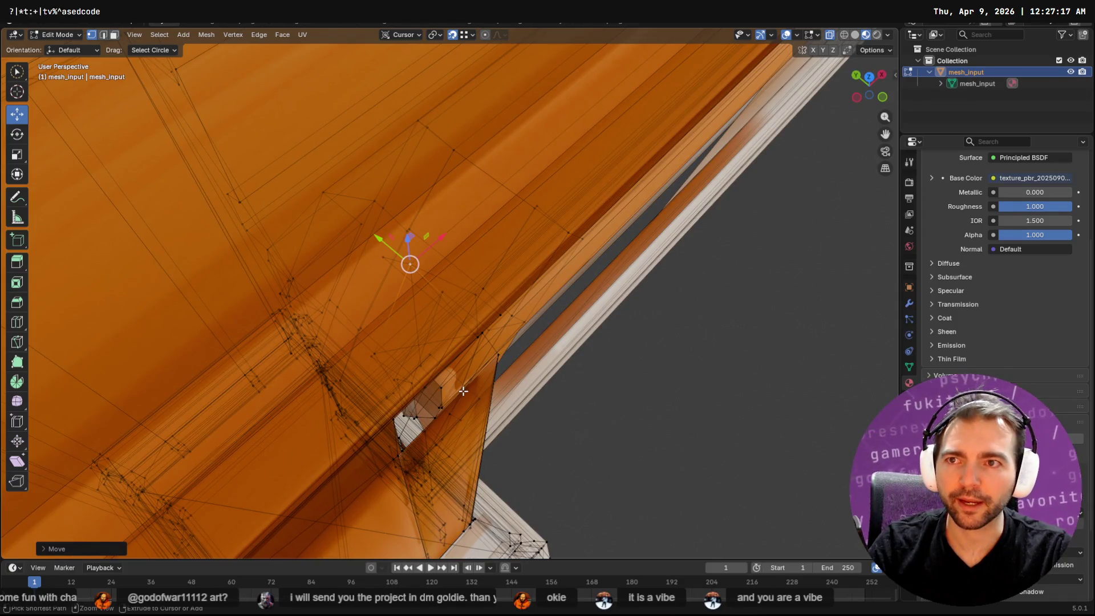
pyautogui.press('2')
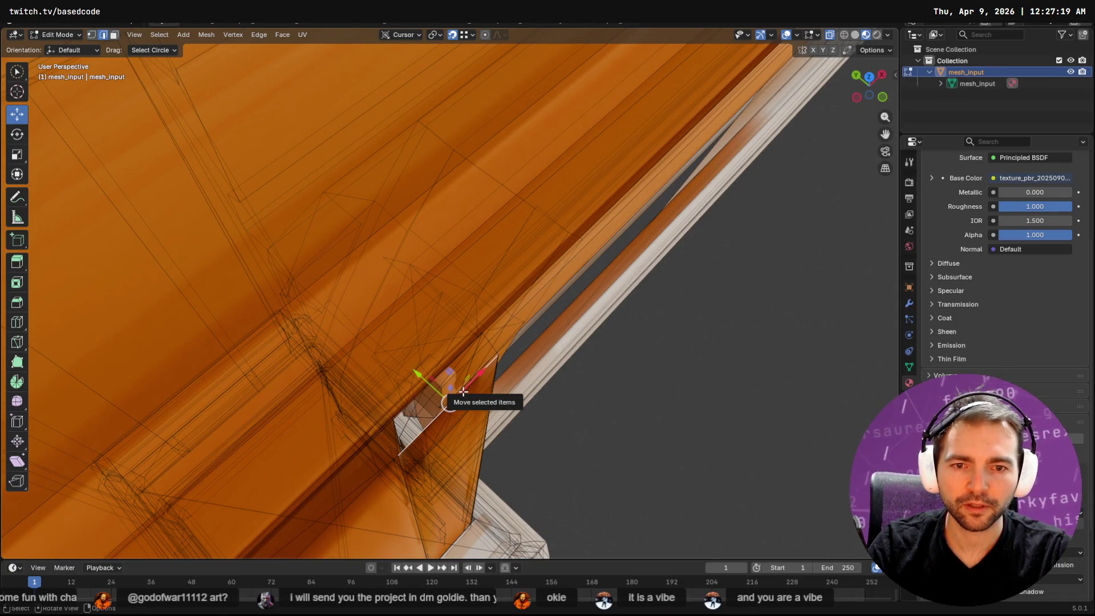
pyautogui.press('F3')
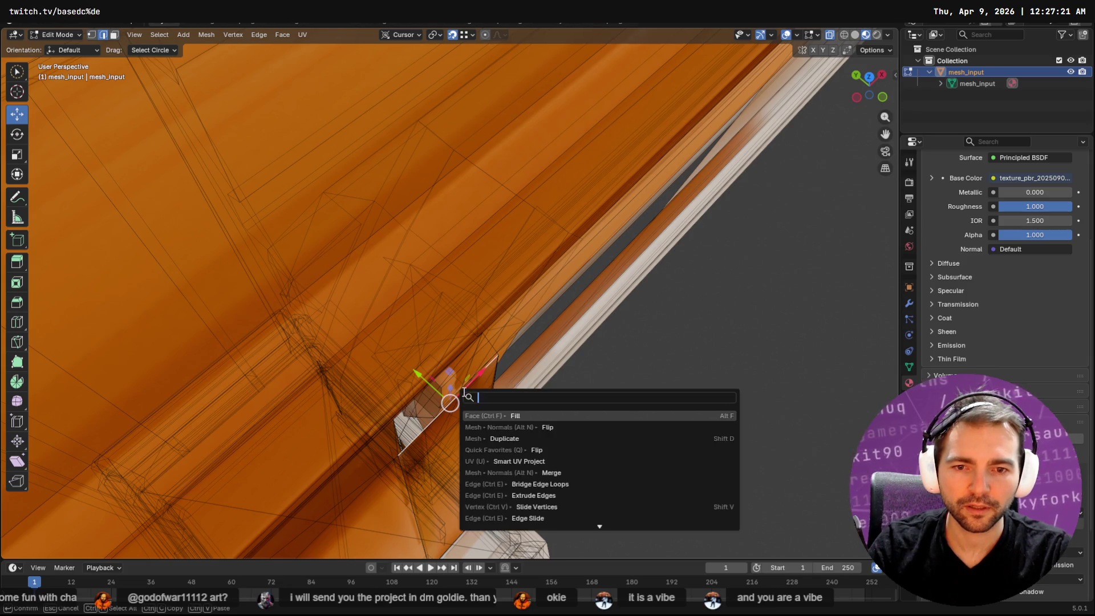
pyautogui.write('ex')
pyautogui.press('Return')
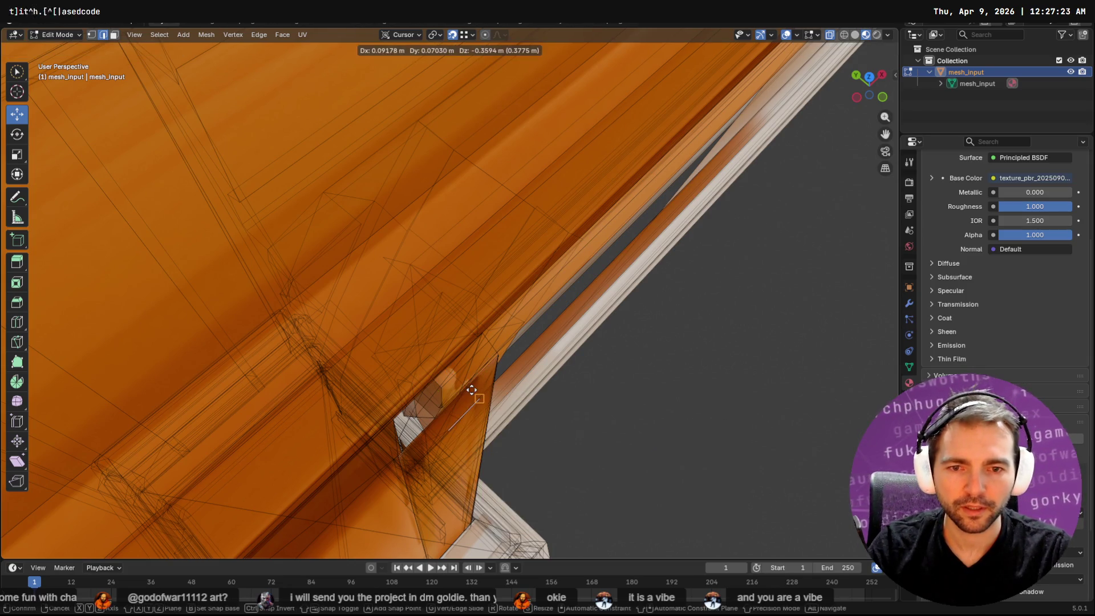
pyautogui.click(483, 337)
# Move the new edge's corner vertex onto the beam corner and check the closed gap.
pyautogui.moveTo(484, 337)
pyautogui.mouseDown(button='middle')
pyautogui.moveTo(352, 313)
pyautogui.moveTo(308, 324)
pyautogui.mouseUp(button='middle')
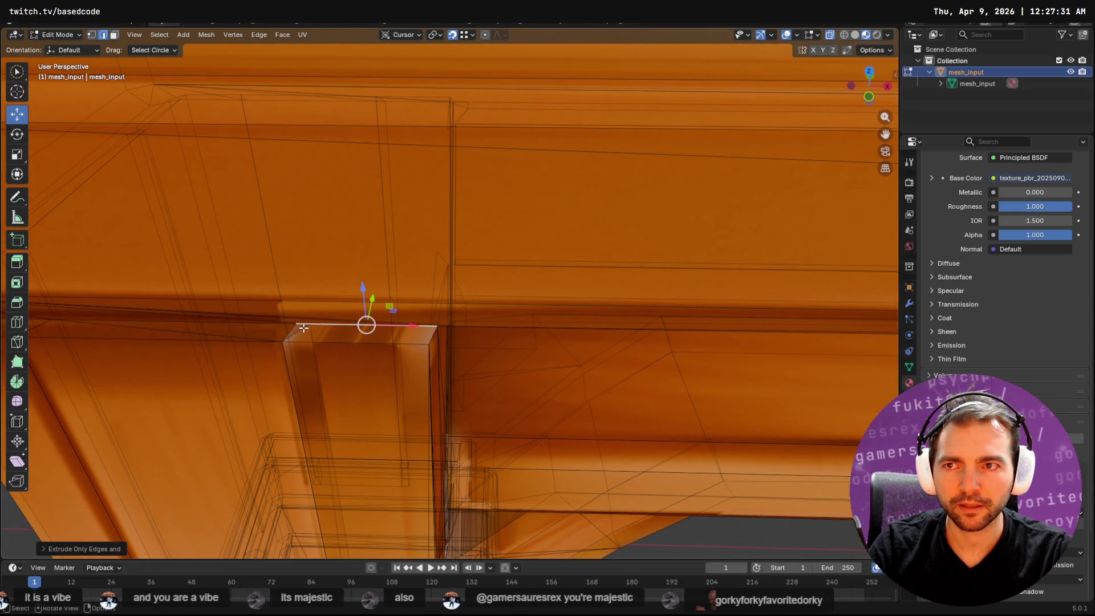
pyautogui.press('1')
pyautogui.click(310, 324)
pyautogui.moveTo(357, 327)
pyautogui.mouseDown()
pyautogui.moveTo(341, 306)
pyautogui.moveTo(368, 307)
pyautogui.mouseUp()
pyautogui.moveTo(367, 307); pyautogui.dragTo(393, 285, button='middle')
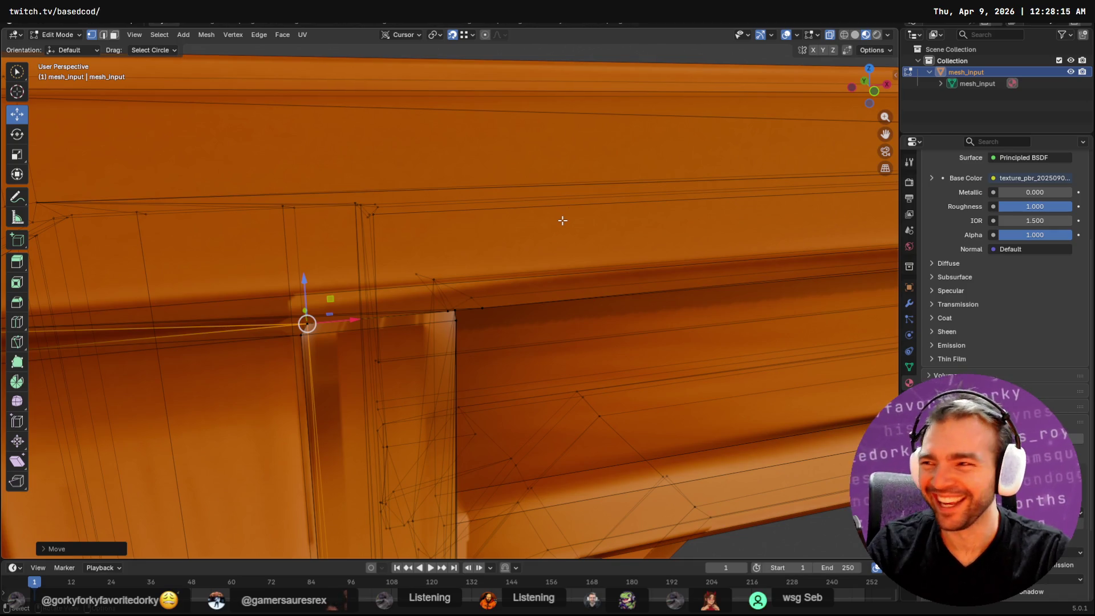
pyautogui.scroll(-5, 584, 221)
pyautogui.moveTo(583, 221)
pyautogui.mouseDown(button='middle')
pyautogui.moveTo(525, 247)
pyautogui.moveTo(598, 263)
pyautogui.mouseUp(button='middle')
# Extrude the other post's top-rim edge about 0.0078 m up to the beam, closing the slit.
pyautogui.moveTo(784, 259); pyautogui.dragTo(274, 88, button='middle')
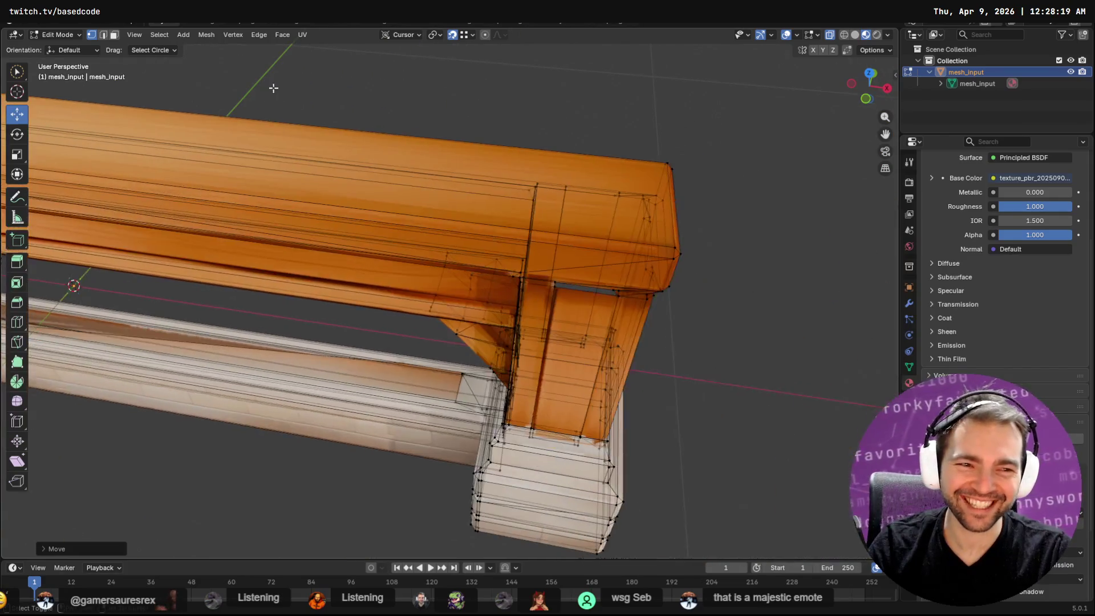
pyautogui.moveTo(569, 216); pyautogui.dragTo(649, 238, button='middle')
pyautogui.scroll(6, 649, 238)
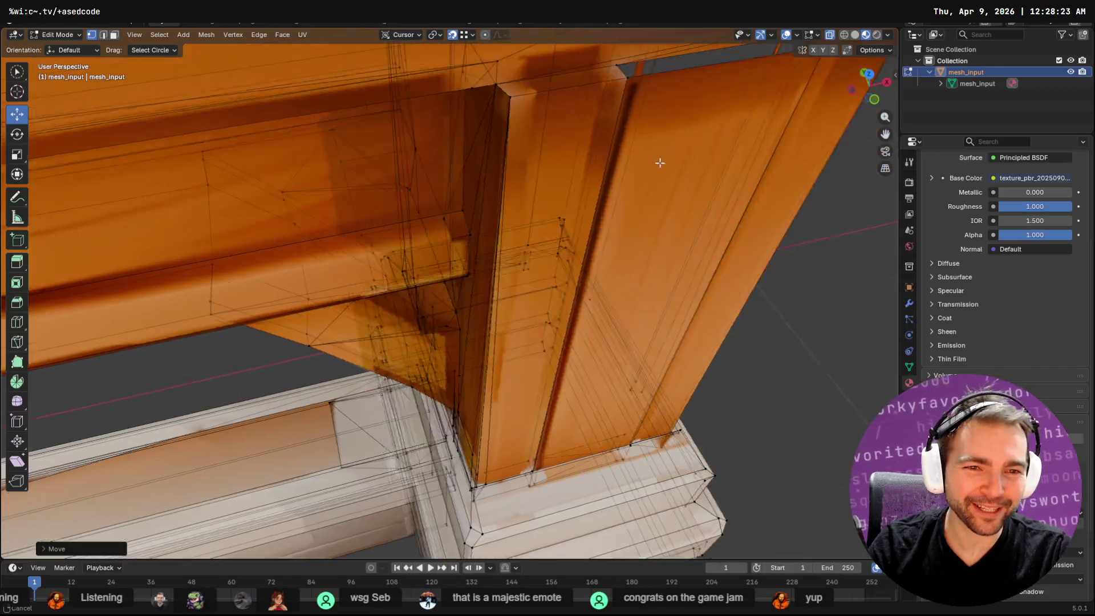
pyautogui.press('Tab')
pyautogui.press('Tab')
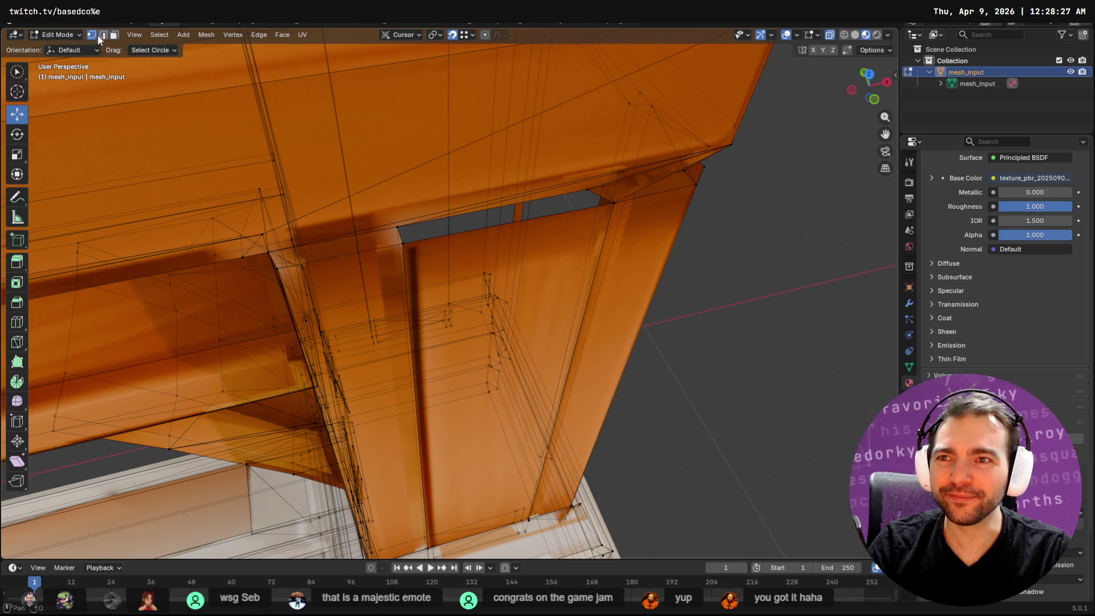
pyautogui.click(490, 232)
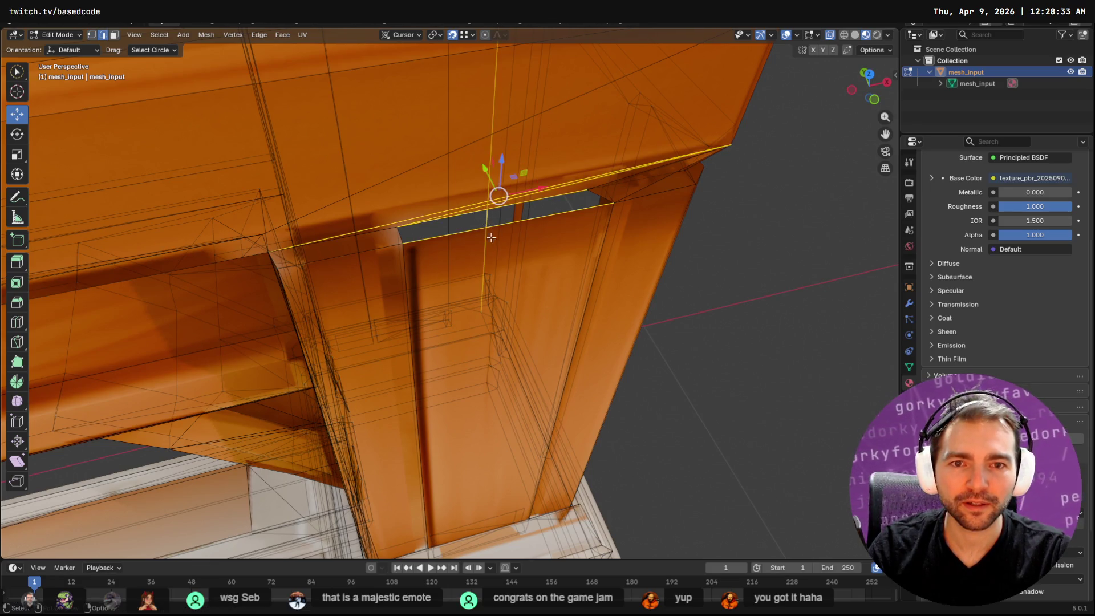
pyautogui.click(476, 231)
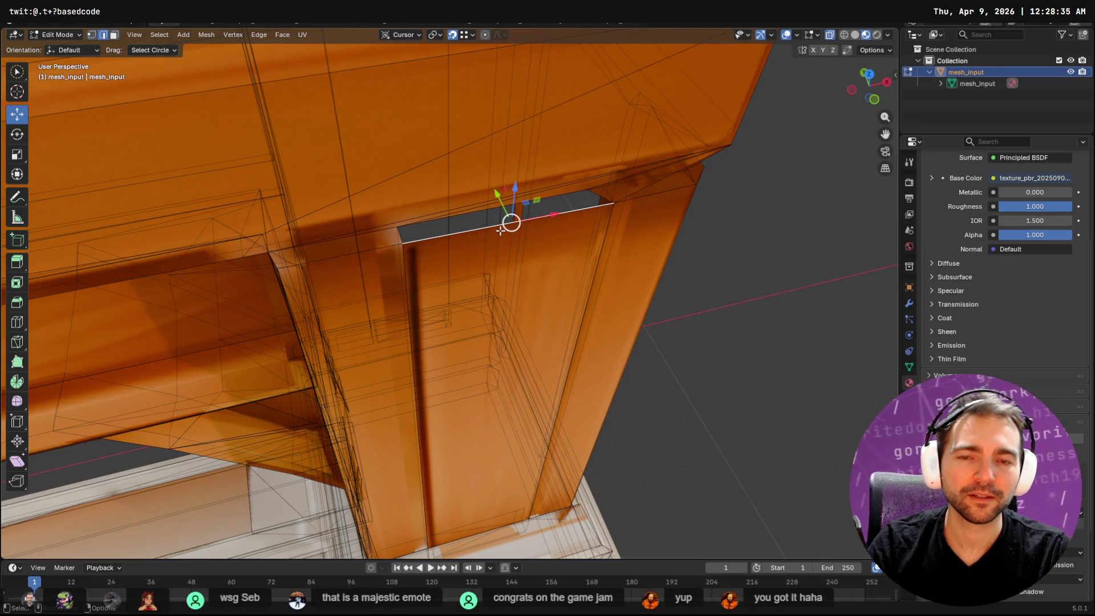
pyautogui.press('F3')
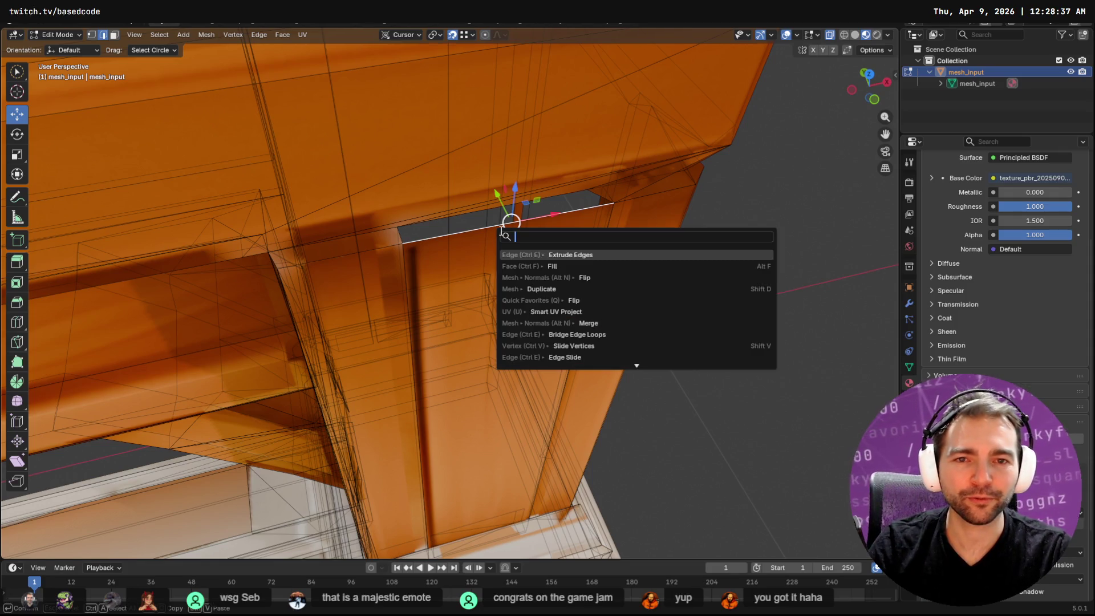
pyautogui.press('Return')
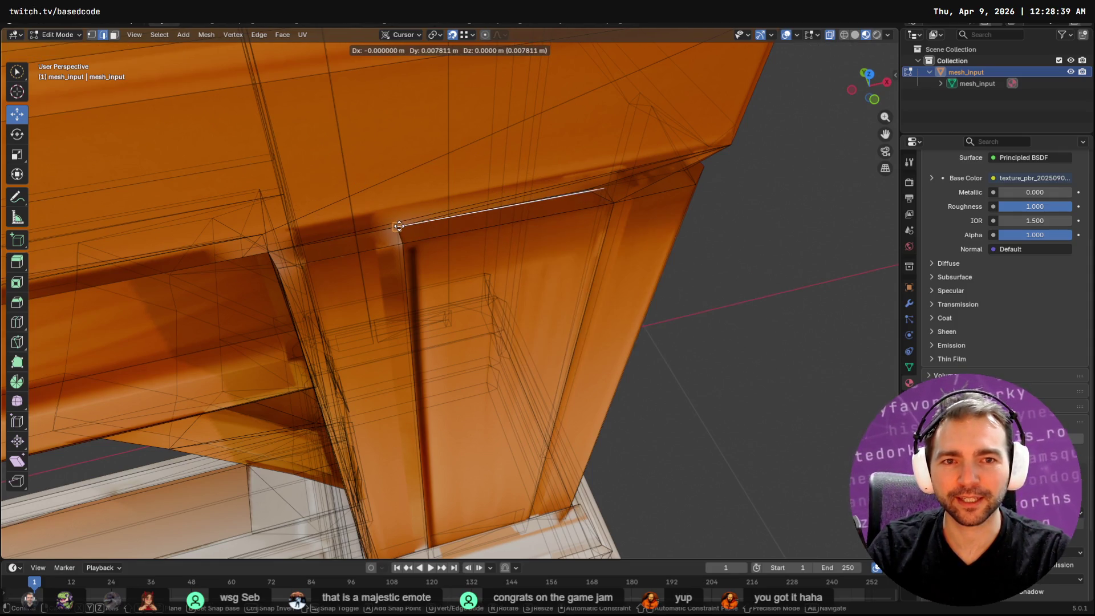
pyautogui.click(398, 226)
pyautogui.moveTo(772, 303)
pyautogui.mouseDown(button='middle')
pyautogui.moveTo(723, 306)
pyautogui.moveTo(679, 276)
pyautogui.moveTo(409, 336)
pyautogui.moveTo(451, 316)
pyautogui.moveTo(580, 189)
pyautogui.mouseUp(button='middle')
# Select the vertex at the beam corner and frame the view on it.
pyautogui.click(580, 189)
pyautogui.click(684, 180)
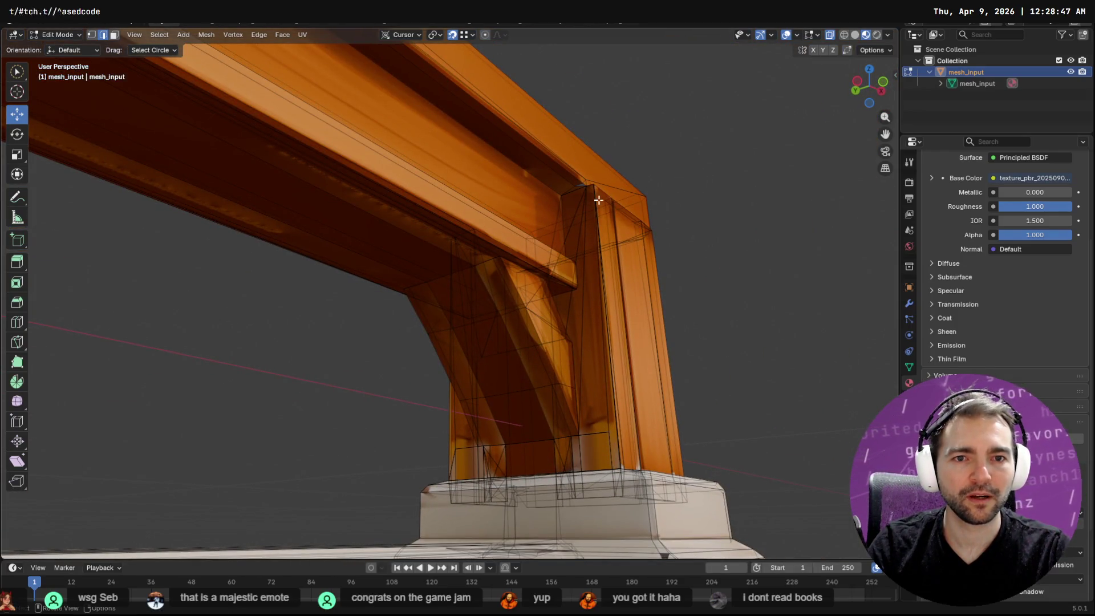
pyautogui.click(574, 187)
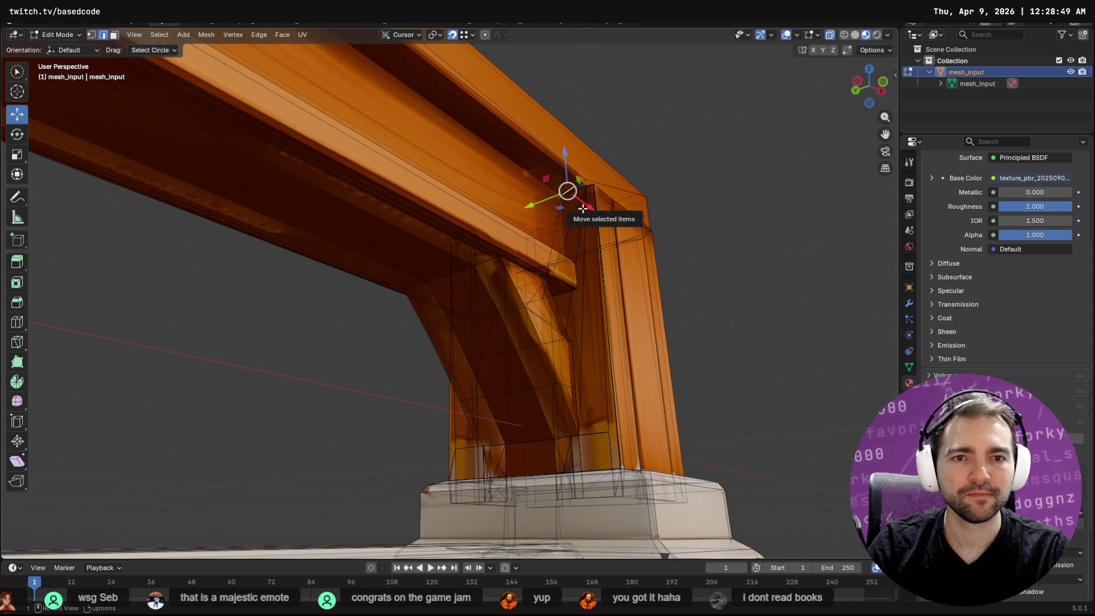
pyautogui.press('`')
pyautogui.press('Escape')
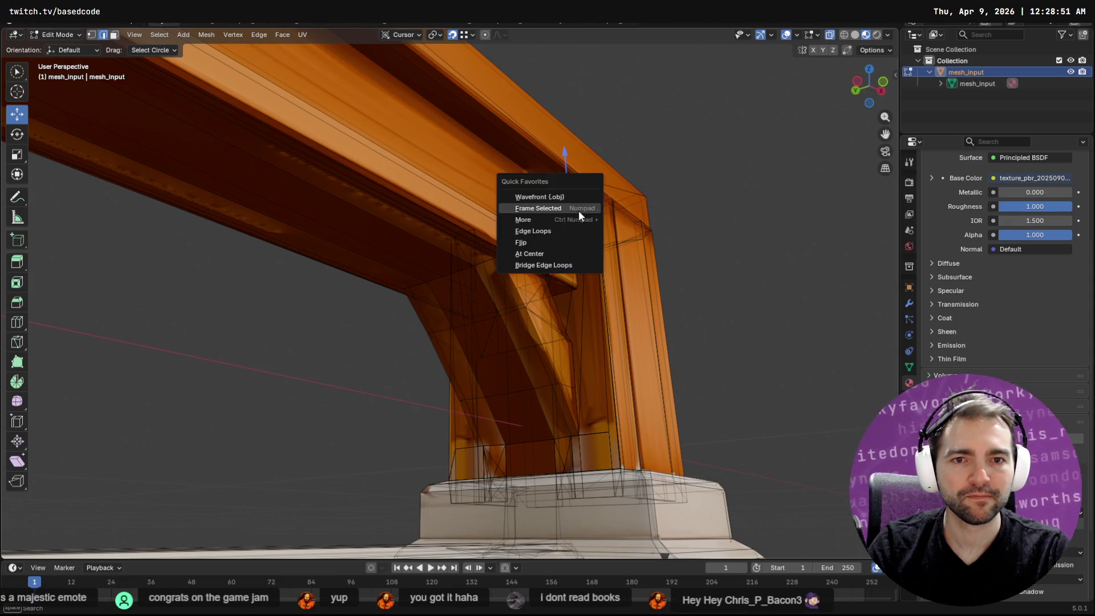
pyautogui.click(578, 210)
# Select the diagonal edge beside the gap and extrude it with Extrude Edges.
pyautogui.click(729, 207)
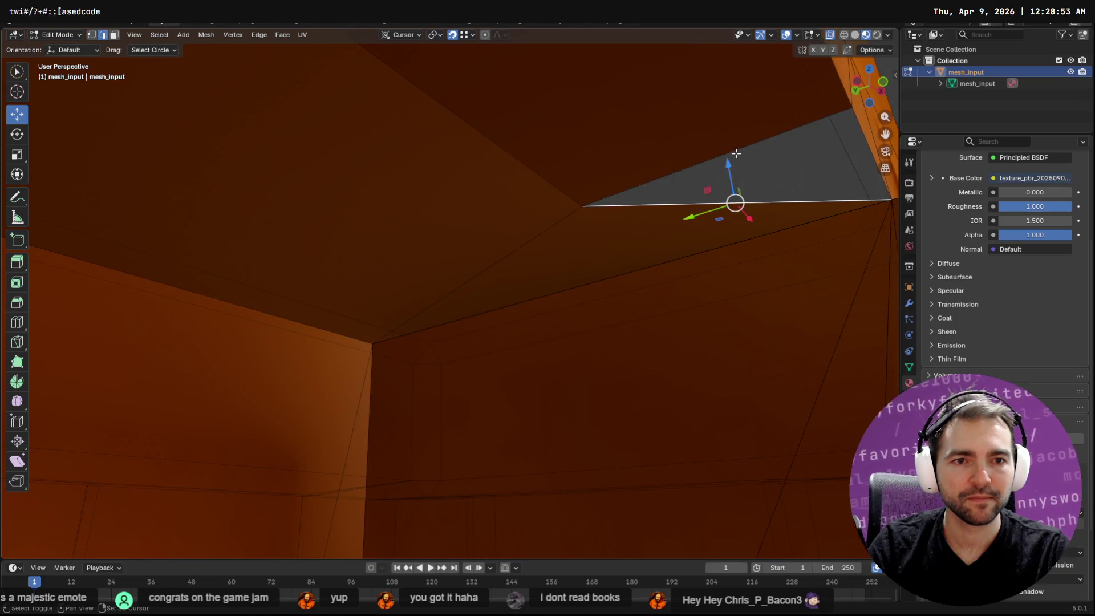
pyautogui.keyDown('shift'); pyautogui.click(782, 132); pyautogui.keyUp('shift')
pyautogui.hotkey('shift', 'g')
pyautogui.press('Escape')
pyautogui.click(787, 131)
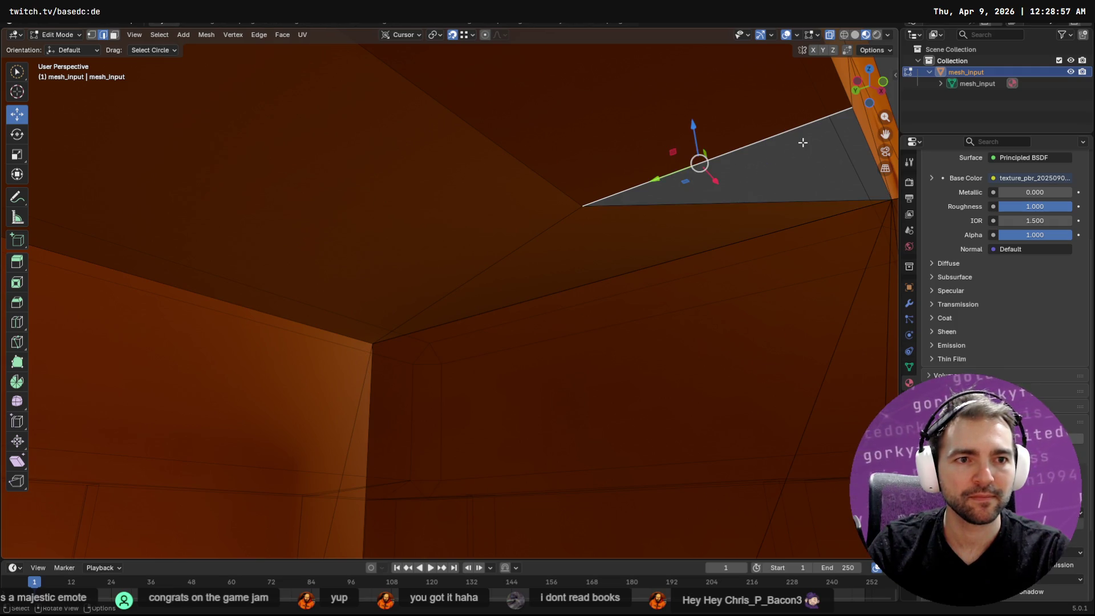
pyautogui.press('F3')
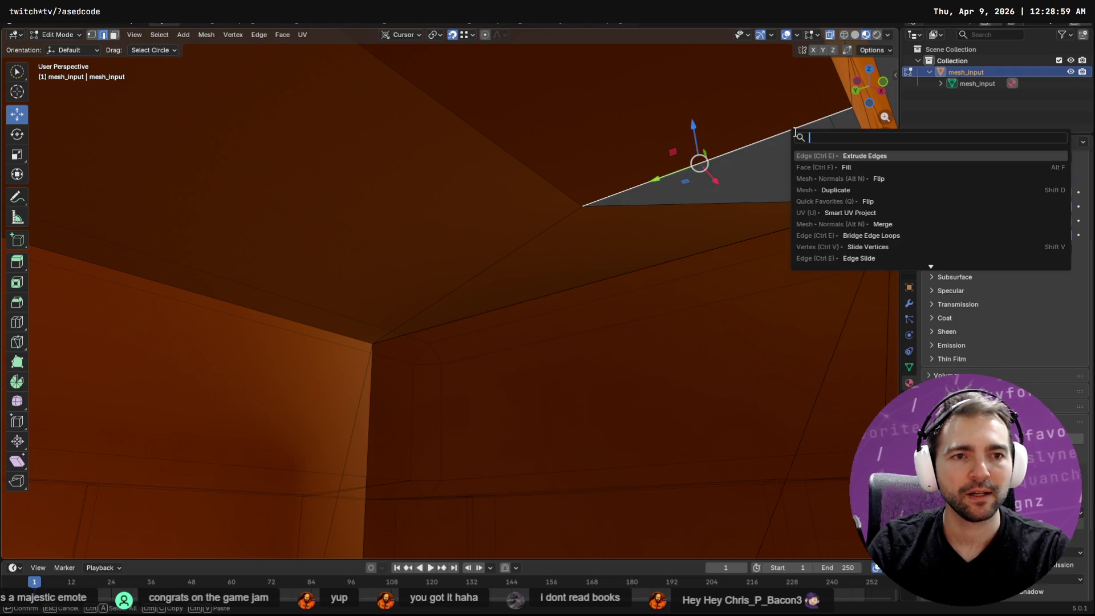
pyautogui.click(823, 155)
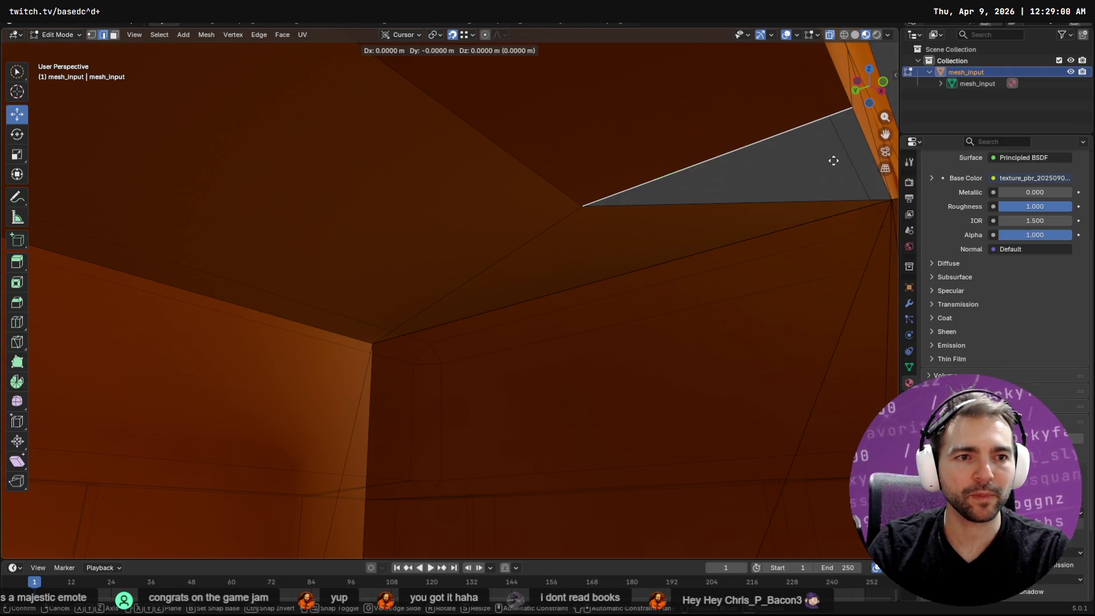
pyautogui.click(890, 201)
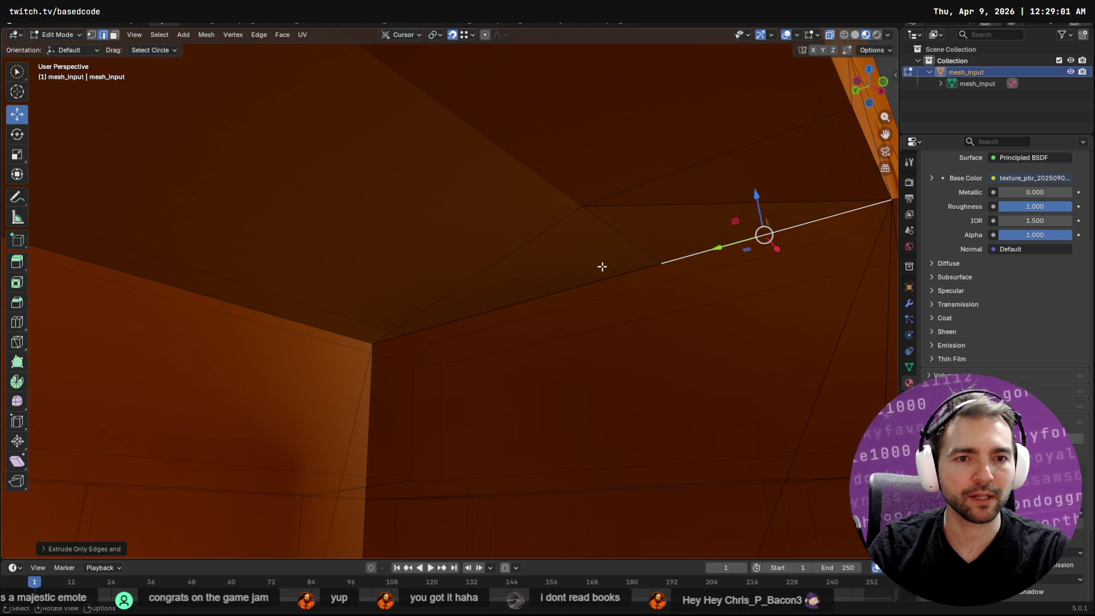
# Move the new edge's end vertex onto its neighbouring vertex, then check the patch from the side.
pyautogui.press('1')
pyautogui.click(662, 265)
pyautogui.moveTo(661, 264); pyautogui.dragTo(582, 204)
pyautogui.moveTo(696, 245)
pyautogui.mouseDown(button='middle')
pyautogui.moveTo(534, 281)
pyautogui.moveTo(535, 117)
pyautogui.moveTo(320, 344)
pyautogui.moveTo(601, 274)
pyautogui.moveTo(571, 285)
pyautogui.moveTo(630, 315)
pyautogui.moveTo(352, 300)
pyautogui.moveTo(420, 313)
pyautogui.moveTo(449, 384)
pyautogui.moveTo(496, 347)
pyautogui.moveTo(842, 382)
pyautogui.mouseUp(button='middle')
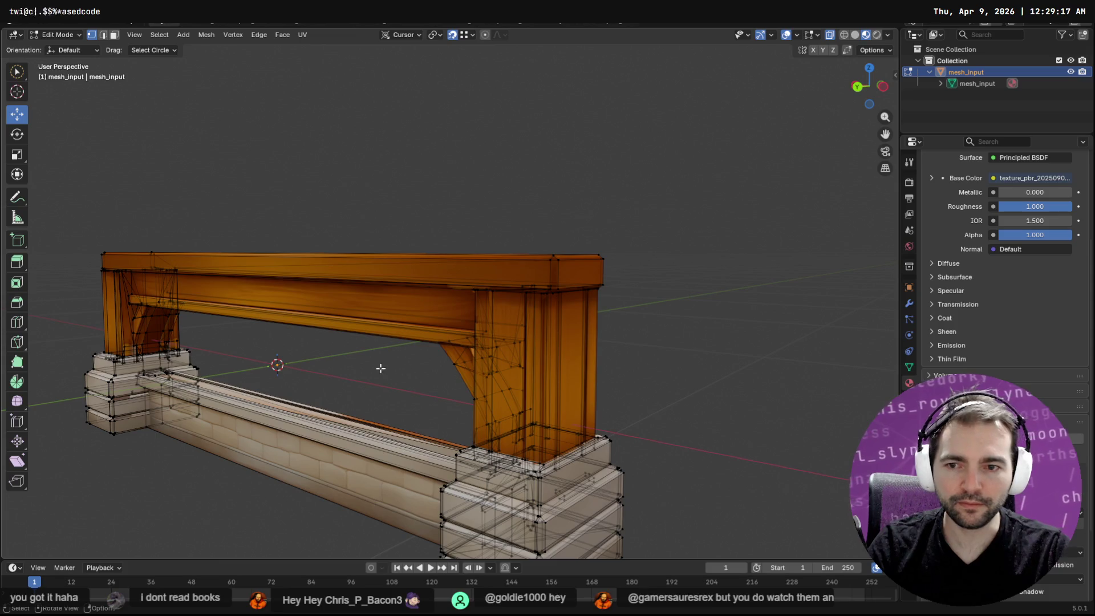
pyautogui.scroll(5, 385, 368)
pyautogui.moveTo(385, 368)
pyautogui.mouseDown(button='middle')
pyautogui.moveTo(584, 369)
pyautogui.moveTo(567, 378)
pyautogui.moveTo(501, 371)
pyautogui.moveTo(567, 385)
pyautogui.moveTo(577, 384)
pyautogui.moveTo(496, 381)
pyautogui.mouseUp(button='middle')
# Return to Object Mode and export the mesh as Wainscoting_Wood.obj.
pyautogui.press('Tab')
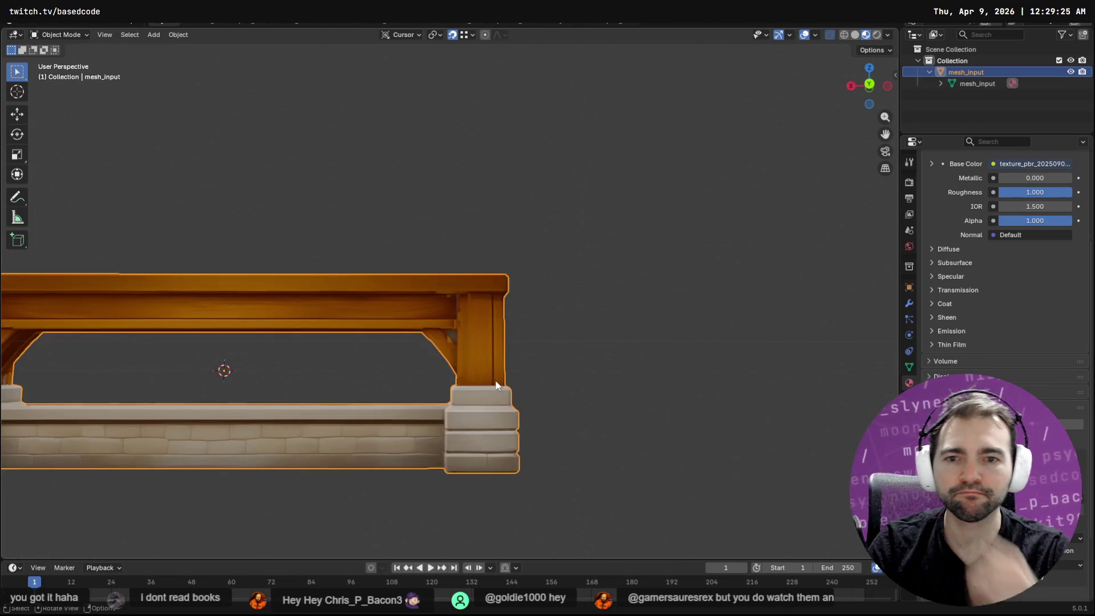
pyautogui.press('q')
pyautogui.click(495, 381)
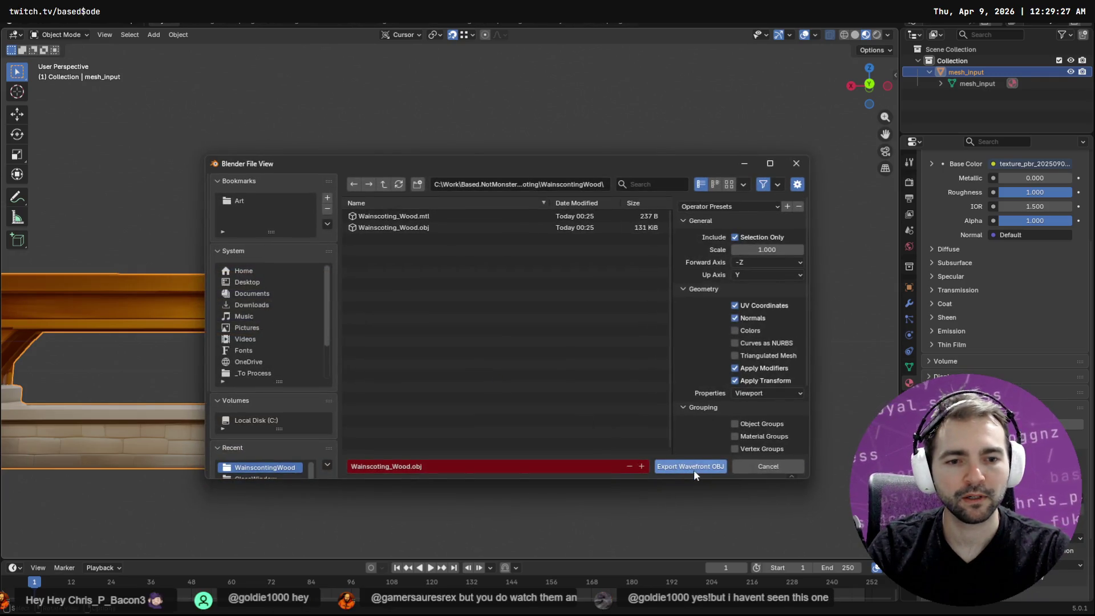
pyautogui.click(693, 470)
pyautogui.hotkey('alt', 'Tab')
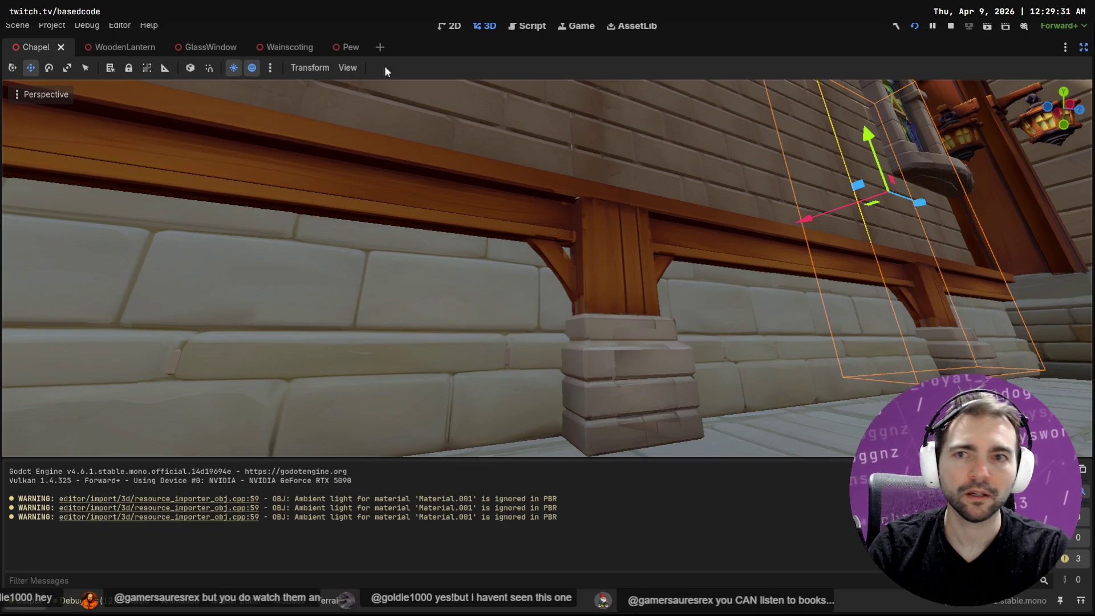
# Inspect the Wainscoting scene's posts in Godot, then reopen the mesh in Blender's Edit Mode.
pyautogui.click(278, 48)
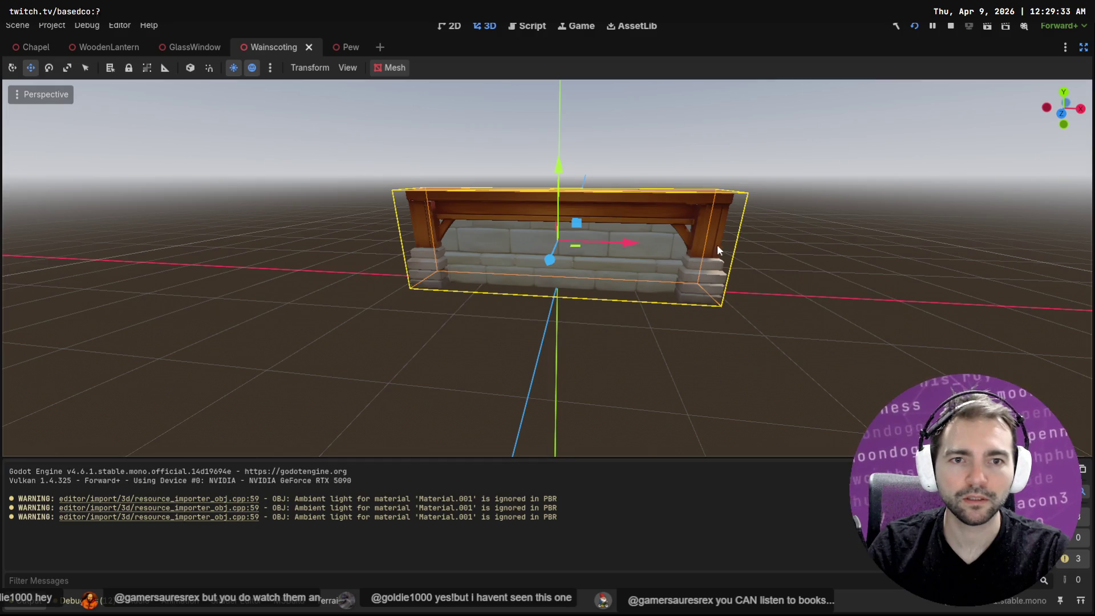
pyautogui.scroll(5, 447, 207)
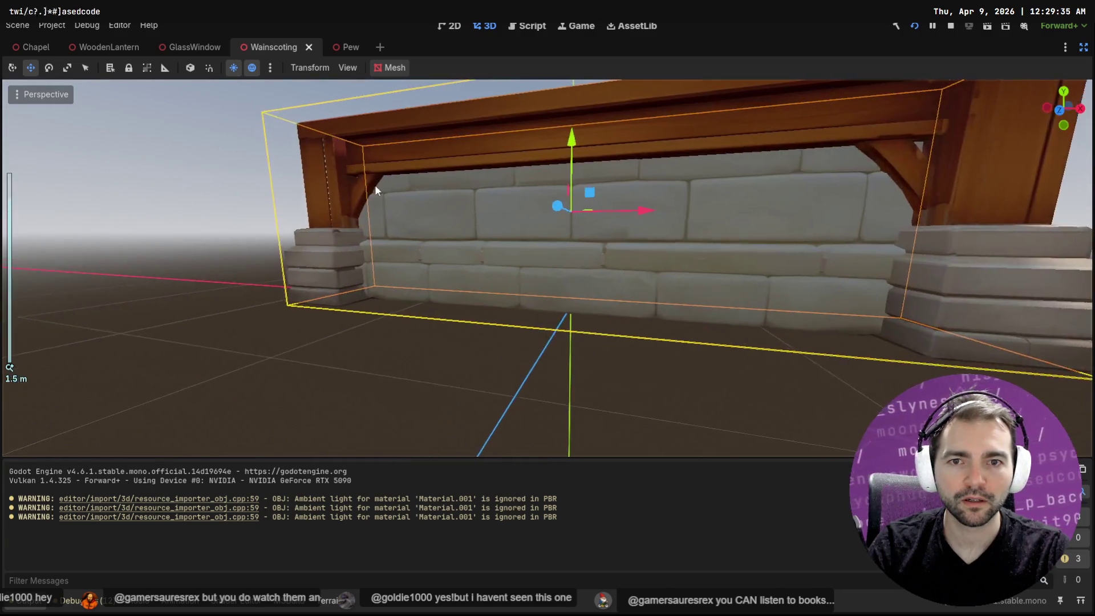
pyautogui.scroll(3, 377, 183)
pyautogui.moveTo(361, 122)
pyautogui.mouseDown(button='middle')
pyautogui.moveTo(691, 338)
pyautogui.moveTo(752, 347)
pyautogui.moveTo(689, 316)
pyautogui.moveTo(874, 330)
pyautogui.moveTo(449, 315)
pyautogui.moveTo(1004, 255)
pyautogui.moveTo(687, 251)
pyautogui.moveTo(682, 264)
pyautogui.moveTo(722, 243)
pyautogui.moveTo(727, 211)
pyautogui.mouseUp(button='middle')
pyautogui.moveTo(668, 251)
pyautogui.mouseDown(button='middle')
pyautogui.moveTo(536, 284)
pyautogui.moveTo(387, 292)
pyautogui.moveTo(506, 269)
pyautogui.moveTo(450, 268)
pyautogui.moveTo(566, 263)
pyautogui.moveTo(705, 286)
pyautogui.moveTo(512, 293)
pyautogui.moveTo(496, 305)
pyautogui.moveTo(559, 259)
pyautogui.moveTo(406, 275)
pyautogui.mouseUp(button='middle')
pyautogui.hotkey('alt', 'Tab')
pyautogui.scroll(5, 399, 271)
pyautogui.press('Tab')
# Inspect the post's top corner and select the mesh_input mesh data.
pyautogui.scroll(-4, 399, 239)
pyautogui.moveTo(293, 208)
pyautogui.mouseDown(button='middle')
pyautogui.moveTo(533, 281)
pyautogui.moveTo(487, 303)
pyautogui.mouseUp(button='middle')
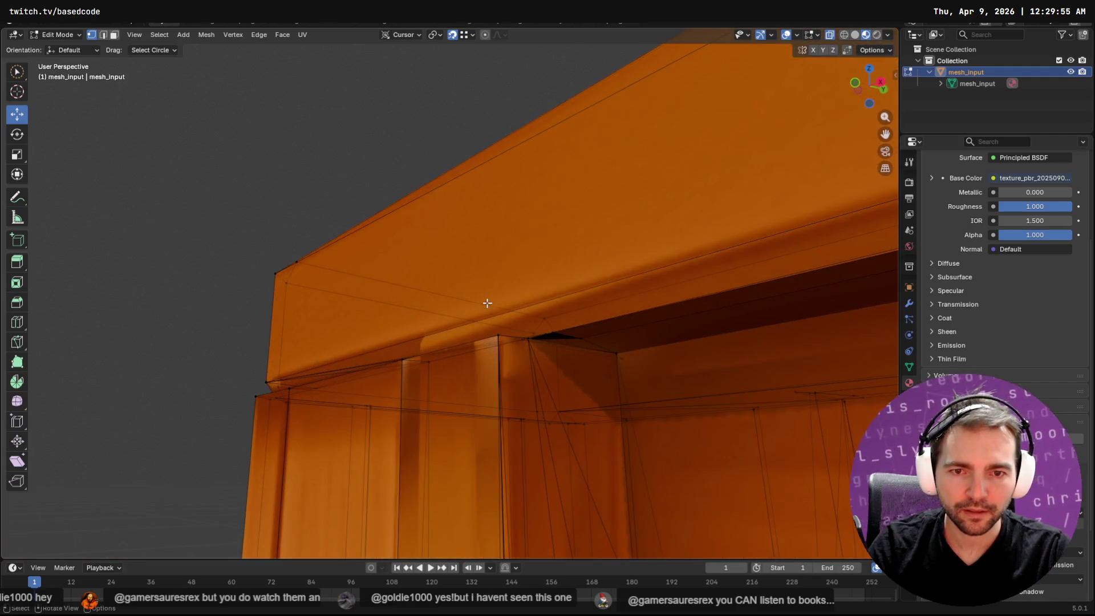
pyautogui.click(564, 334)
pyautogui.moveTo(614, 386)
pyautogui.mouseDown(button='middle')
pyautogui.moveTo(599, 364)
pyautogui.moveTo(638, 371)
pyautogui.mouseUp(button='middle')
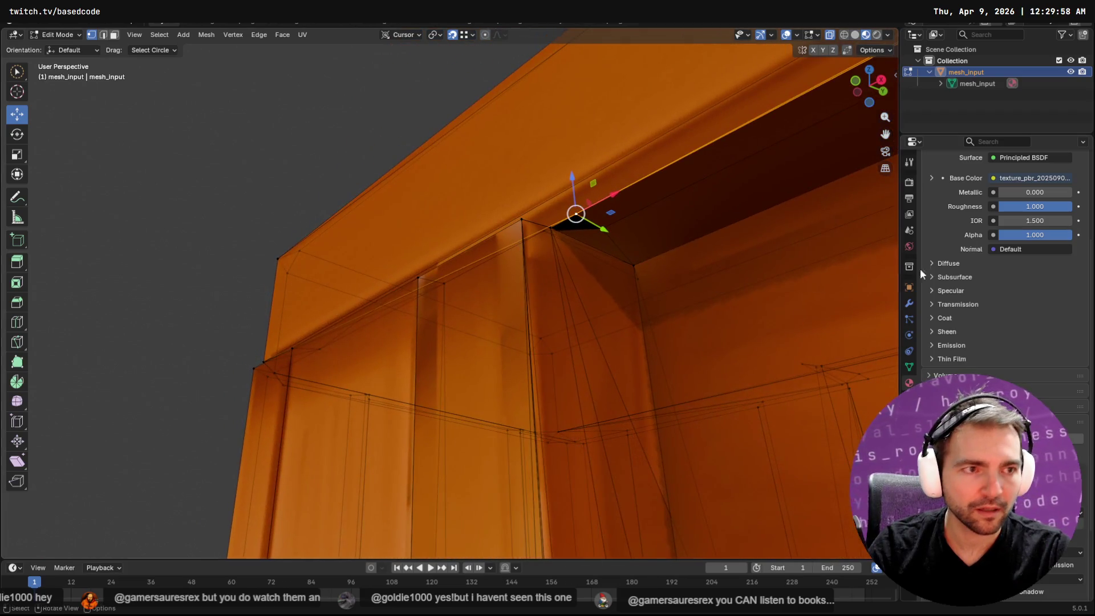
pyautogui.click(984, 87)
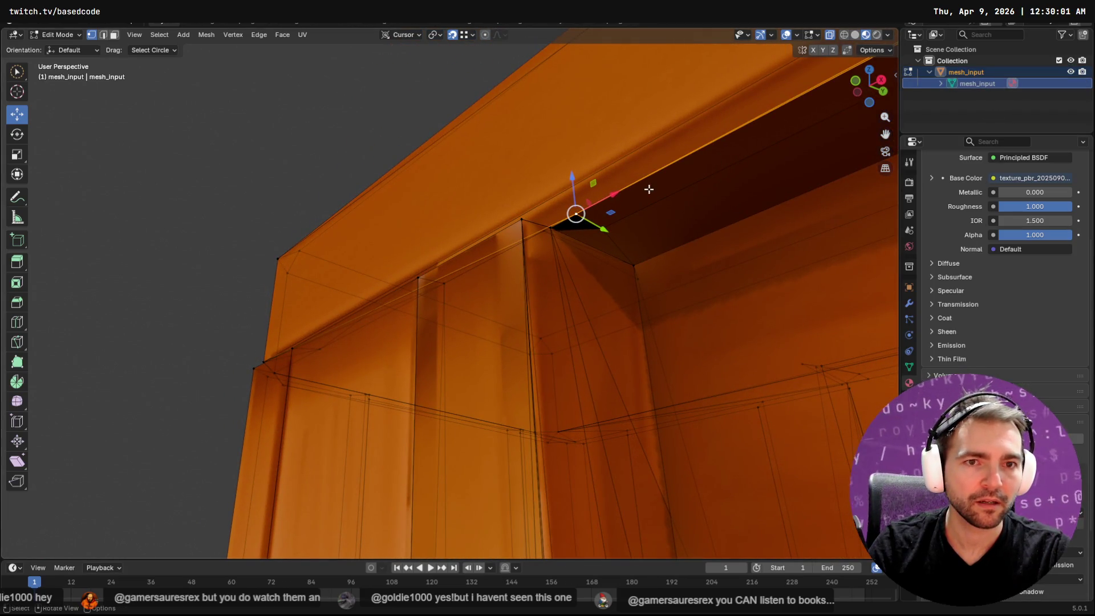
# Export the mesh as a Wavefront OBJ, overwriting Wainscoting_Wood.obj.
pyautogui.press('Tab')
pyautogui.press('F3')
pyautogui.click(691, 159)
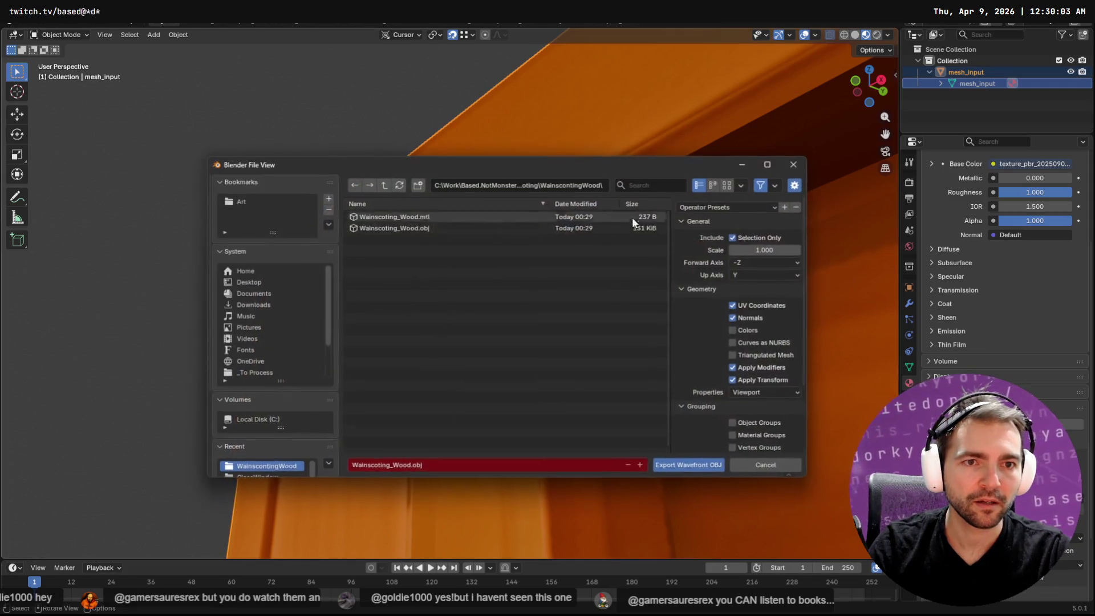
pyautogui.click(694, 464)
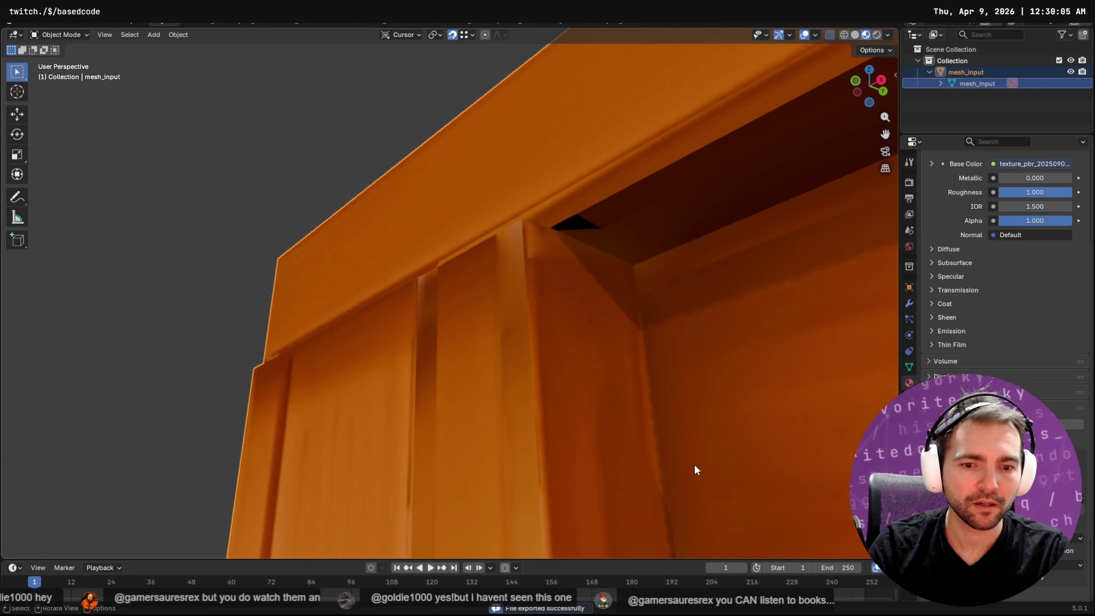
pyautogui.hotkey('alt', 'Tab')
# Level and zoom out the Godot view to review the whole wainscoting.
pyautogui.moveTo(745, 307); pyautogui.dragTo(681, 293, button='middle')
pyautogui.scroll(-5, 427, 311)
pyautogui.moveTo(427, 311)
pyautogui.mouseDown(button='middle')
pyautogui.moveTo(538, 265)
pyautogui.moveTo(882, 280)
pyautogui.mouseUp(button='middle')
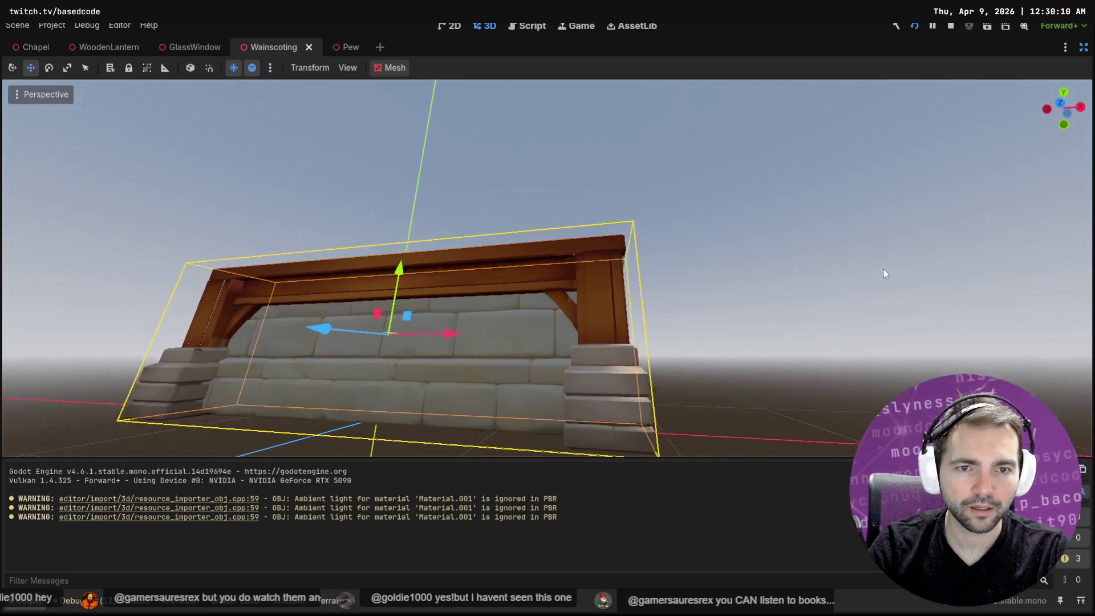
pyautogui.scroll(8, 644, 281)
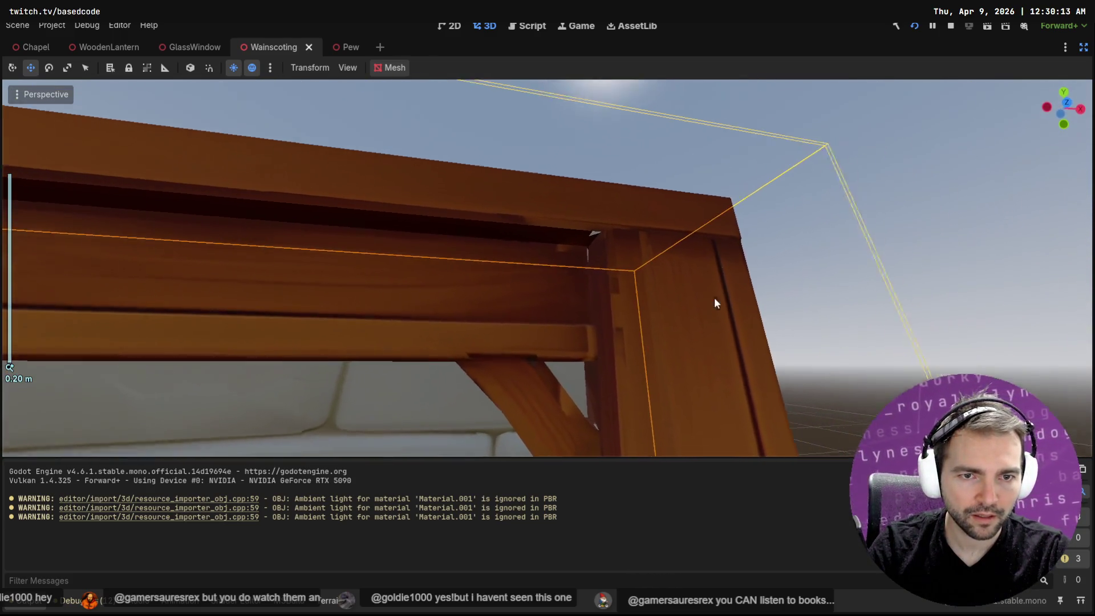
pyautogui.hotkey('alt', 'Tab')
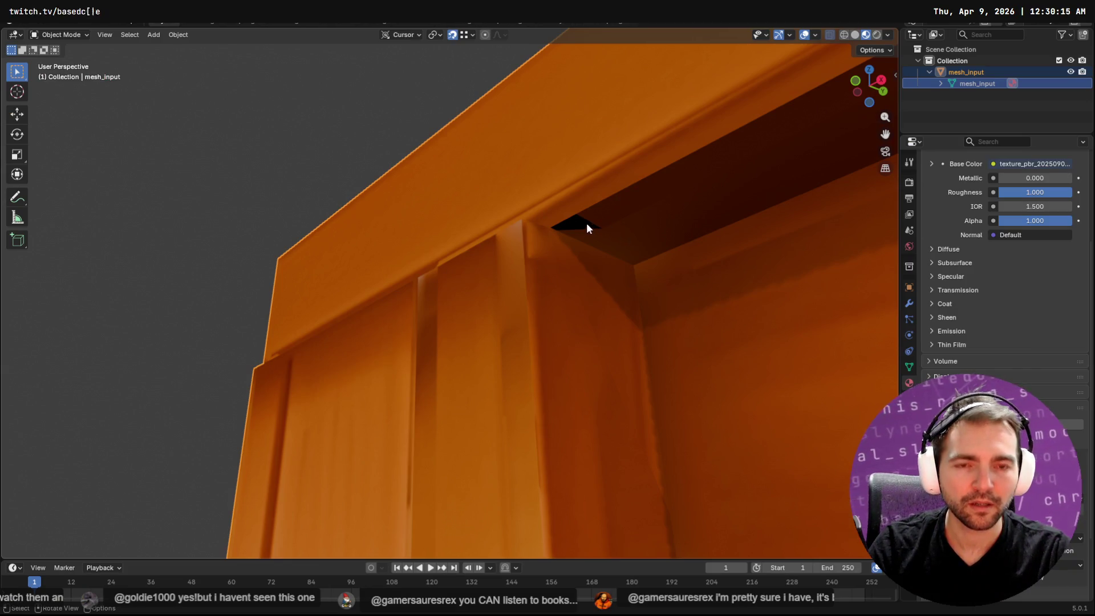
# In Edit Mode on mesh_input, delete the faces at the beam corner.
pyautogui.click(580, 221)
pyautogui.press('Tab')
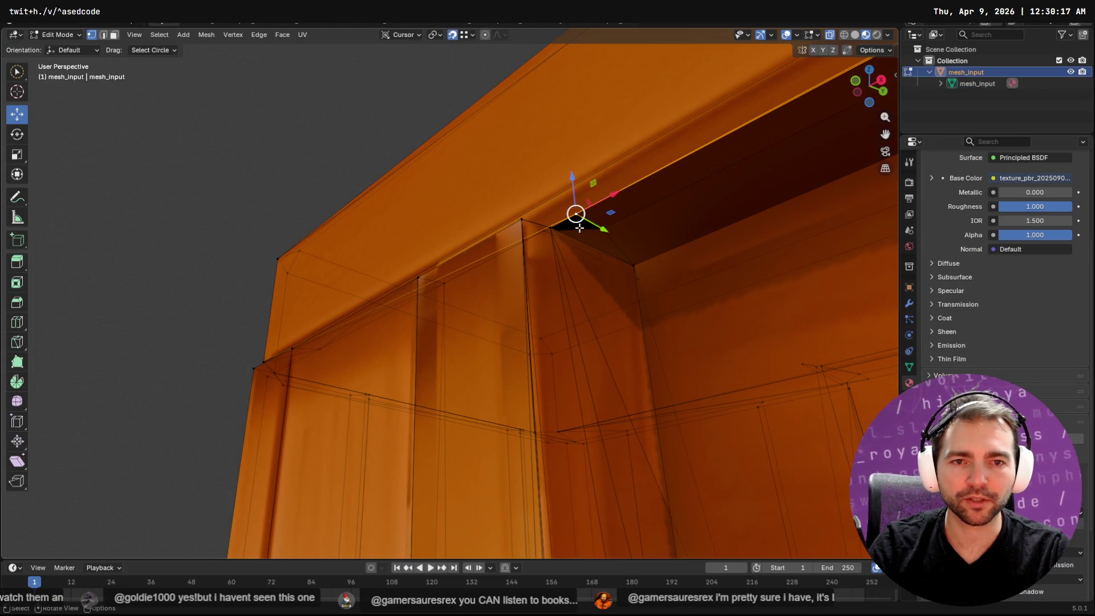
pyautogui.press('3')
pyautogui.click(577, 225)
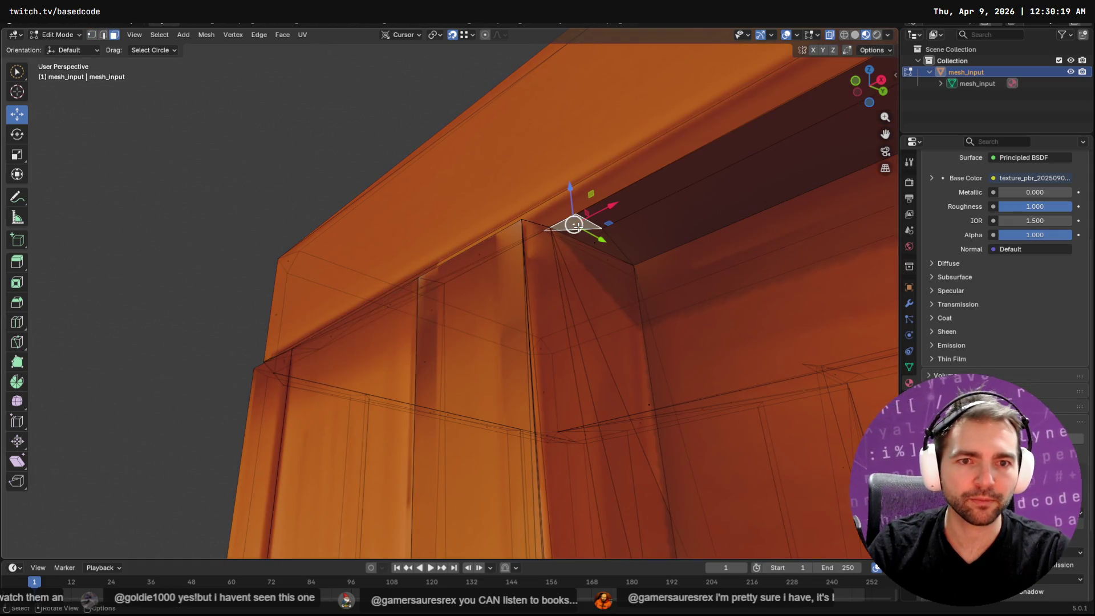
pyautogui.press('x')
pyautogui.click(577, 227)
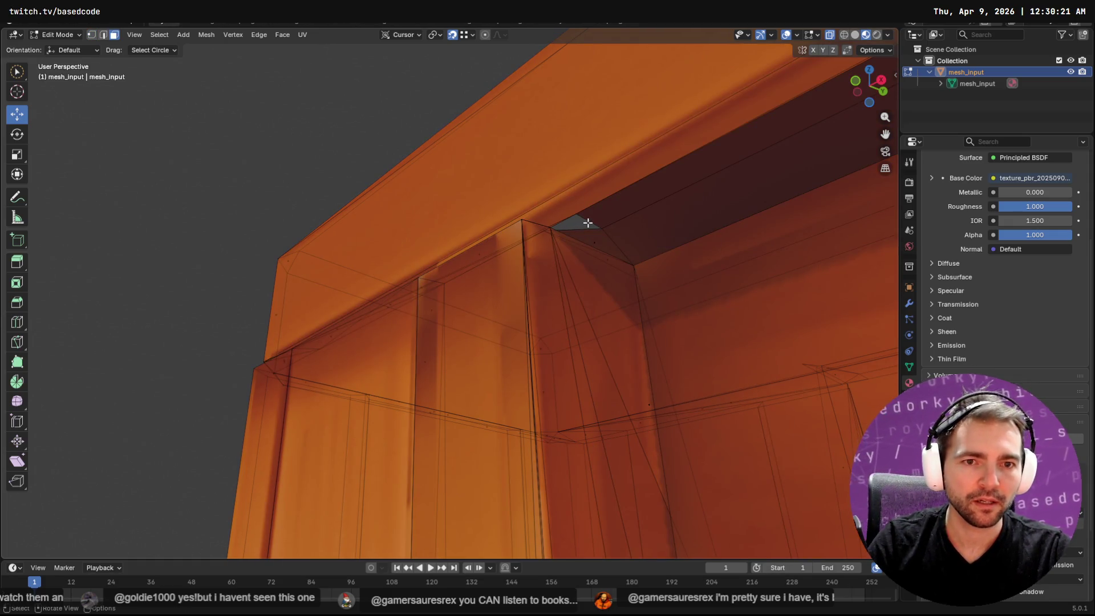
# Move the corner edge up and the corner vertex into place to close the hole.
pyautogui.click(583, 228)
pyautogui.press('2')
pyautogui.click(583, 228)
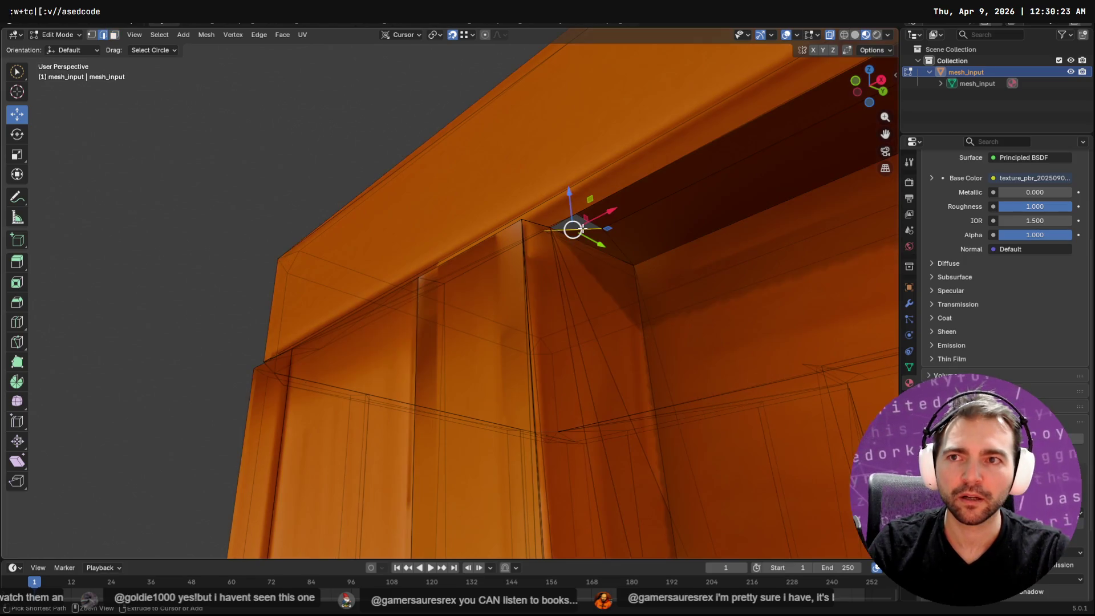
pyautogui.moveTo(582, 228); pyautogui.dragTo(578, 214)
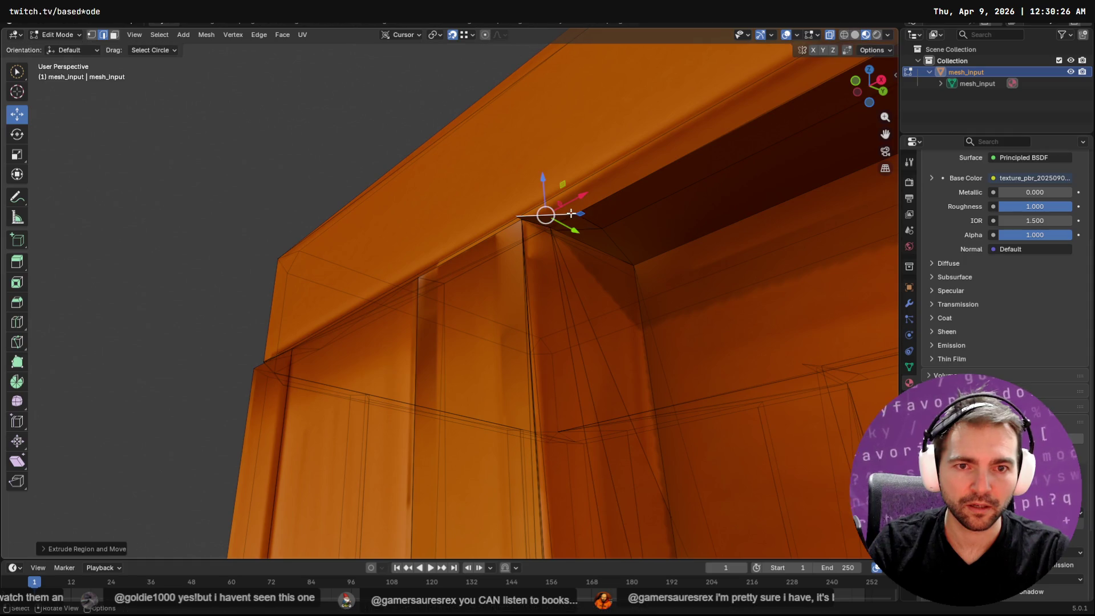
pyautogui.press('1')
pyautogui.click(521, 218)
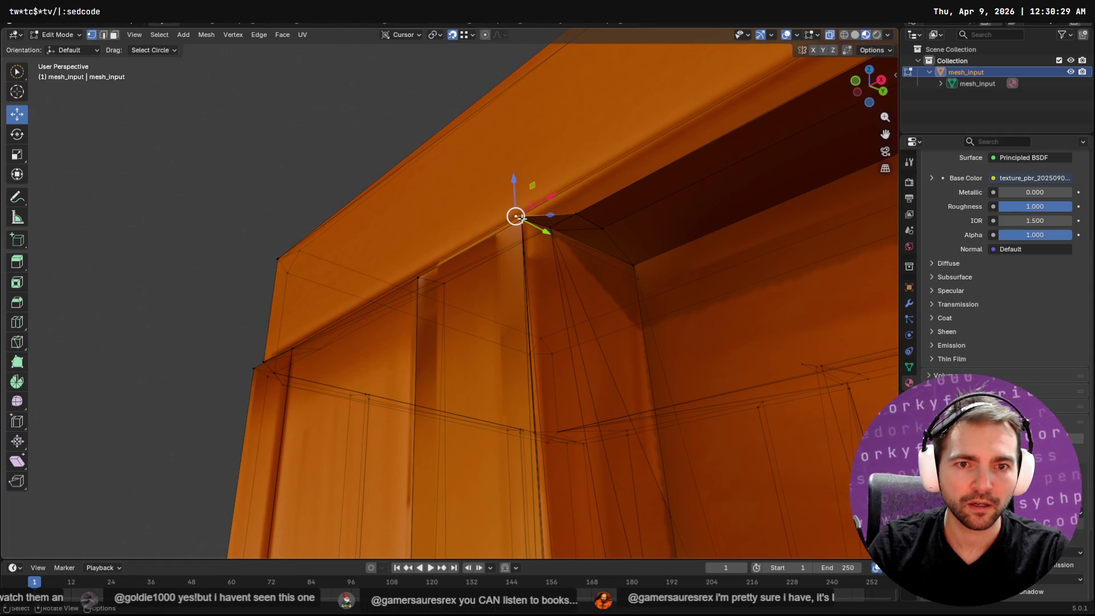
pyautogui.moveTo(521, 219); pyautogui.dragTo(550, 224)
pyautogui.moveTo(549, 224)
pyautogui.mouseDown(button='middle')
pyautogui.moveTo(635, 241)
pyautogui.moveTo(565, 230)
pyautogui.moveTo(610, 239)
pyautogui.mouseUp(button='middle')
# Return to Object Mode and export the patched mesh as an OBJ file.
pyautogui.press('Tab')
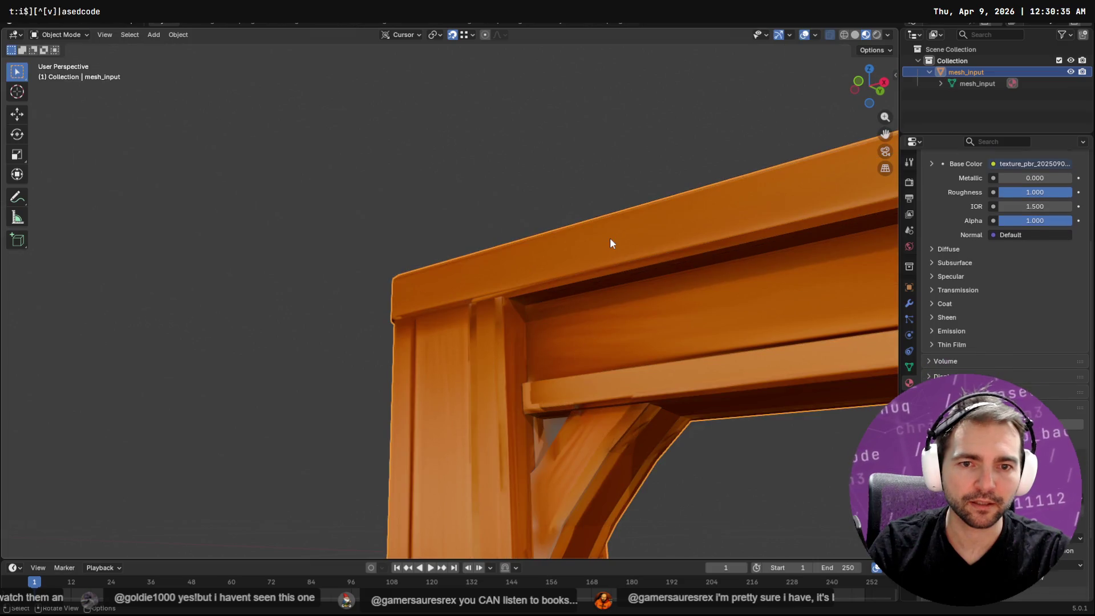
pyautogui.press('F3')
pyautogui.press('Return')
pyautogui.click(706, 466)
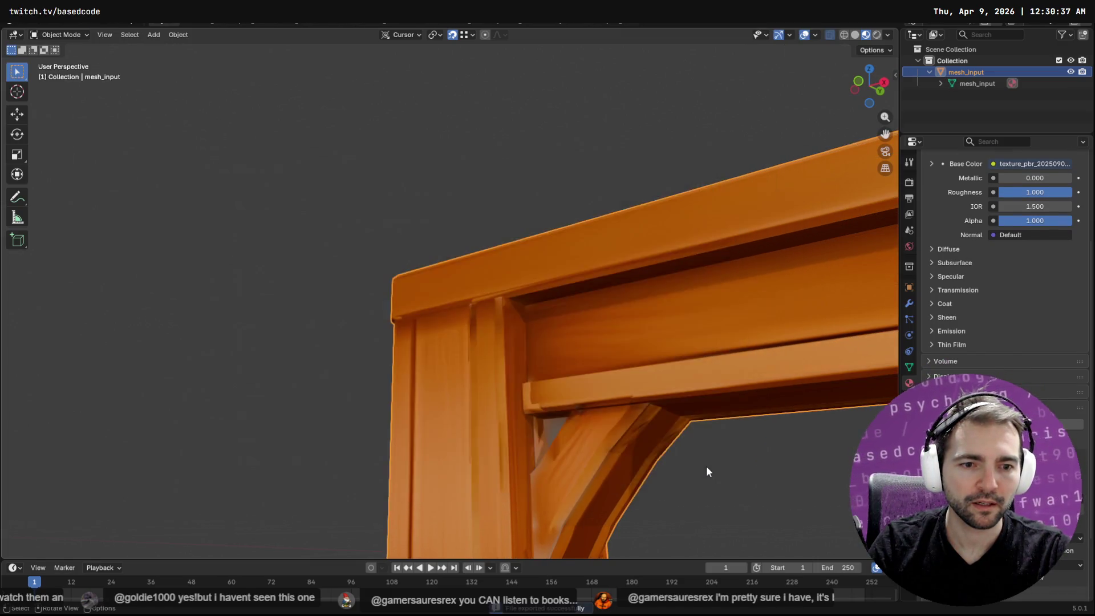
pyautogui.hotkey('alt', 'Tab')
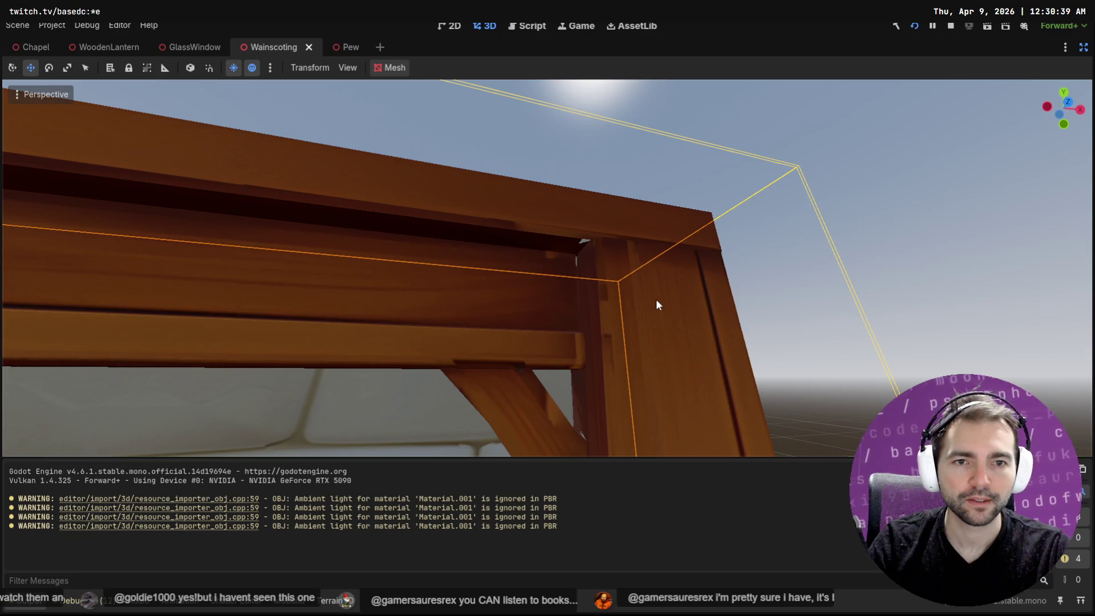
# Back in Blender, pan along the beam to view the post joint.
pyautogui.hotkey('alt', 'Tab')
pyautogui.moveTo(656, 298)
pyautogui.keyDown('shift'); pyautogui.mouseDown(button='middle')
pyautogui.moveTo(766, 296)
pyautogui.moveTo(461, 334)
pyautogui.moveTo(254, 344)
pyautogui.moveTo(788, 355)
pyautogui.moveTo(702, 348)
pyautogui.moveTo(751, 335)
pyautogui.moveTo(495, 388)
pyautogui.moveTo(347, 331)
pyautogui.moveTo(340, 316)
pyautogui.moveTo(630, 342)
pyautogui.moveTo(688, 309)
pyautogui.moveTo(413, 374)
pyautogui.moveTo(481, 411)
pyautogui.moveTo(456, 486)
pyautogui.moveTo(504, 329)
pyautogui.moveTo(607, 423)
pyautogui.moveTo(567, 542)
pyautogui.mouseUp(button='middle'); pyautogui.keyUp('shift')
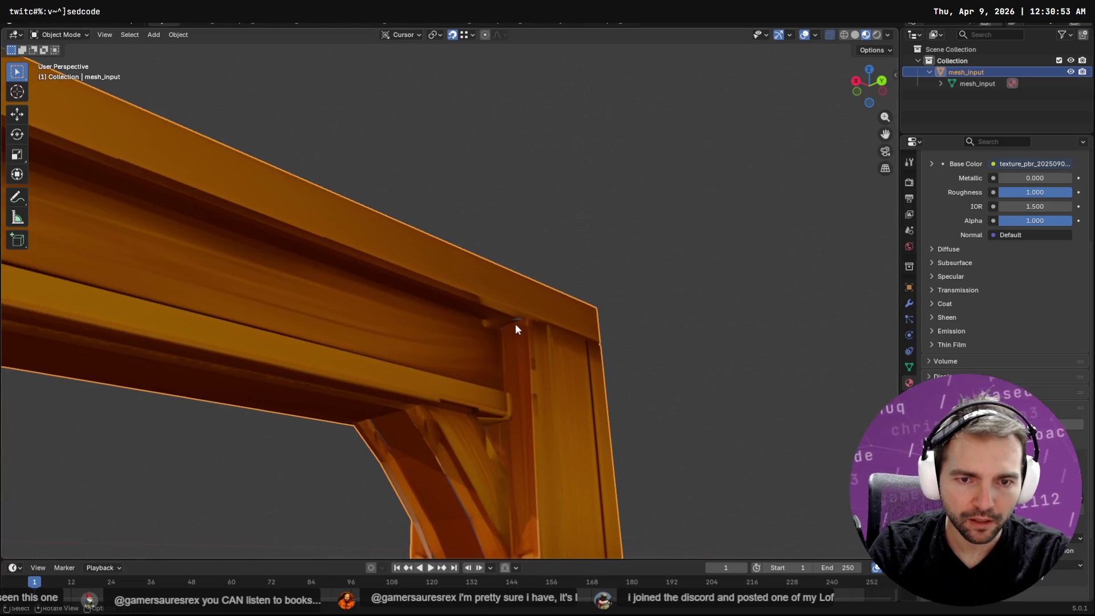
# Enter Edit Mode, zoom to the beam's top corner and select its corner vertex.
pyautogui.press('Tab')
pyautogui.scroll(2, 513, 316)
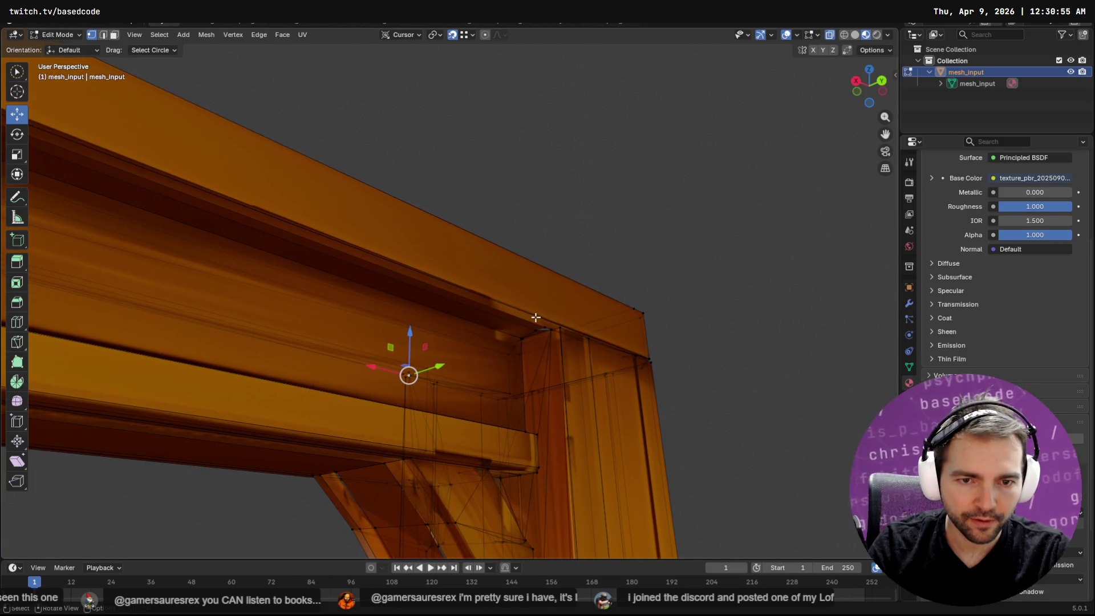
pyautogui.click(547, 329)
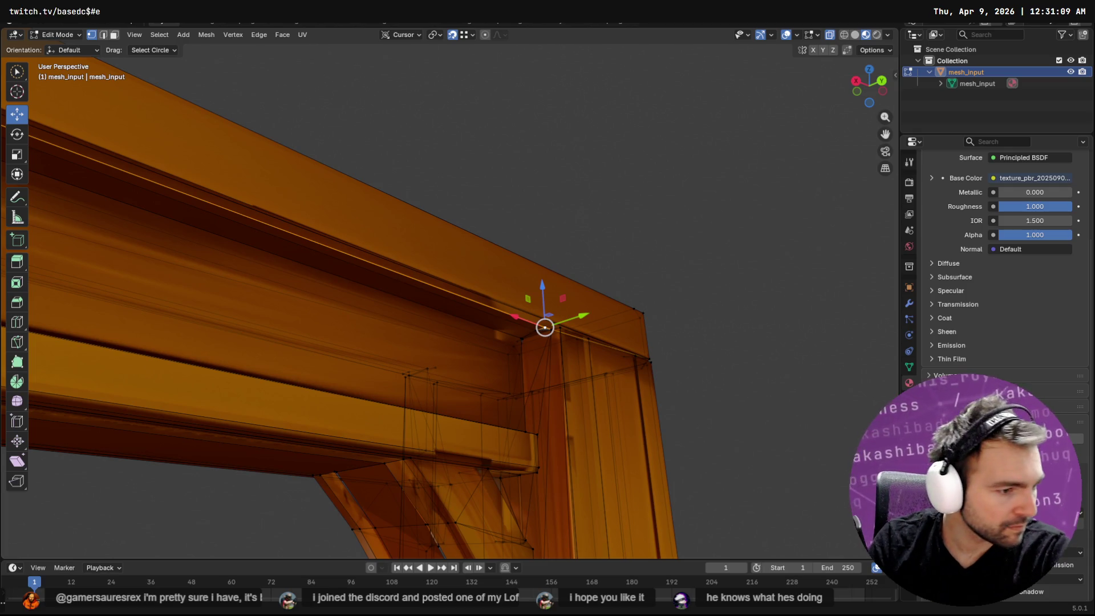
pyautogui.hotkey('alt', 'Tab')
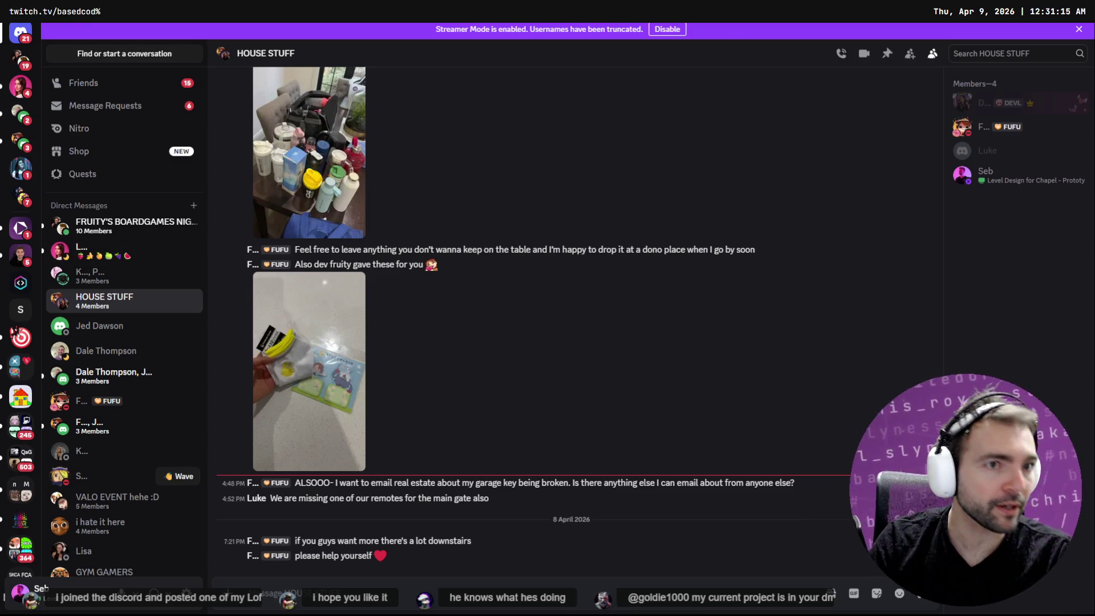
# Return from the HOUSE STUFF chat to Blender and orbit slightly around the beam corner.
pyautogui.hotkey('alt', 'Tab')
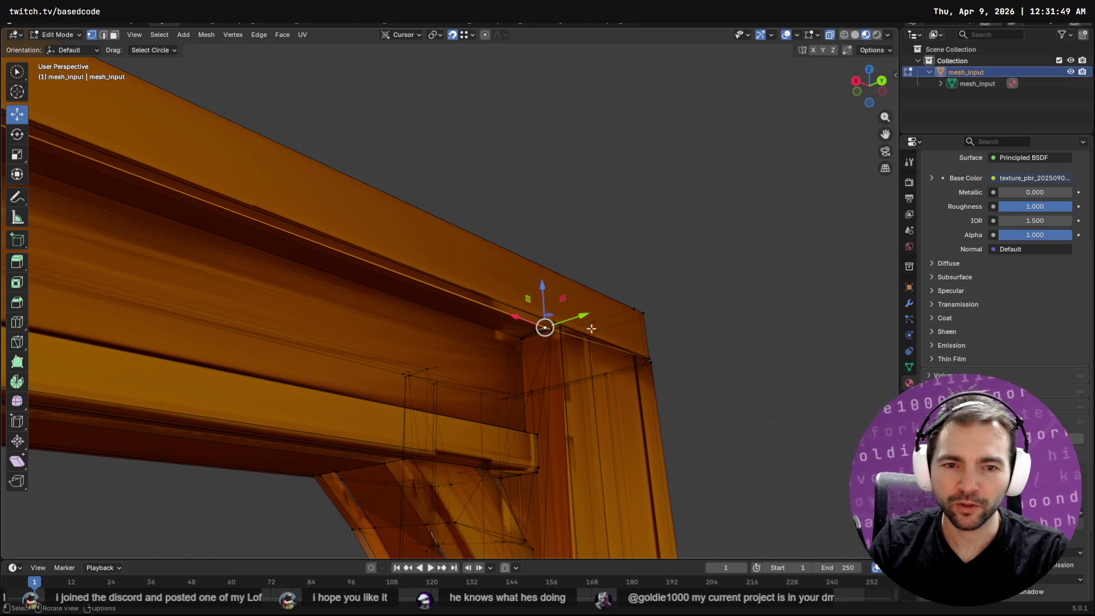
pyautogui.moveTo(562, 342); pyautogui.dragTo(584, 350, button='middle')
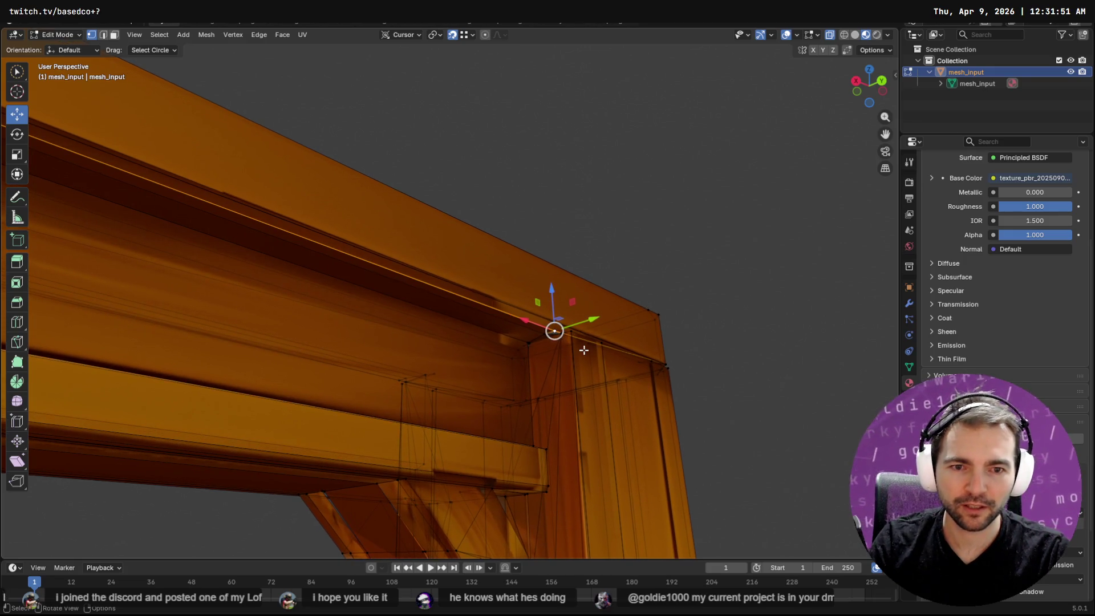
# Frame the beam's corner vertex, move it to a new position, and view the gap under the beam.
pyautogui.click(599, 306)
pyautogui.press('F3')
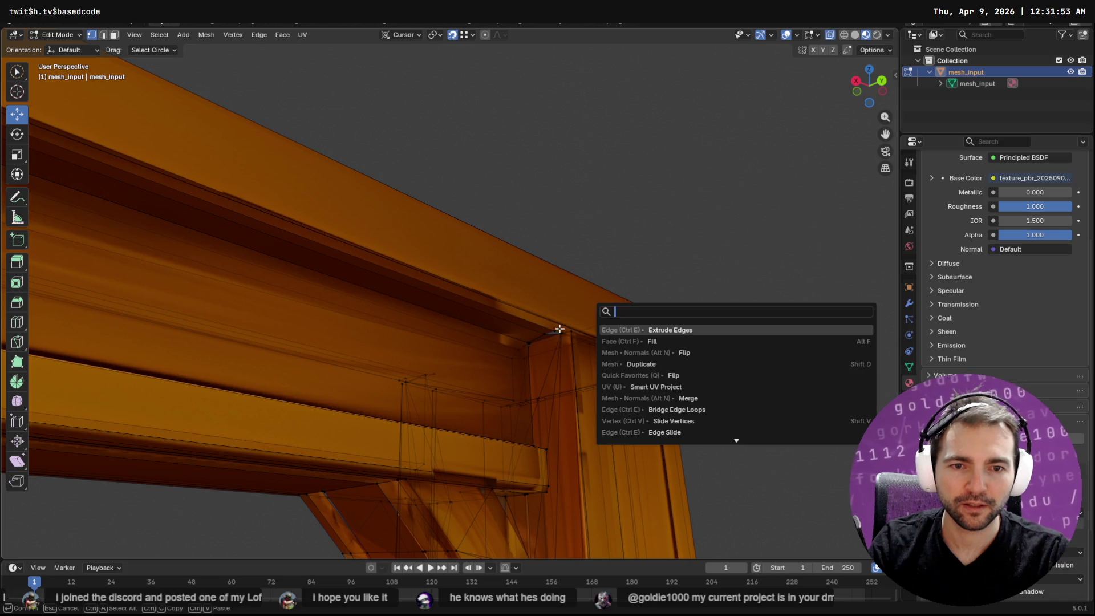
pyautogui.click(560, 330)
pyautogui.press('F3')
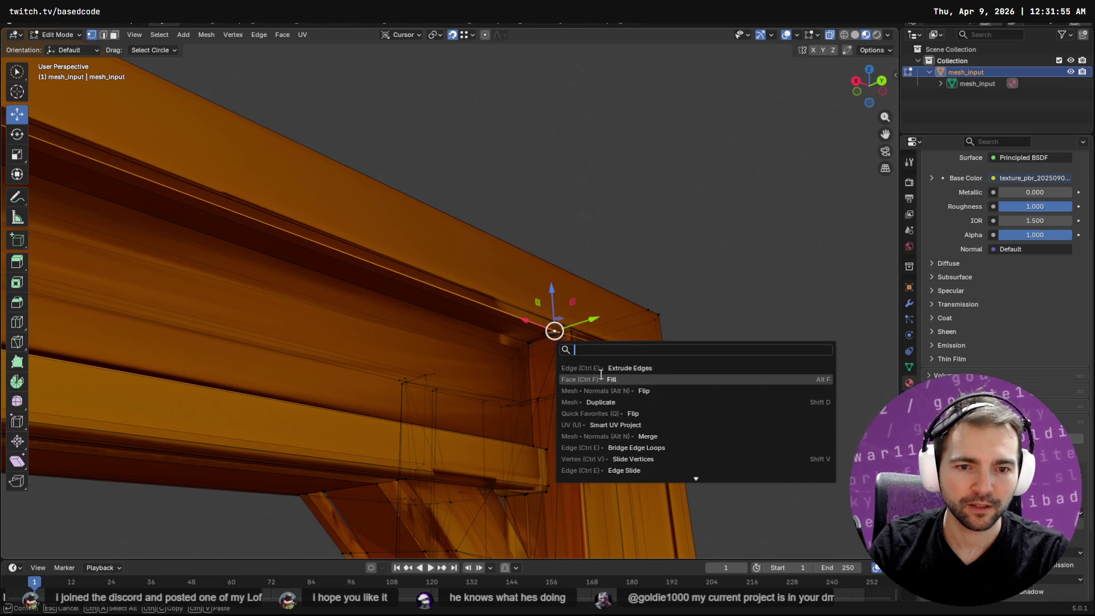
pyautogui.press('Escape')
pyautogui.press('q')
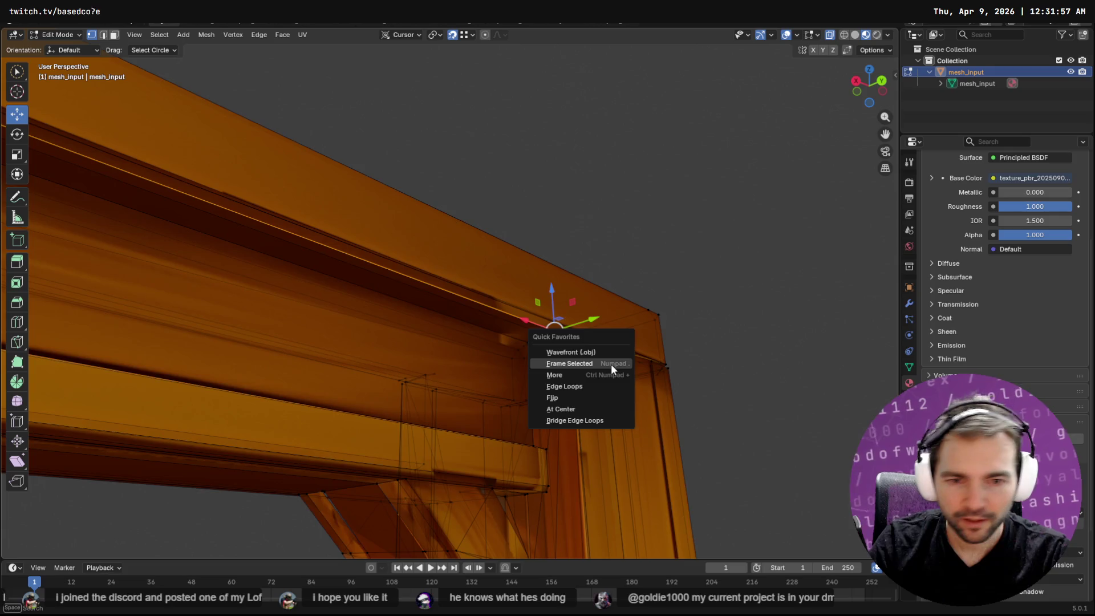
pyautogui.click(611, 364)
pyautogui.press('g')
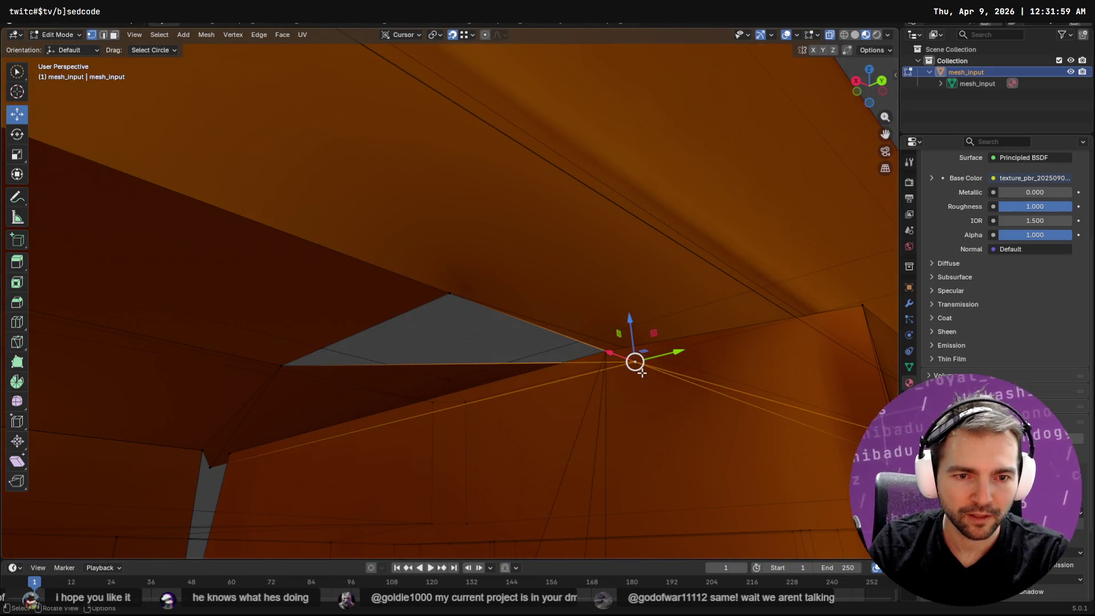
pyautogui.click(595, 346)
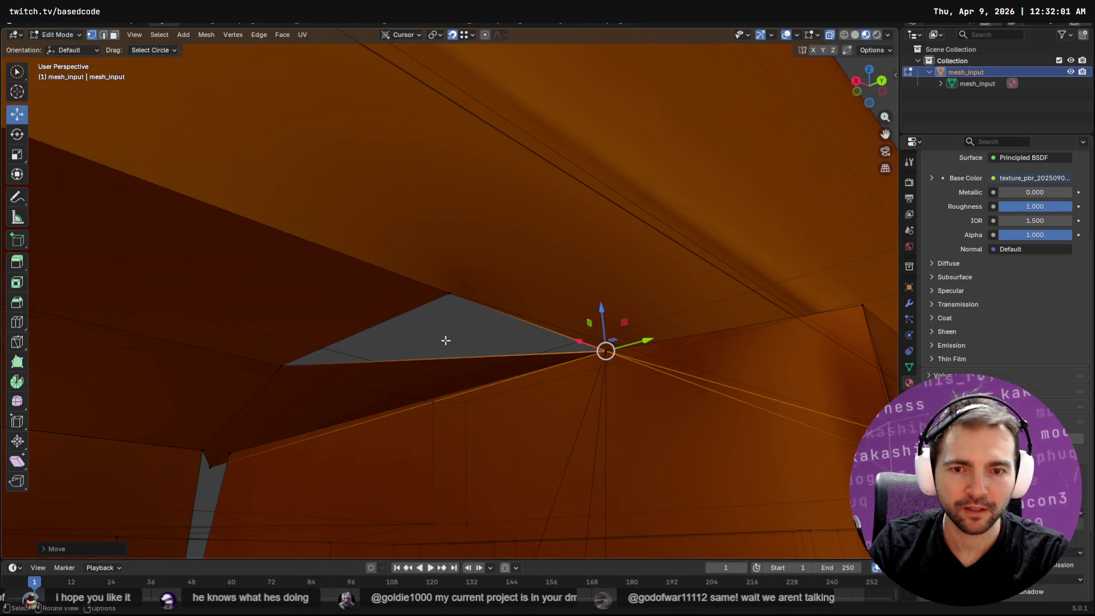
pyautogui.click(398, 319)
pyautogui.moveTo(398, 318)
pyautogui.mouseDown(button='middle')
pyautogui.moveTo(448, 327)
pyautogui.moveTo(474, 301)
pyautogui.moveTo(434, 370)
pyautogui.moveTo(436, 350)
pyautogui.mouseUp(button='middle')
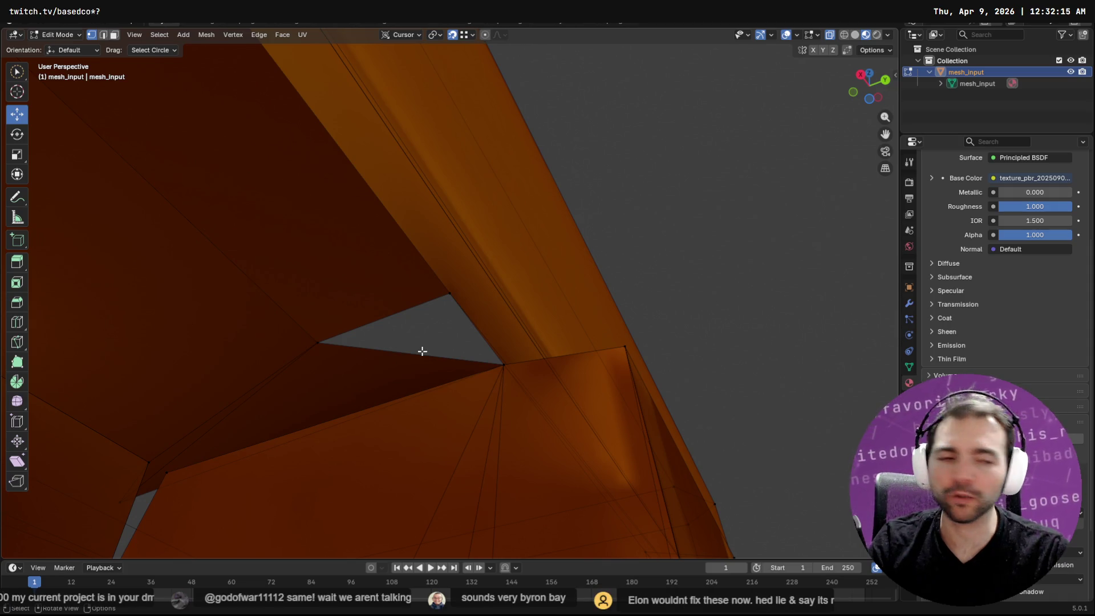
# Extrude the lower edge of the triangular gap across to fill it.
pyautogui.moveTo(402, 363); pyautogui.dragTo(399, 358)
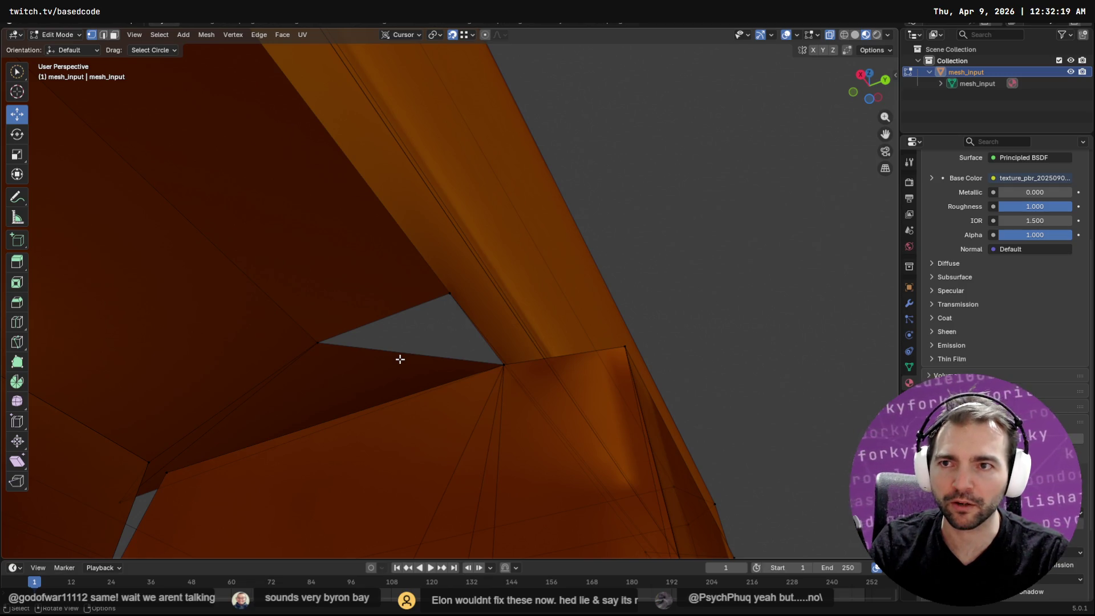
pyautogui.press('2')
pyautogui.click(399, 357)
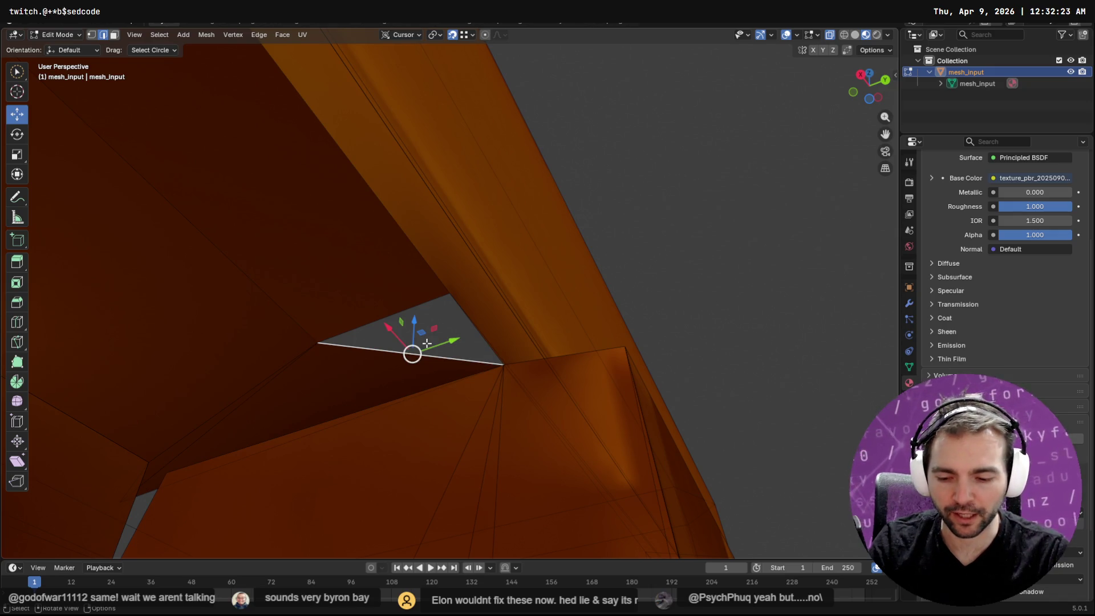
pyautogui.press('e')
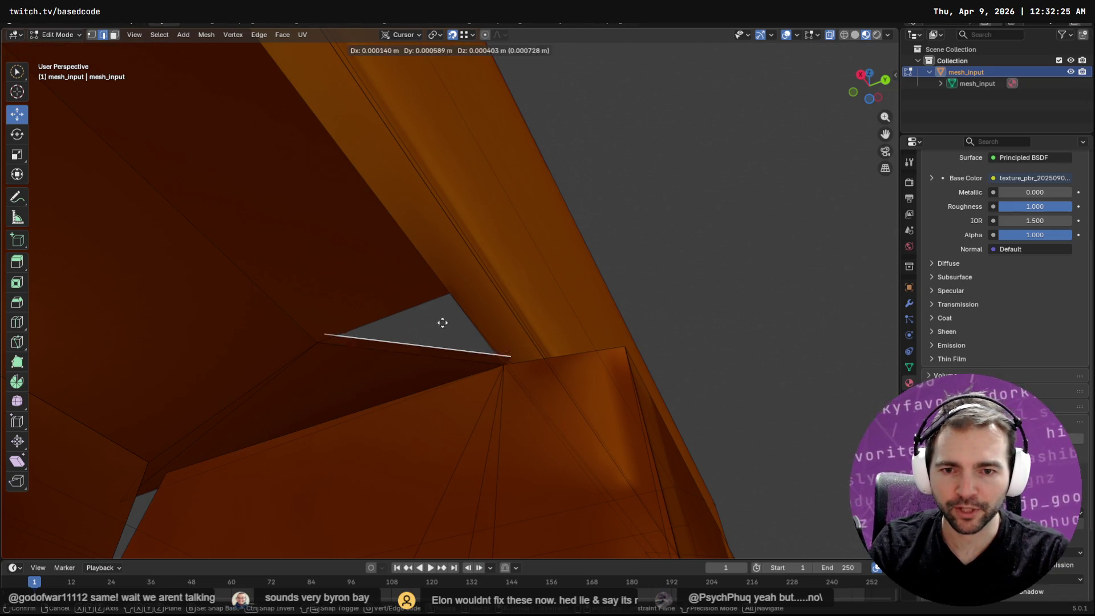
pyautogui.click(453, 281)
# Move the new edge's end vertex onto the beam corner.
pyautogui.click(249, 272)
pyautogui.click(246, 266)
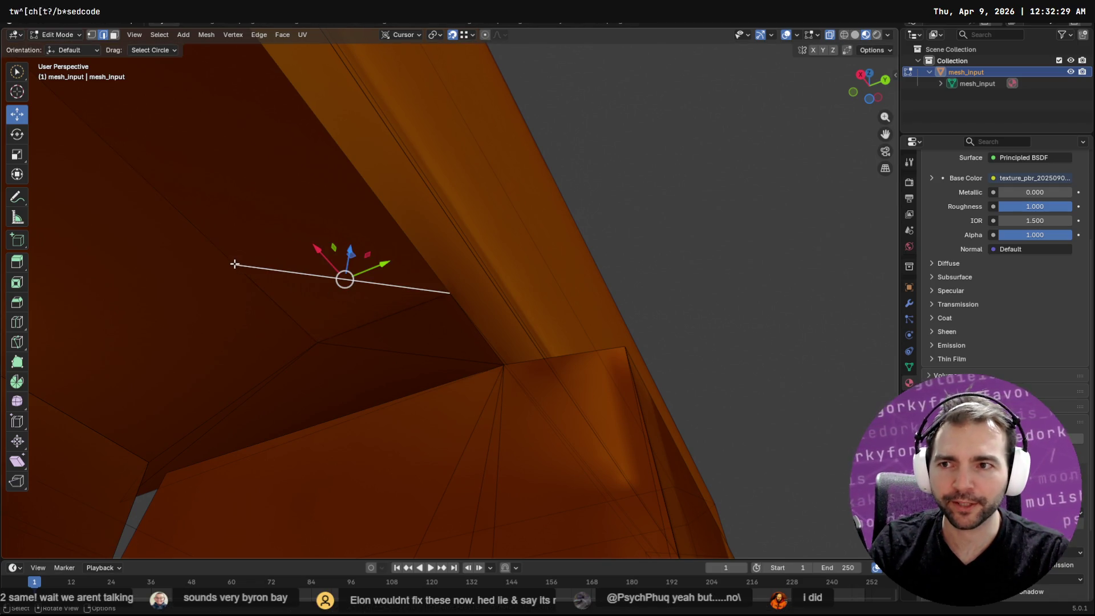
pyautogui.press('1')
pyautogui.click(235, 264)
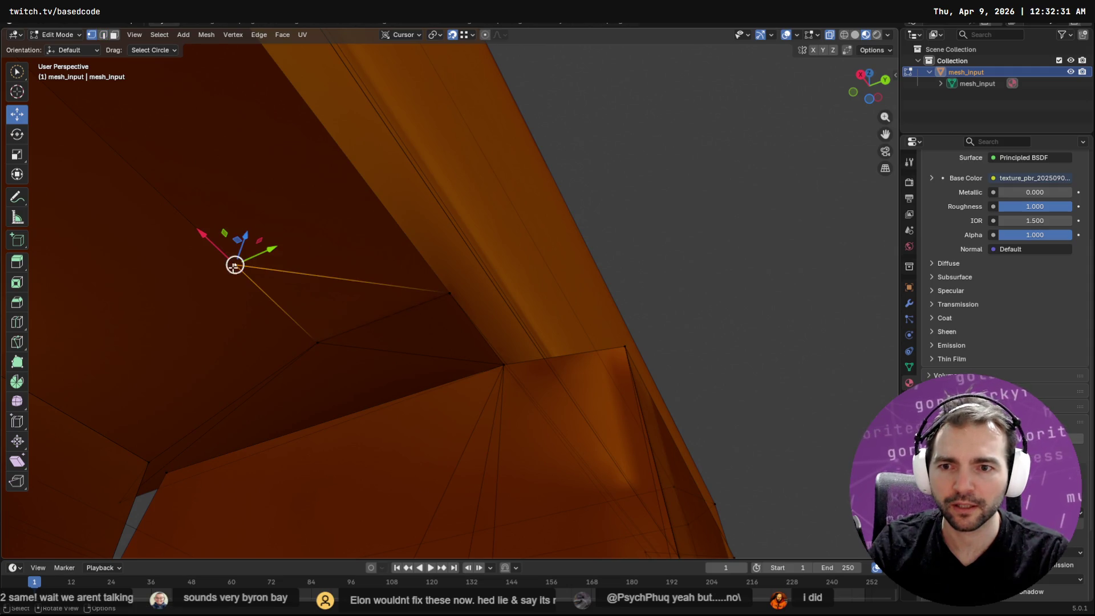
pyautogui.moveTo(240, 268)
pyautogui.mouseDown()
pyautogui.moveTo(283, 326)
pyautogui.moveTo(317, 346)
pyautogui.mouseUp()
pyautogui.moveTo(316, 347)
pyautogui.mouseDown(button='middle')
pyautogui.moveTo(286, 452)
pyautogui.moveTo(310, 457)
pyautogui.mouseUp(button='middle')
# Select the overlapping corner vertices and merge them at center, nudging the result toward the corner.
pyautogui.click(474, 381)
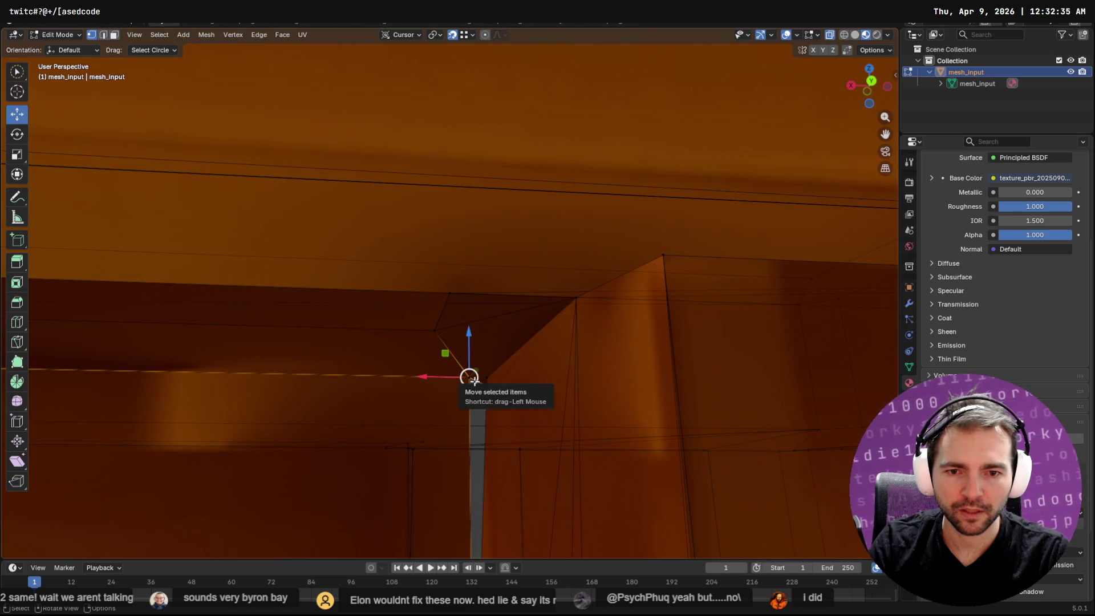
pyautogui.hotkey('alt', 'a')
pyautogui.click(468, 379)
pyautogui.click(478, 410)
pyautogui.moveTo(471, 404)
pyautogui.mouseDown()
pyautogui.moveTo(442, 367)
pyautogui.moveTo(454, 357)
pyautogui.mouseUp()
pyautogui.click(455, 395)
pyautogui.click(459, 371)
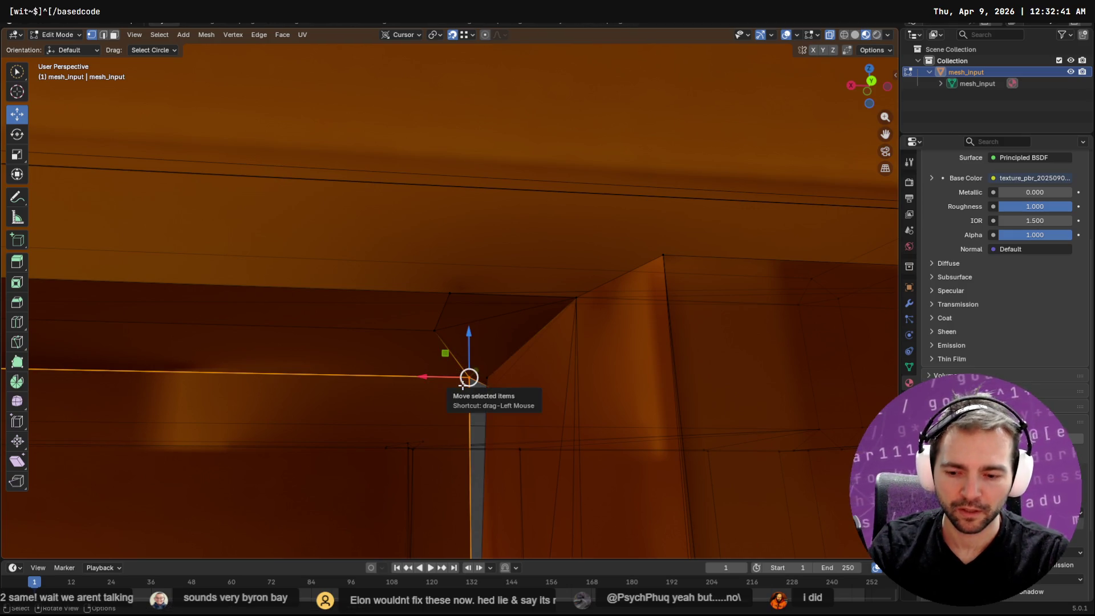
pyautogui.press('F3')
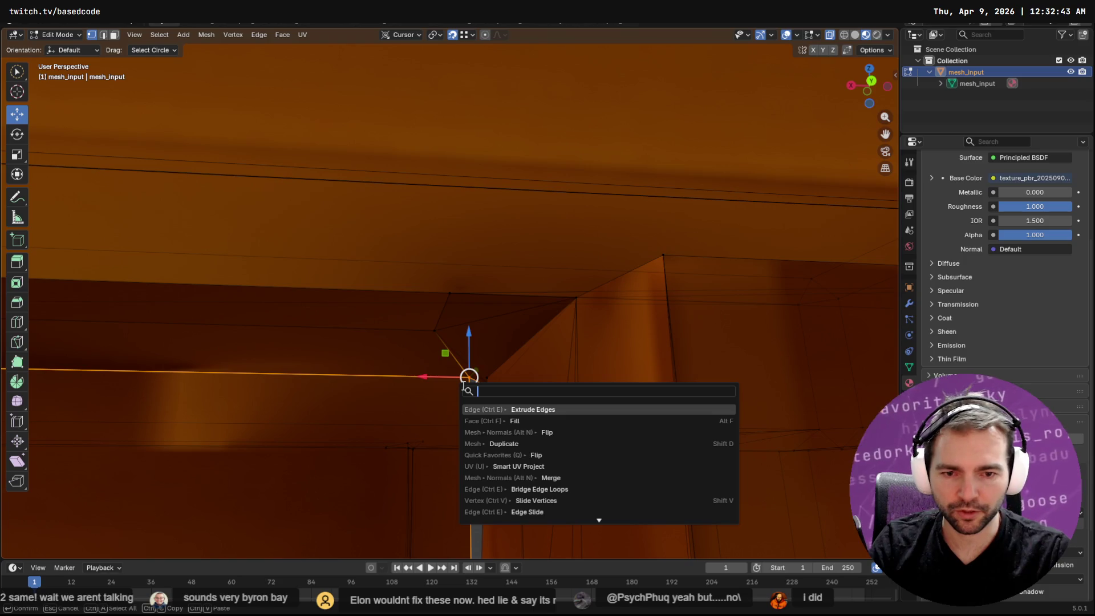
pyautogui.press('Escape')
pyautogui.press('q')
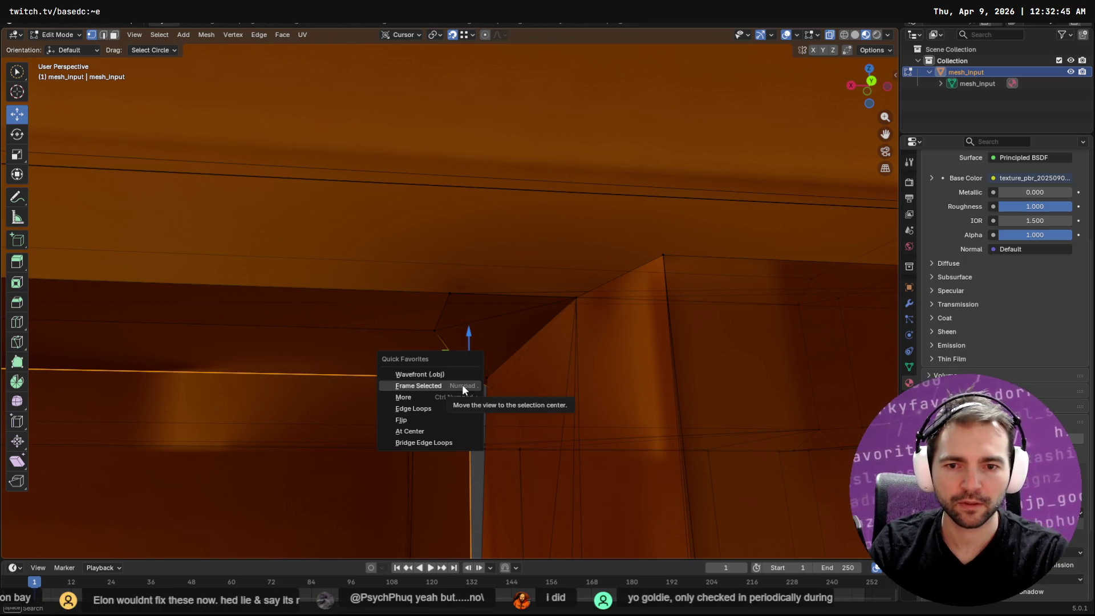
pyautogui.click(458, 429)
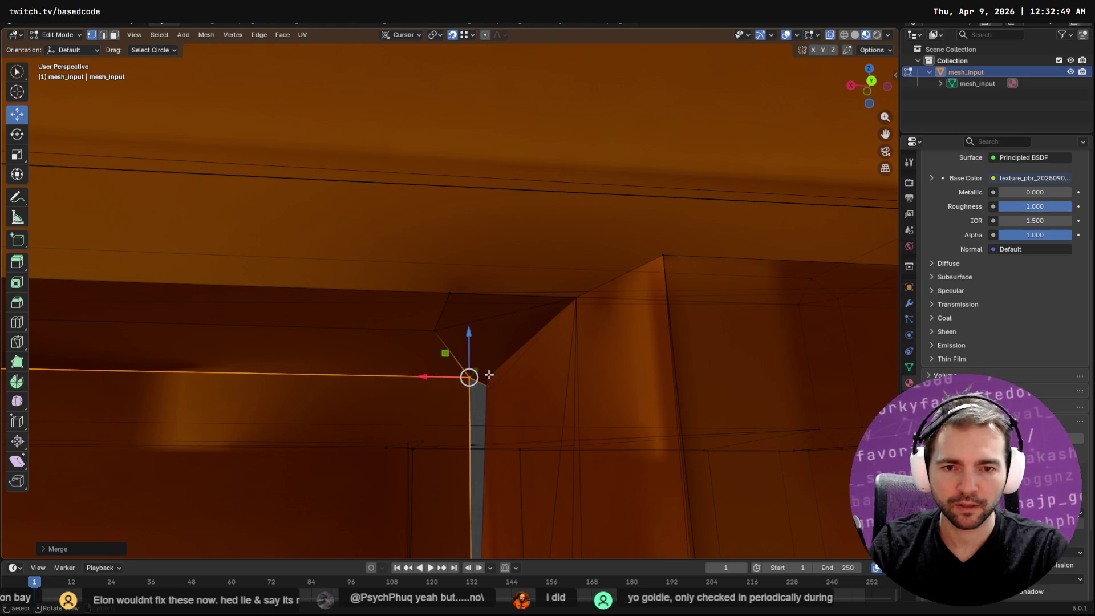
pyautogui.moveTo(473, 377); pyautogui.dragTo(490, 381)
# Shift a vertex near the corner to the right.
pyautogui.moveTo(499, 404)
pyautogui.mouseDown(button='middle')
pyautogui.moveTo(550, 408)
pyautogui.moveTo(385, 412)
pyautogui.moveTo(379, 401)
pyautogui.moveTo(426, 408)
pyautogui.moveTo(374, 399)
pyautogui.moveTo(539, 331)
pyautogui.moveTo(445, 274)
pyautogui.mouseUp(button='middle')
pyautogui.click(412, 255)
pyautogui.moveTo(410, 254); pyautogui.dragTo(452, 251)
pyautogui.moveTo(468, 279)
pyautogui.mouseDown(button='middle')
pyautogui.moveTo(445, 289)
pyautogui.moveTo(450, 276)
pyautogui.moveTo(519, 262)
pyautogui.mouseUp(button='middle')
# Circle-select the stray vertices at the wall corner and merge them.
pyautogui.press('c')
pyautogui.click(551, 157)
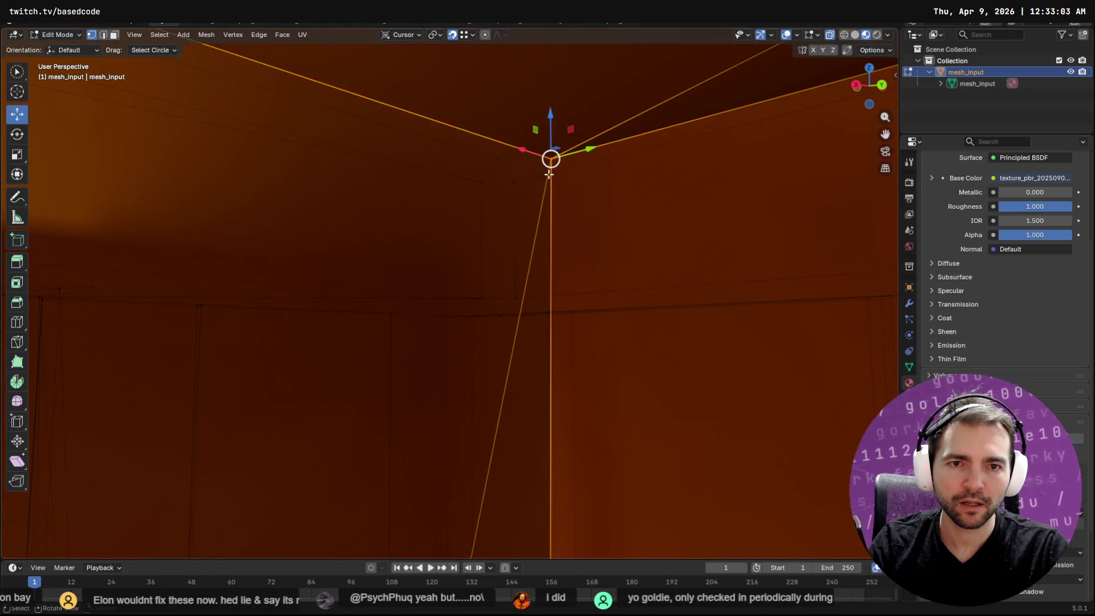
pyautogui.press('F3')
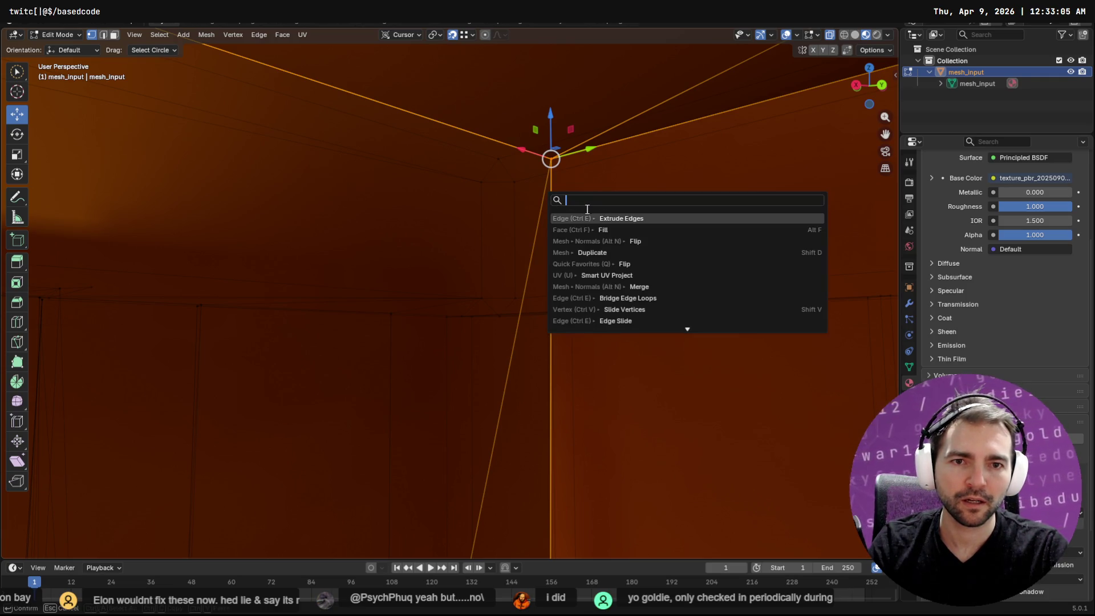
pyautogui.press('Escape')
pyautogui.press('m')
pyautogui.click(587, 201)
pyautogui.scroll(-10, 591, 199)
pyautogui.moveTo(572, 302)
pyautogui.mouseDown(button='middle')
pyautogui.moveTo(502, 317)
pyautogui.moveTo(599, 317)
pyautogui.moveTo(509, 295)
pyautogui.moveTo(652, 325)
pyautogui.moveTo(412, 304)
pyautogui.mouseUp(button='middle')
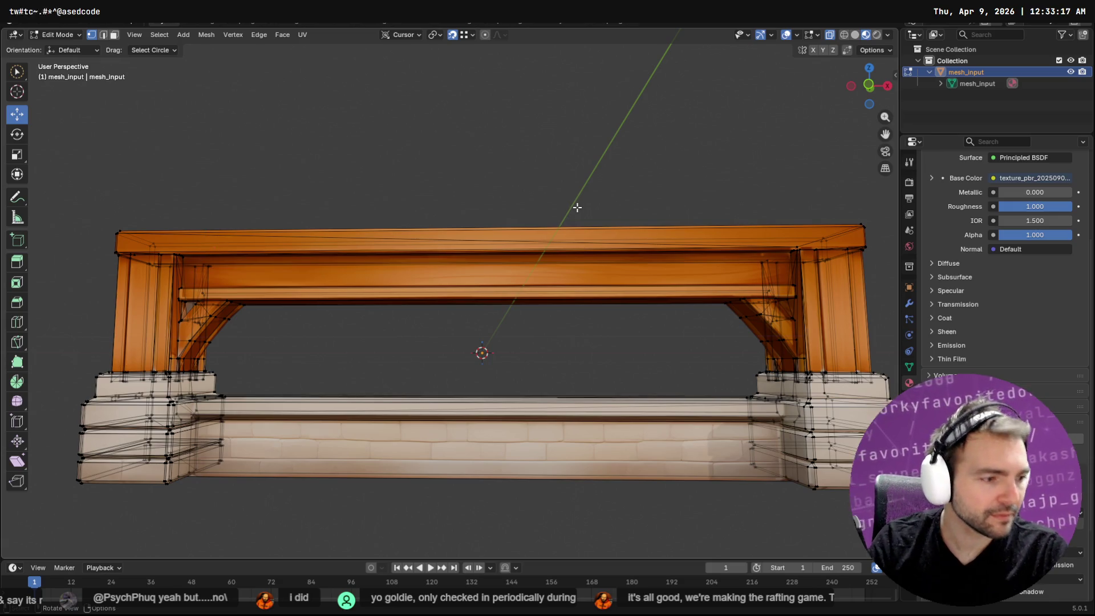
# Return to Object Mode and export the mesh as Wainscoting_Wood.obj.
pyautogui.press('Tab')
pyautogui.press('F3')
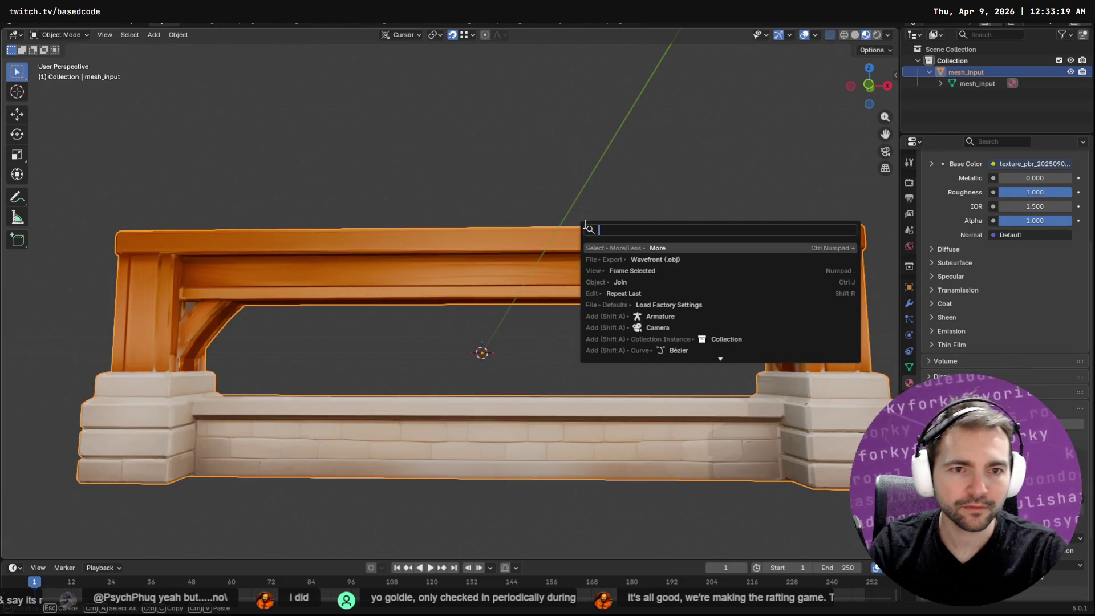
pyautogui.press('Escape')
pyautogui.press('F3')
pyautogui.click(612, 231)
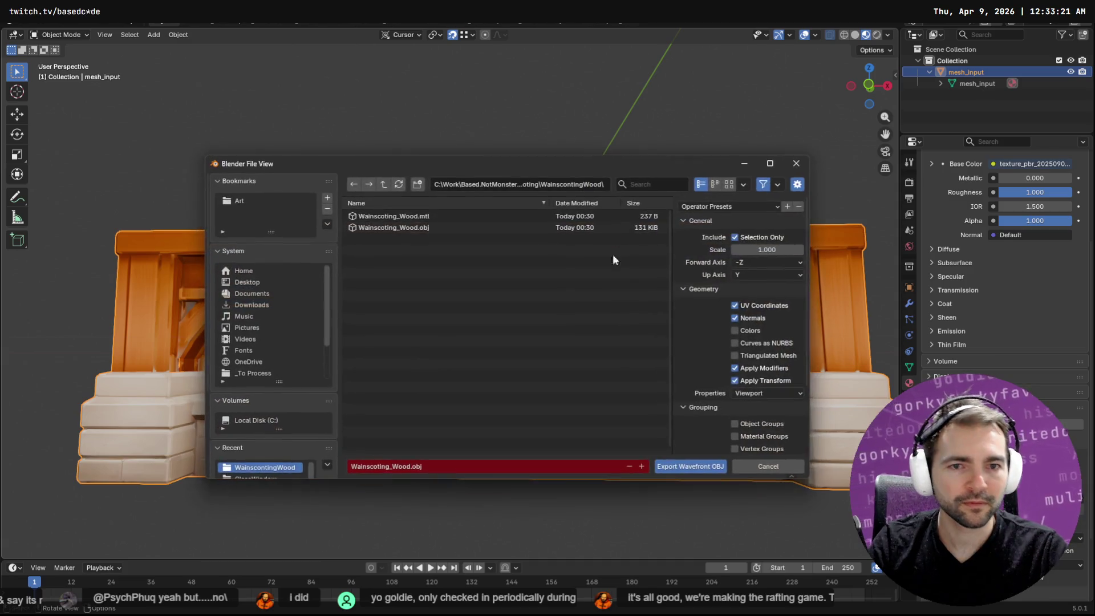
pyautogui.click(683, 463)
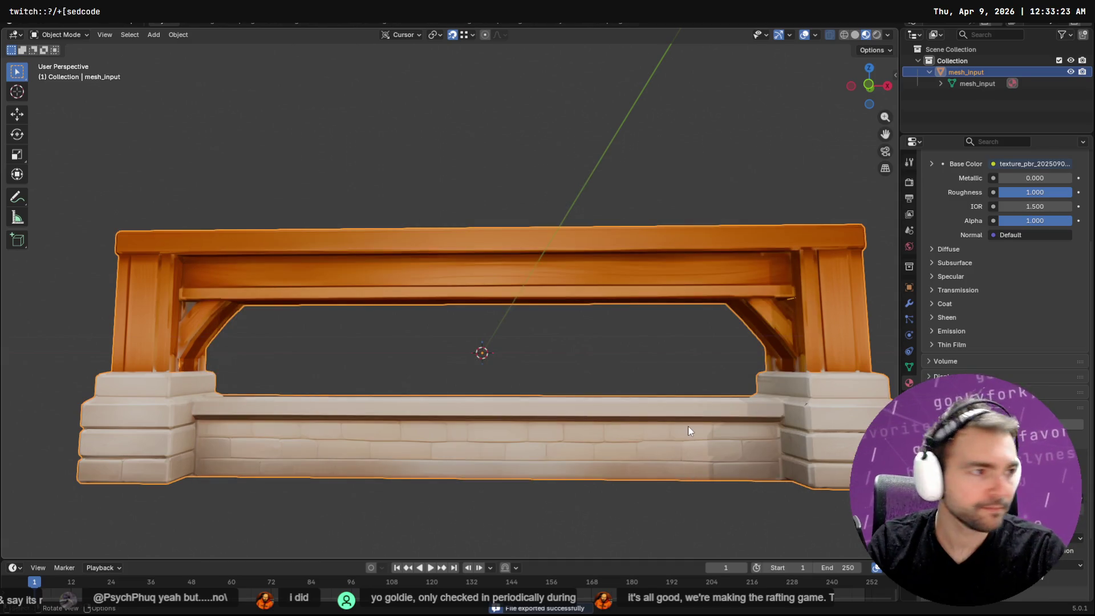
pyautogui.hotkey('alt', 'Tab')
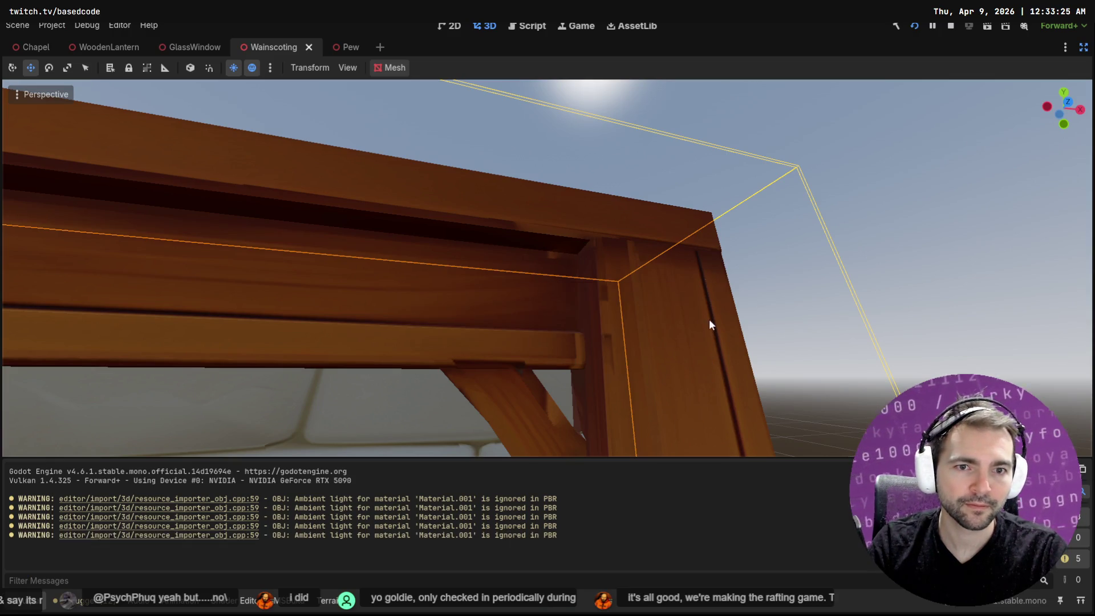
# Inspect the reimported Wainscoting mesh from perspective and side views, checking its top rail.
pyautogui.moveTo(731, 357)
pyautogui.mouseDown(button='middle')
pyautogui.moveTo(711, 418)
pyautogui.moveTo(773, 339)
pyautogui.mouseUp(button='middle')
pyautogui.press('KP_3')
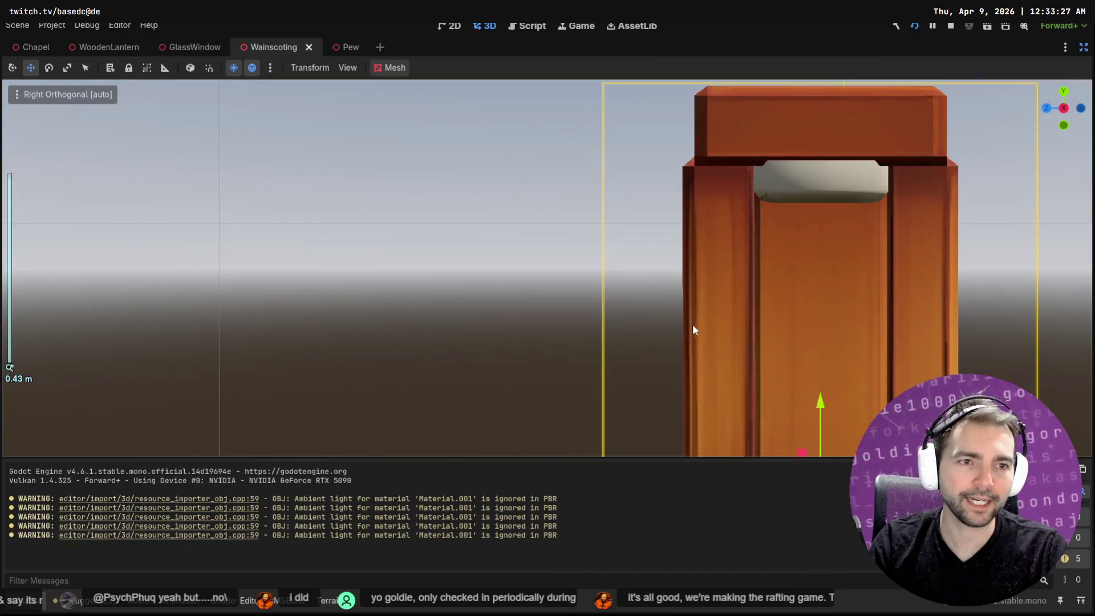
pyautogui.scroll(-3, 690, 328)
pyautogui.moveTo(647, 296)
pyautogui.mouseDown(button='middle')
pyautogui.moveTo(774, 309)
pyautogui.moveTo(276, 329)
pyautogui.moveTo(200, 317)
pyautogui.mouseUp(button='middle')
pyautogui.press('KP_3')
pyautogui.moveTo(503, 276)
pyautogui.mouseDown(button='middle')
pyautogui.moveTo(479, 283)
pyautogui.moveTo(577, 274)
pyautogui.moveTo(298, 311)
pyautogui.moveTo(447, 342)
pyautogui.moveTo(623, 305)
pyautogui.moveTo(559, 297)
pyautogui.moveTo(597, 293)
pyautogui.moveTo(529, 249)
pyautogui.mouseUp(button='middle')
# Save and close the Wainscoting scene, then look around the Chapel scene interior.
pyautogui.hotkey('ctrl', 's')
pyautogui.middleClick(248, 41)
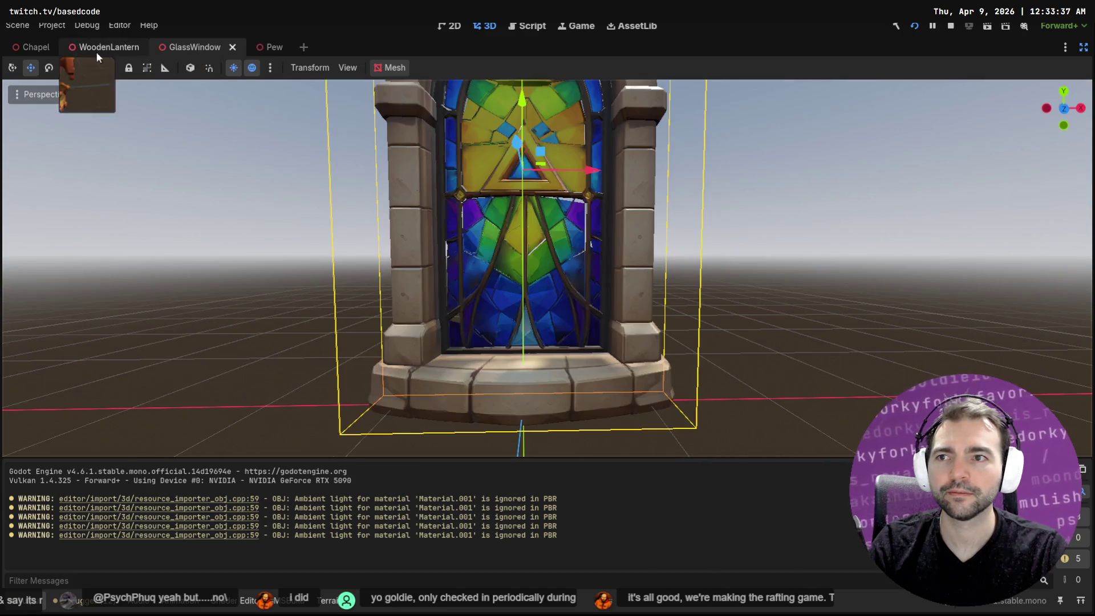
pyautogui.click(41, 50)
pyautogui.moveTo(769, 323)
pyautogui.mouseDown(button='middle')
pyautogui.moveTo(625, 328)
pyautogui.moveTo(371, 289)
pyautogui.moveTo(429, 285)
pyautogui.moveTo(655, 325)
pyautogui.moveTo(607, 330)
pyautogui.moveTo(621, 310)
pyautogui.moveTo(788, 344)
pyautogui.moveTo(947, 276)
pyautogui.moveTo(710, 242)
pyautogui.moveTo(604, 249)
pyautogui.moveTo(661, 281)
pyautogui.moveTo(661, 260)
pyautogui.moveTo(526, 268)
pyautogui.mouseUp(button='middle')
pyautogui.scroll(-5, 460, 297)
pyautogui.scroll(-3, 607, 330)
pyautogui.scroll(8, 693, 322)
pyautogui.scroll(-5, 711, 242)
pyautogui.scroll(3, 661, 259)
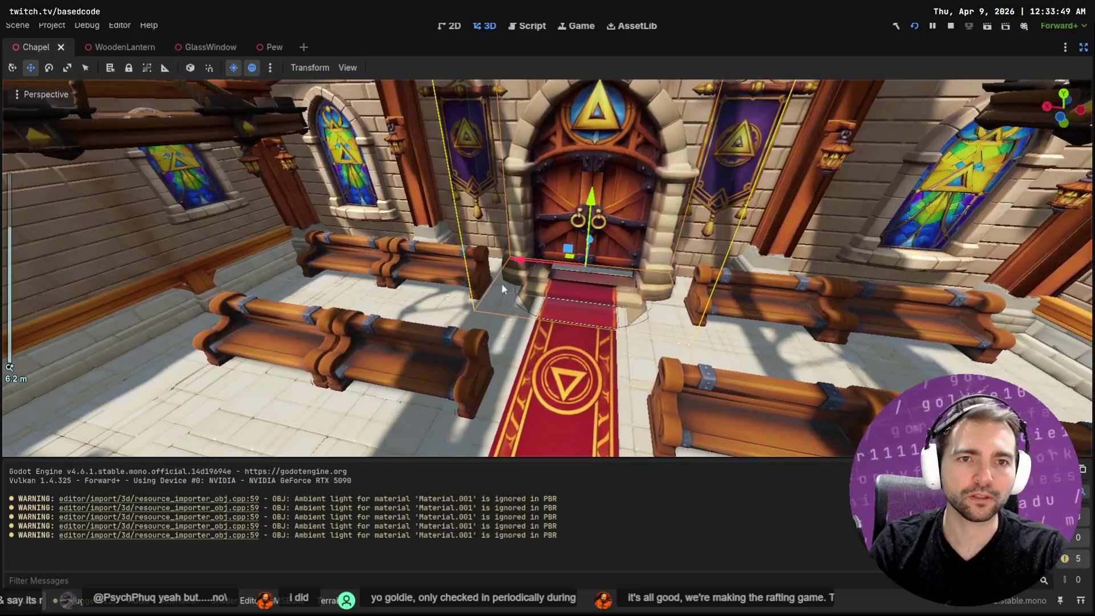
pyautogui.hotkey('alt', 'Tab')
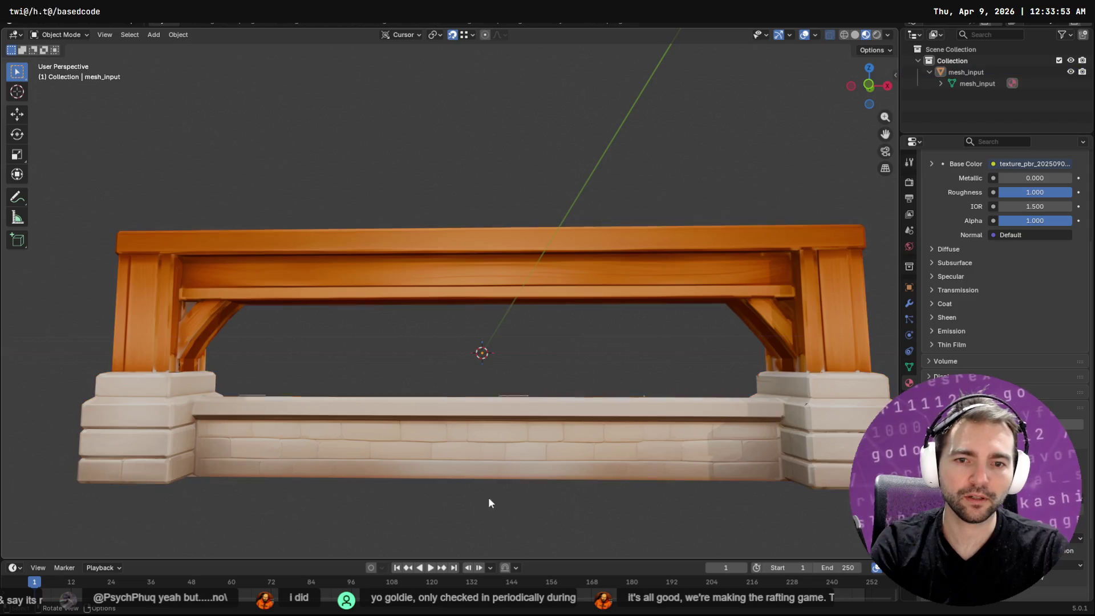
# Delete the wainscoting mesh from Blender, leaving only the empty Collection.
pyautogui.press('Delete')
pyautogui.click(33, 26)
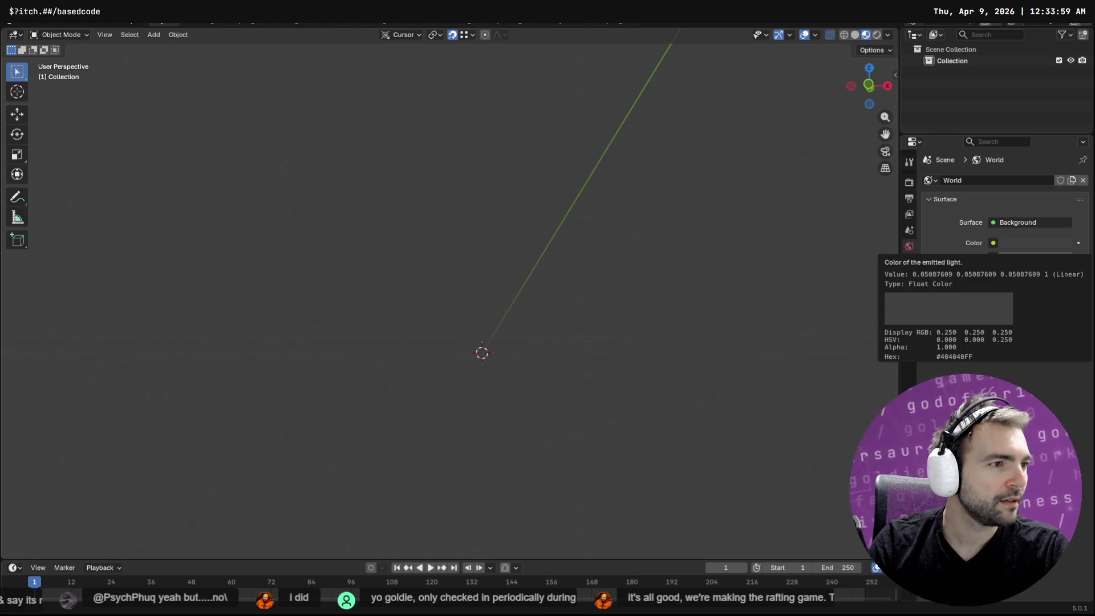
pyautogui.hotkey('alt', 'Tab')
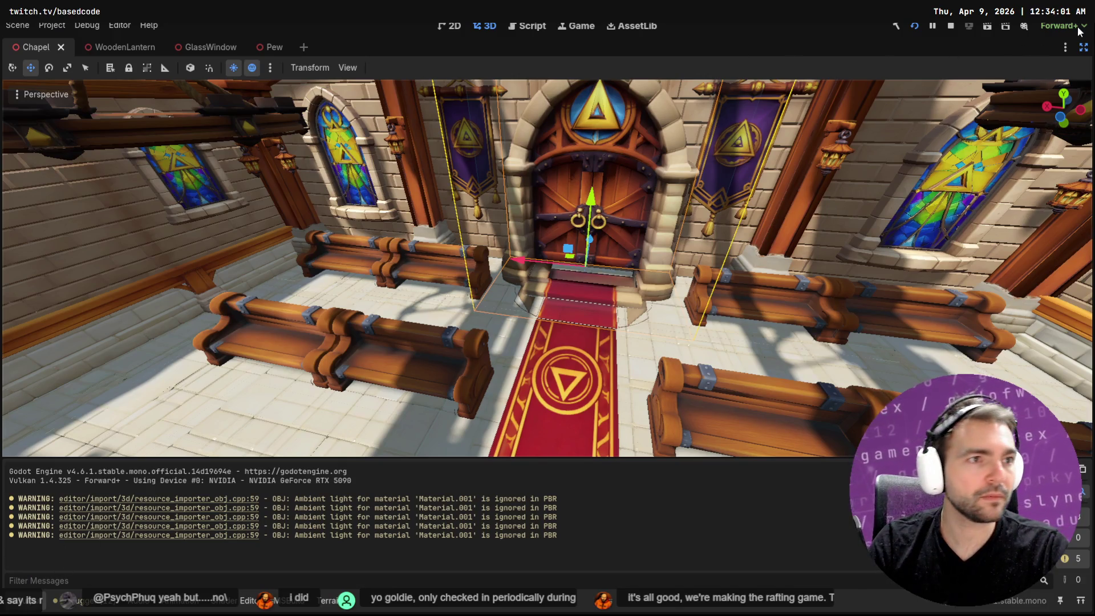
# Restore Godot's side panels, clear the Pew filter, and open ChapelDoor.tscn.
pyautogui.click(1084, 47)
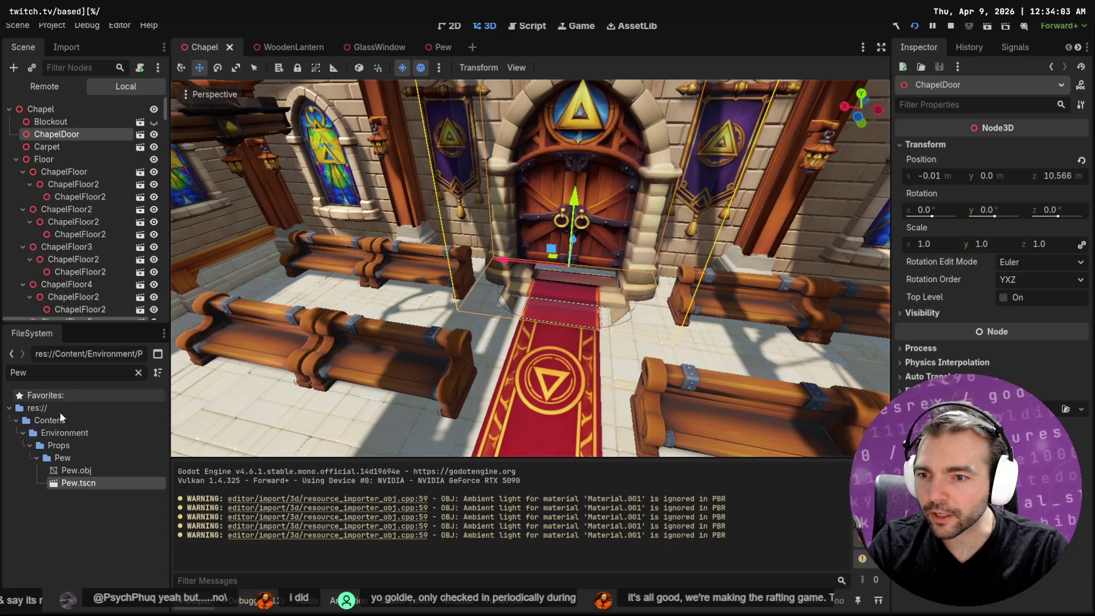
pyautogui.click(138, 373)
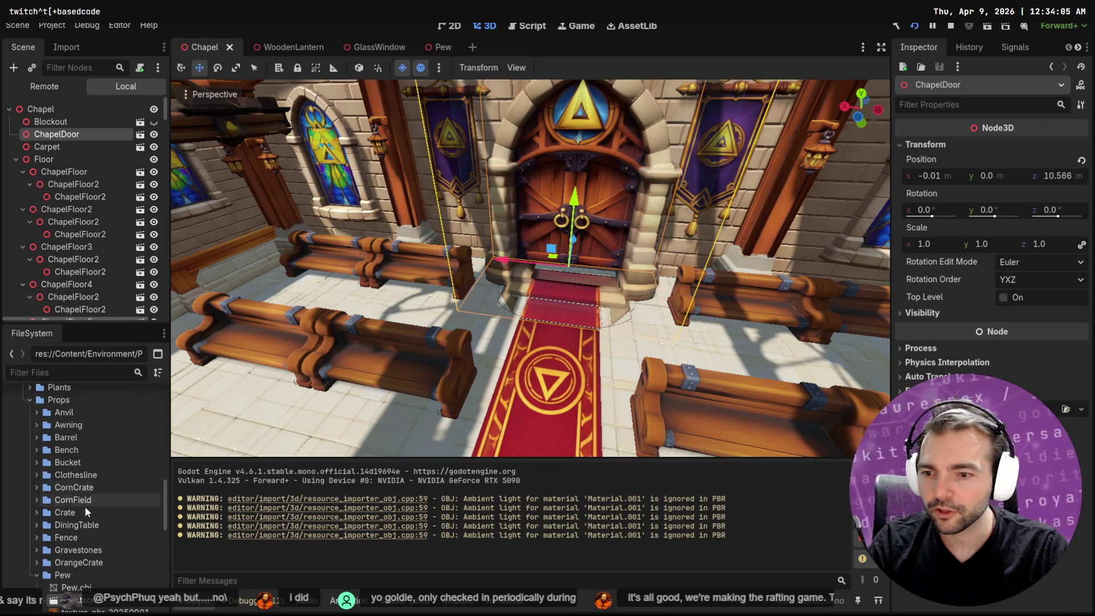
pyautogui.click(39, 576)
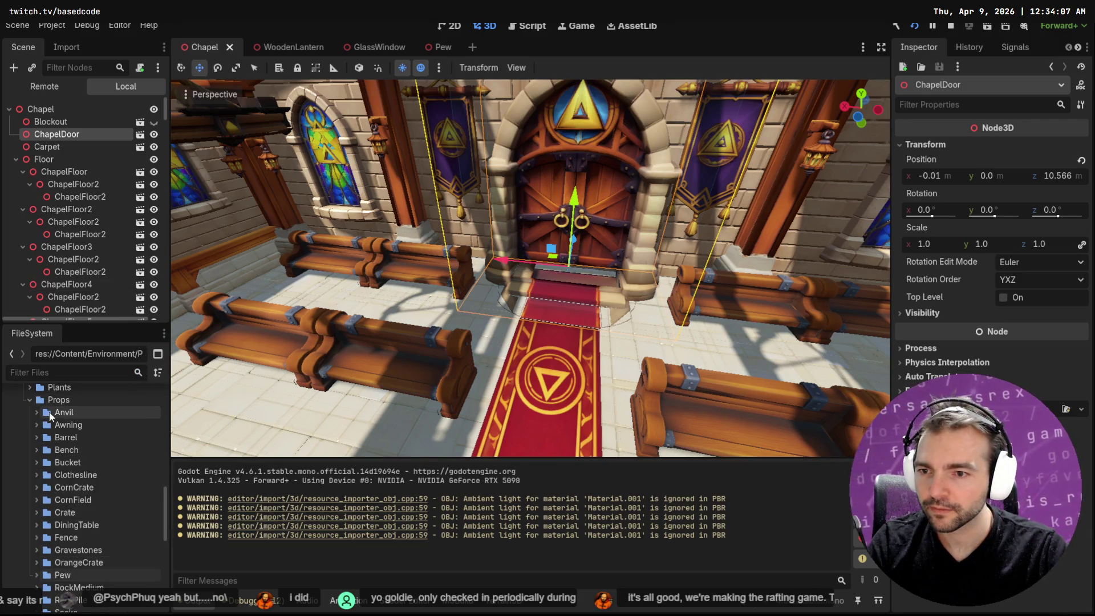
pyautogui.scroll(10, 53, 465)
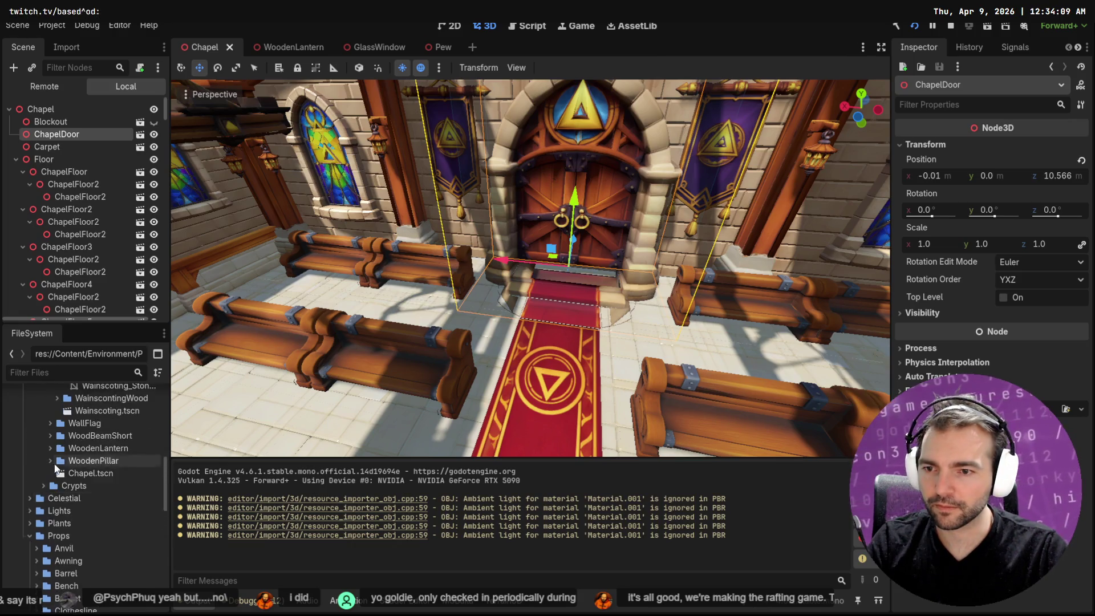
pyautogui.scroll(-3, 63, 495)
pyautogui.click(49, 500)
pyautogui.click(44, 412)
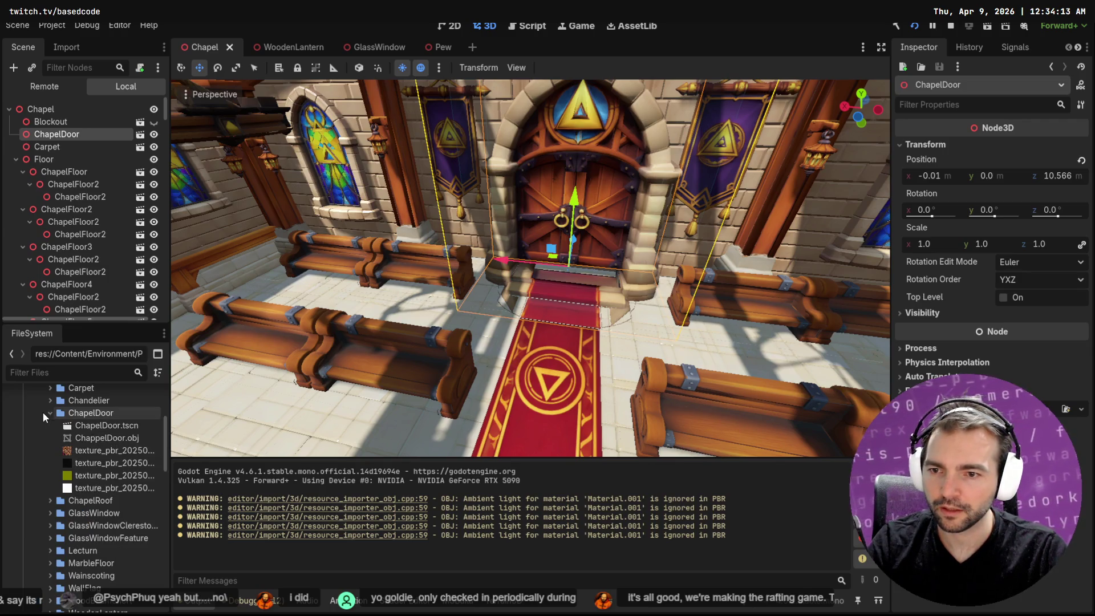
pyautogui.doubleClick(116, 426)
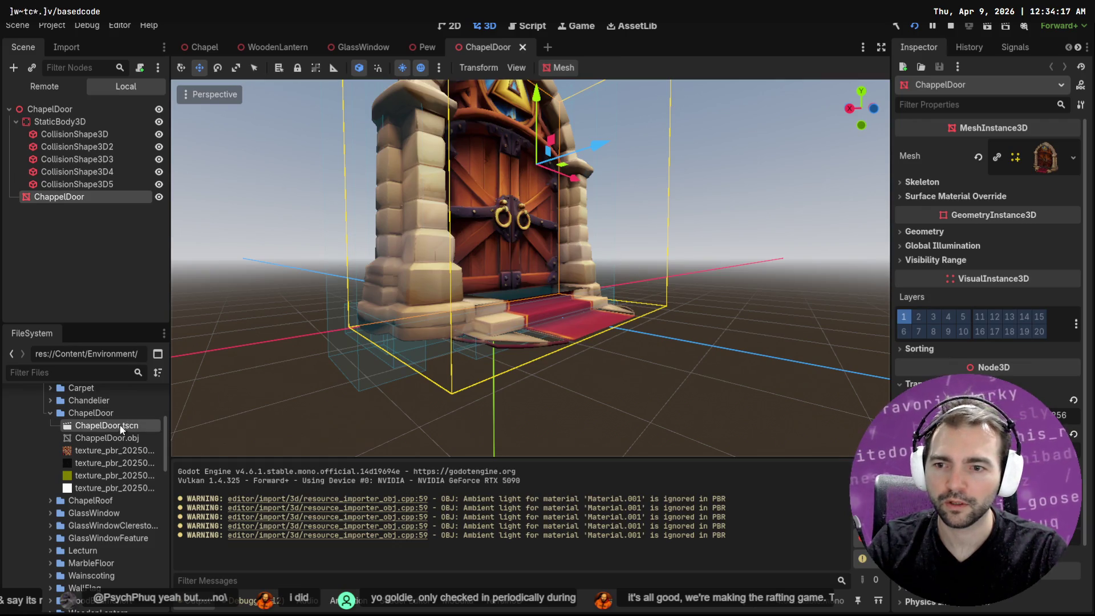
# Reveal ChappelDoor.obj in the file manager and drag it into Blender's OBJ import.
pyautogui.click(108, 438)
pyautogui.rightClick(111, 438)
pyautogui.click(143, 604)
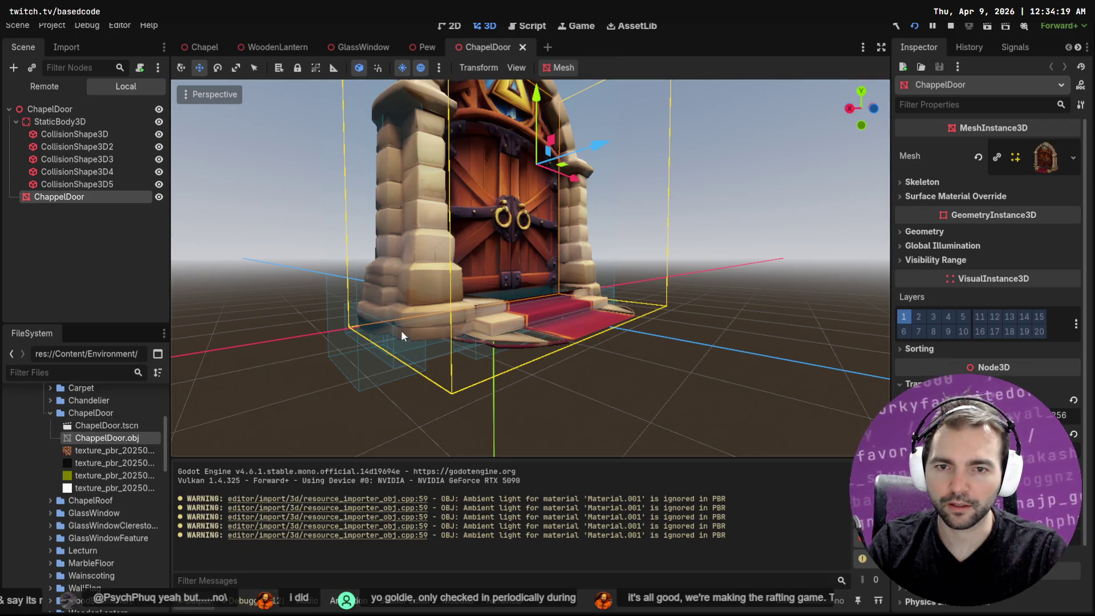
pyautogui.moveTo(354, 260)
pyautogui.mouseDown()
pyautogui.moveTo(425, 260)
pyautogui.moveTo(471, 242)
pyautogui.moveTo(497, 453)
pyautogui.mouseUp()
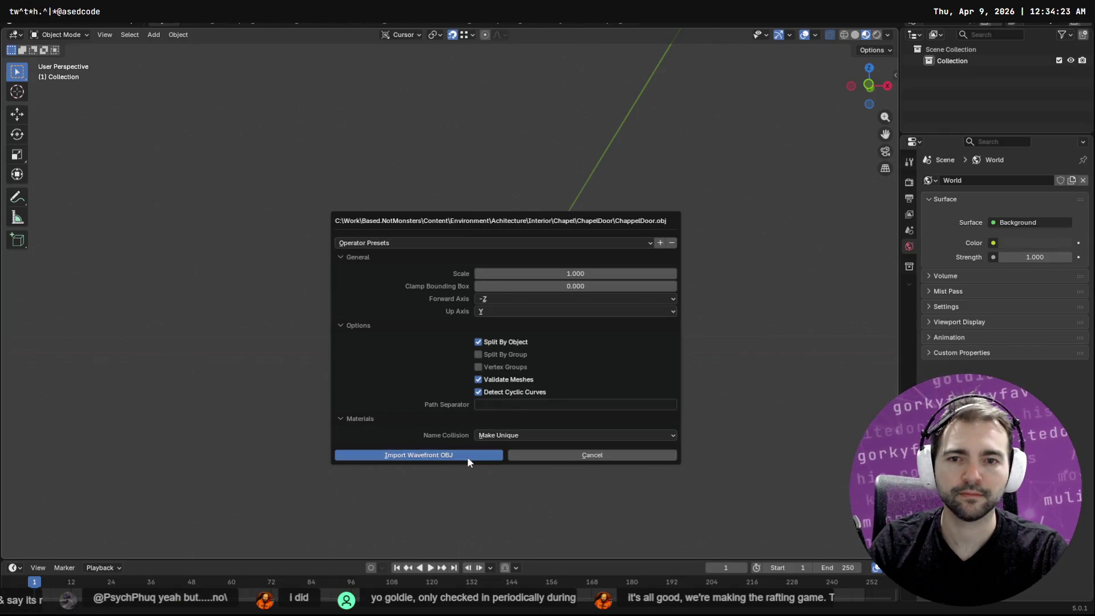
# Import ChappelDoor.obj as mesh_input and enter Edit Mode viewing its red-carpeted steps.
pyautogui.click(467, 456)
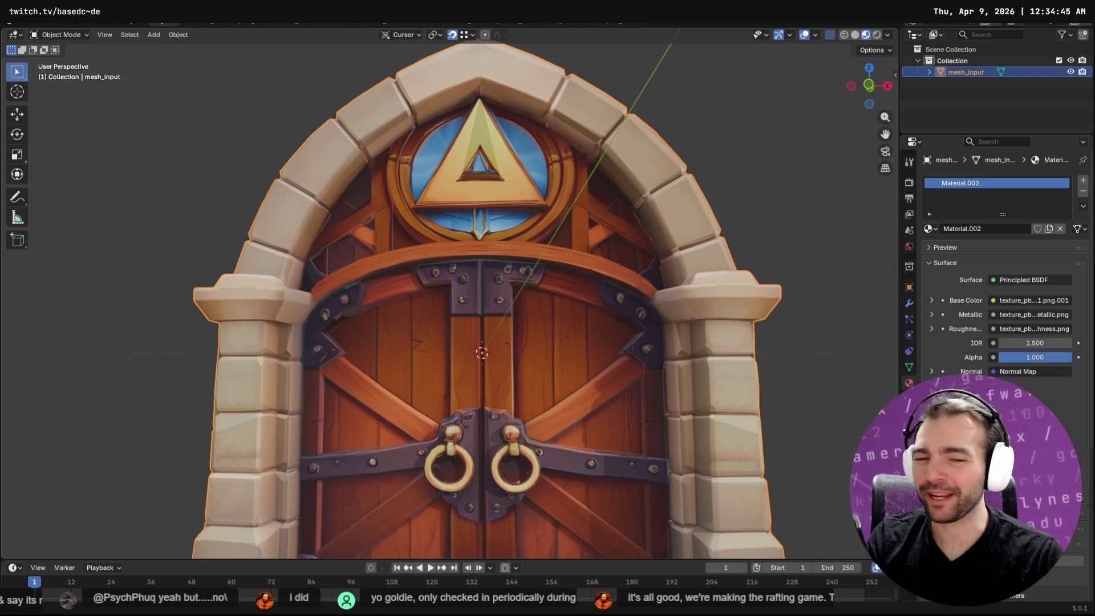
pyautogui.moveTo(570, 423)
pyautogui.keyDown('shift'); pyautogui.mouseDown(button='middle')
pyautogui.moveTo(586, 234)
pyautogui.moveTo(601, 321)
pyautogui.moveTo(580, 372)
pyautogui.moveTo(638, 277)
pyautogui.moveTo(582, 308)
pyautogui.moveTo(589, 337)
pyautogui.moveTo(638, 319)
pyautogui.moveTo(651, 328)
pyautogui.moveTo(684, 268)
pyautogui.moveTo(580, 323)
pyautogui.mouseUp(button='middle'); pyautogui.keyUp('shift')
pyautogui.press('Tab')
# Delete the top step face of the door stairs.
pyautogui.scroll(5, 662, 313)
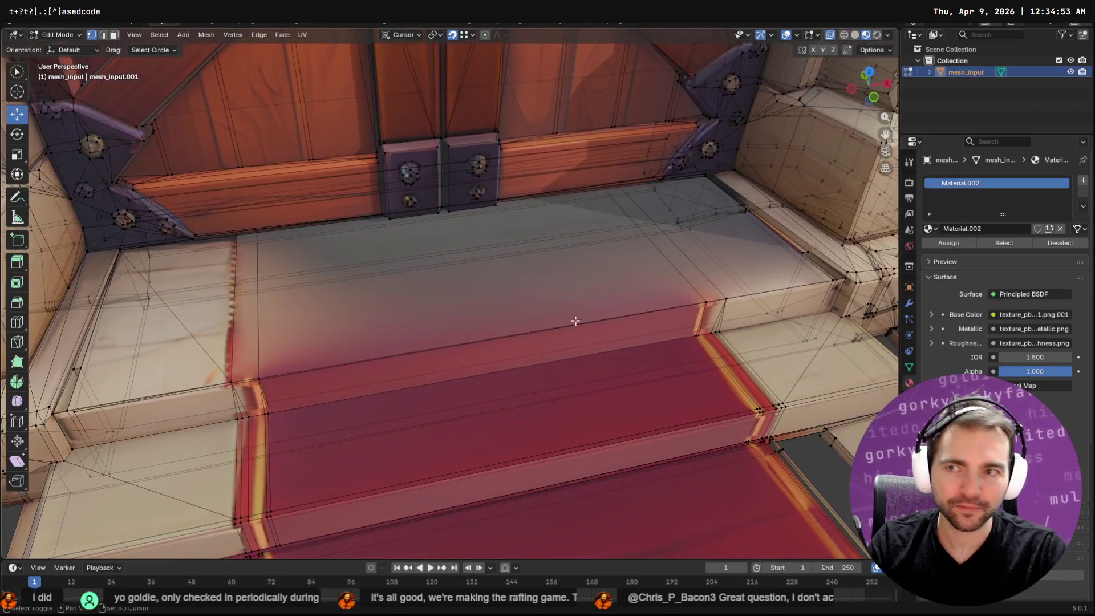
pyautogui.click(475, 290)
pyautogui.press('x')
pyautogui.click(484, 301)
# Select the carpet's front edge loop and extend it back to meet the door.
pyautogui.click(487, 341)
pyautogui.moveTo(487, 341); pyautogui.dragTo(514, 316, button='middle')
pyautogui.press('2')
pyautogui.click(567, 334)
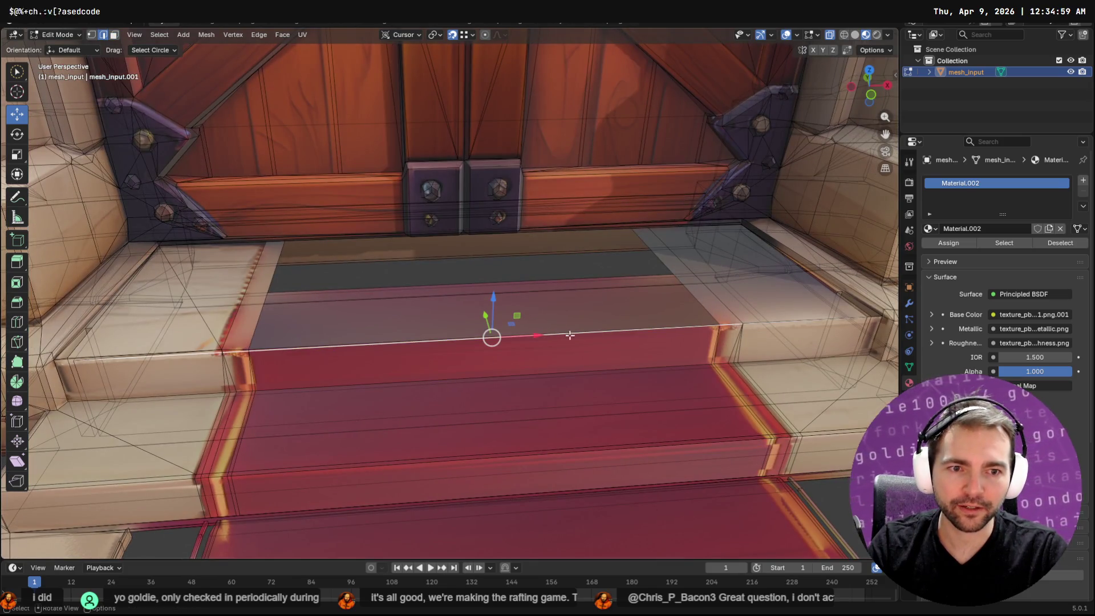
pyautogui.keyDown('alt'); pyautogui.click(617, 335); pyautogui.keyUp('alt')
pyautogui.keyDown('alt'); pyautogui.click(707, 326); pyautogui.keyUp('alt')
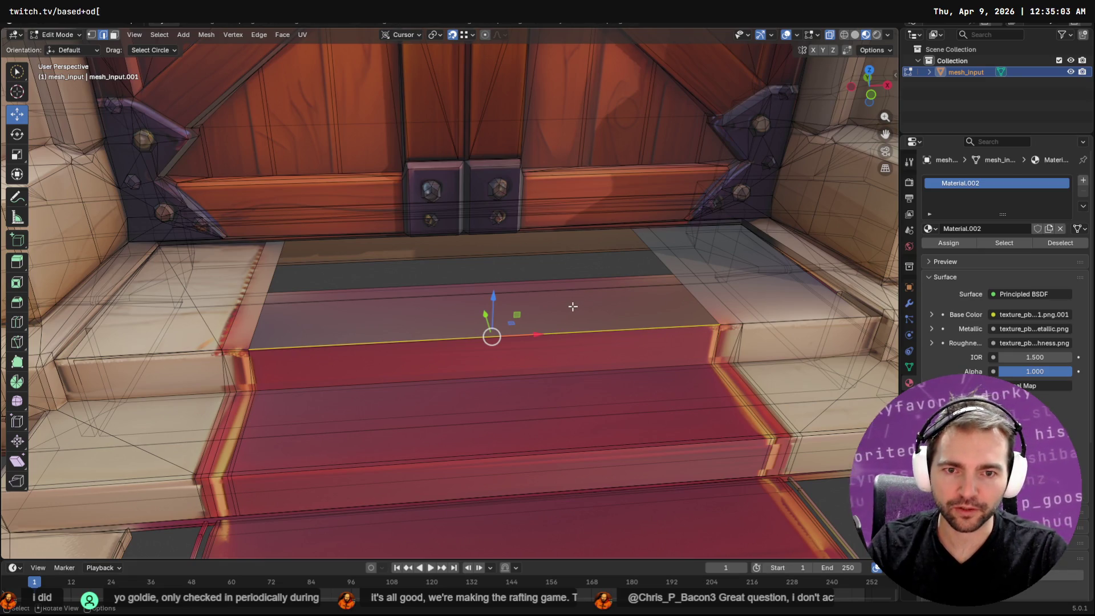
pyautogui.press('g')
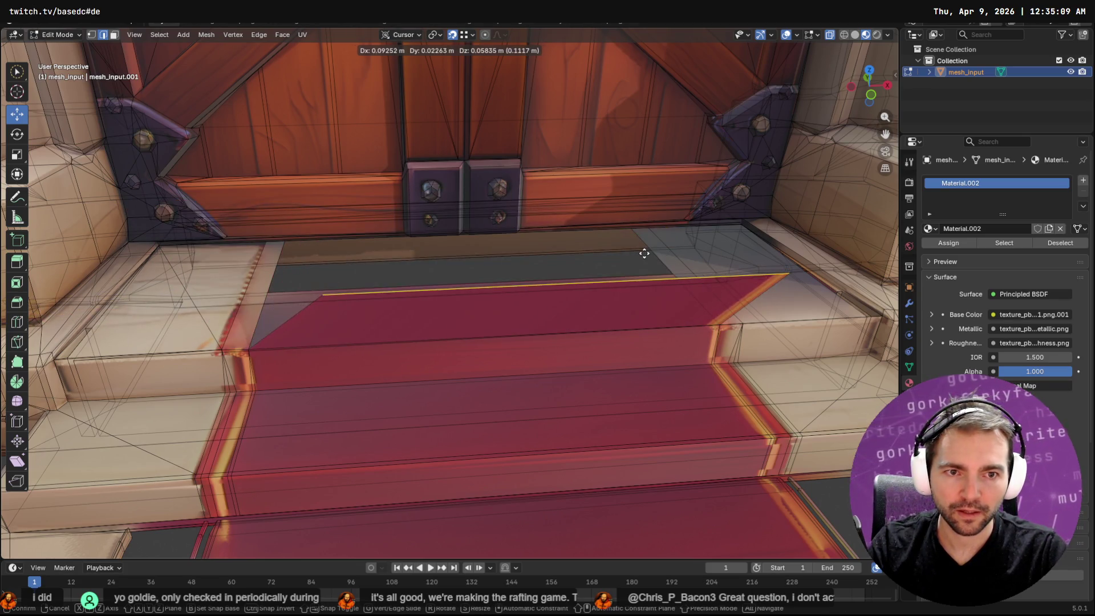
pyautogui.click(286, 243)
pyautogui.moveTo(496, 308); pyautogui.dragTo(540, 330, button='middle')
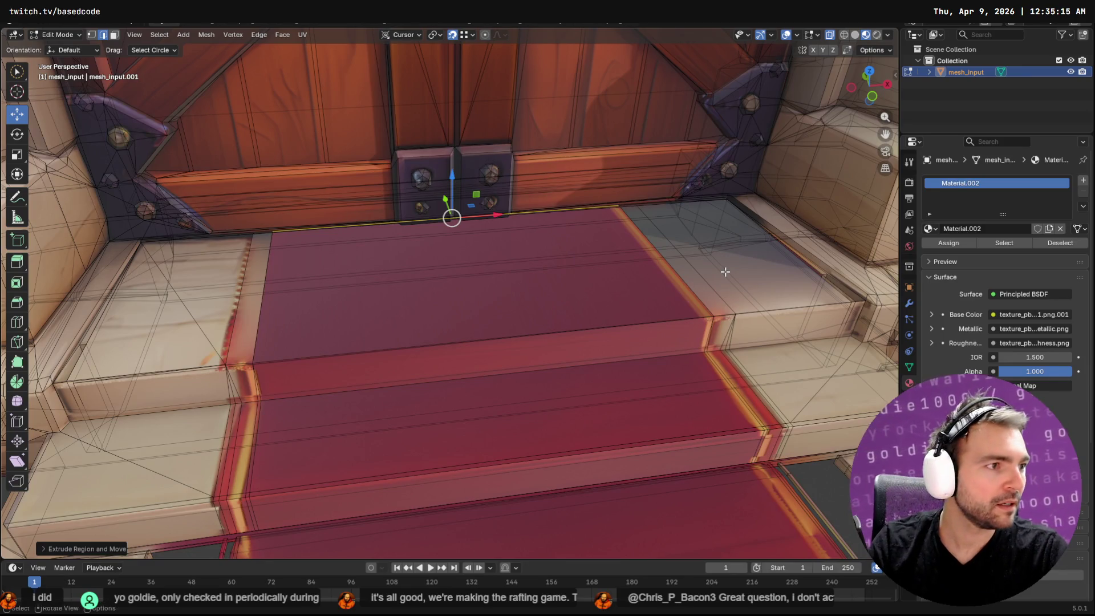
# Compare against Godot, then toggle X-ray and select a face on the upper-right landing.
pyautogui.hotkey('alt', 'Tab')
pyautogui.scroll(3, 535, 381)
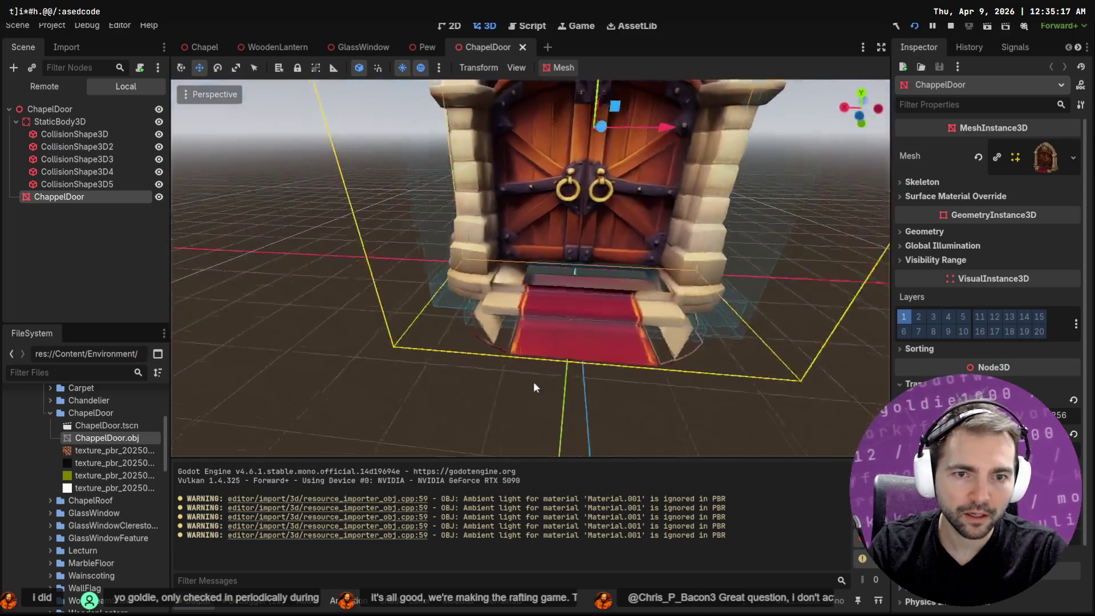
pyautogui.hotkey('alt', 'Tab')
pyautogui.click(752, 308)
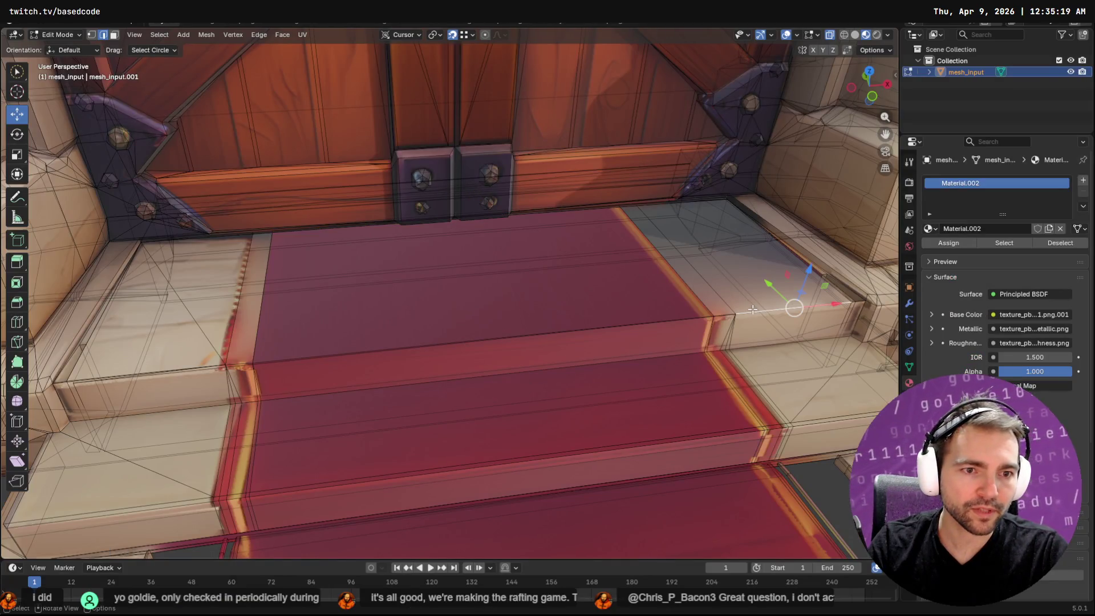
pyautogui.hotkey('alt', 'z')
pyautogui.hotkey('alt', 'z')
pyautogui.click(735, 257)
pyautogui.press('3')
pyautogui.click(736, 260)
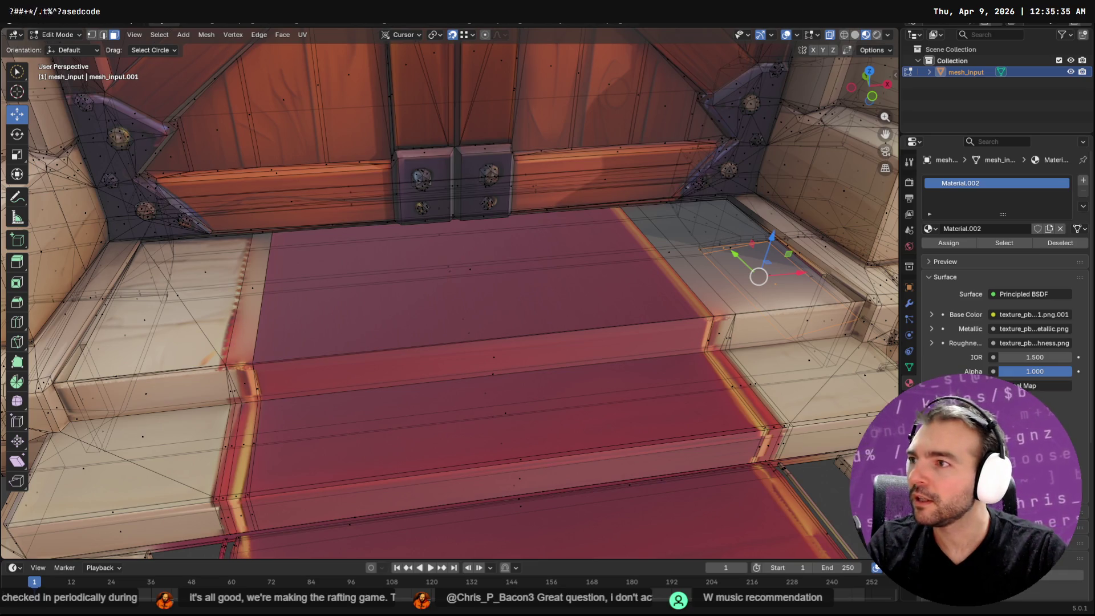
pyautogui.moveTo(728, 296)
pyautogui.mouseDown(button='middle')
pyautogui.moveTo(499, 289)
pyautogui.moveTo(501, 275)
pyautogui.mouseUp(button='middle')
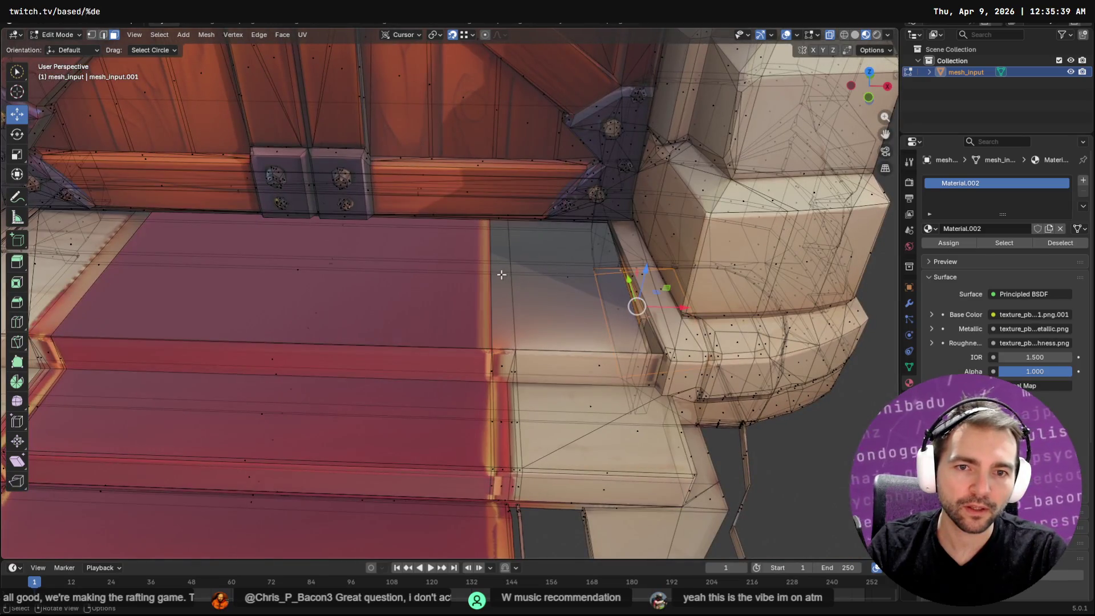
# Select the stair block's top face, check its normals overlay, and flip its normals.
pyautogui.click(501, 276)
pyautogui.click(584, 286)
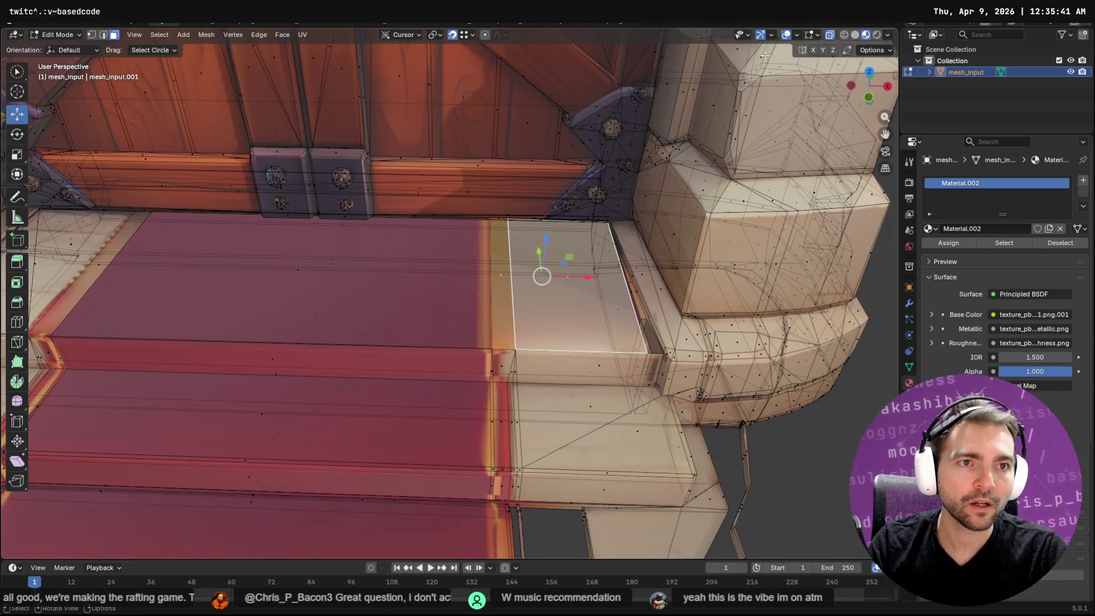
pyautogui.click(818, 33)
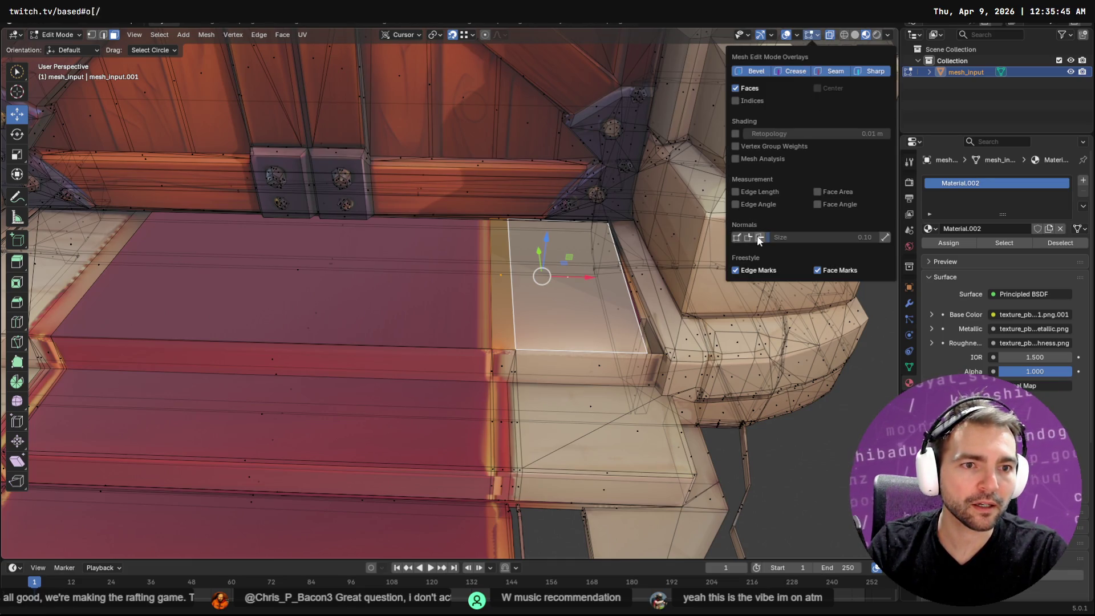
pyautogui.click(760, 237)
pyautogui.click(761, 237)
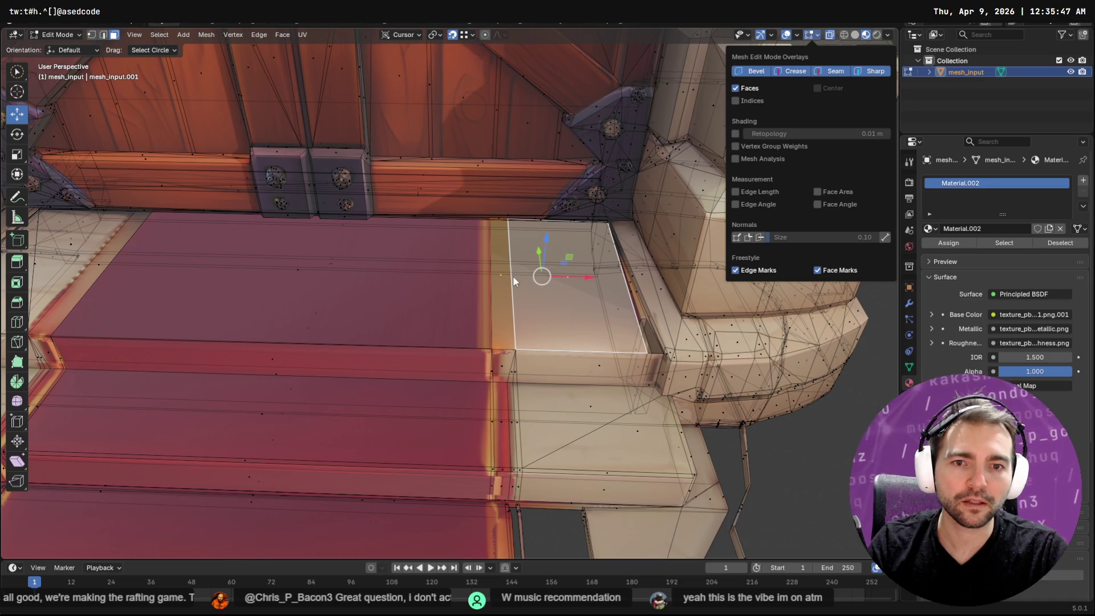
pyautogui.press('F3')
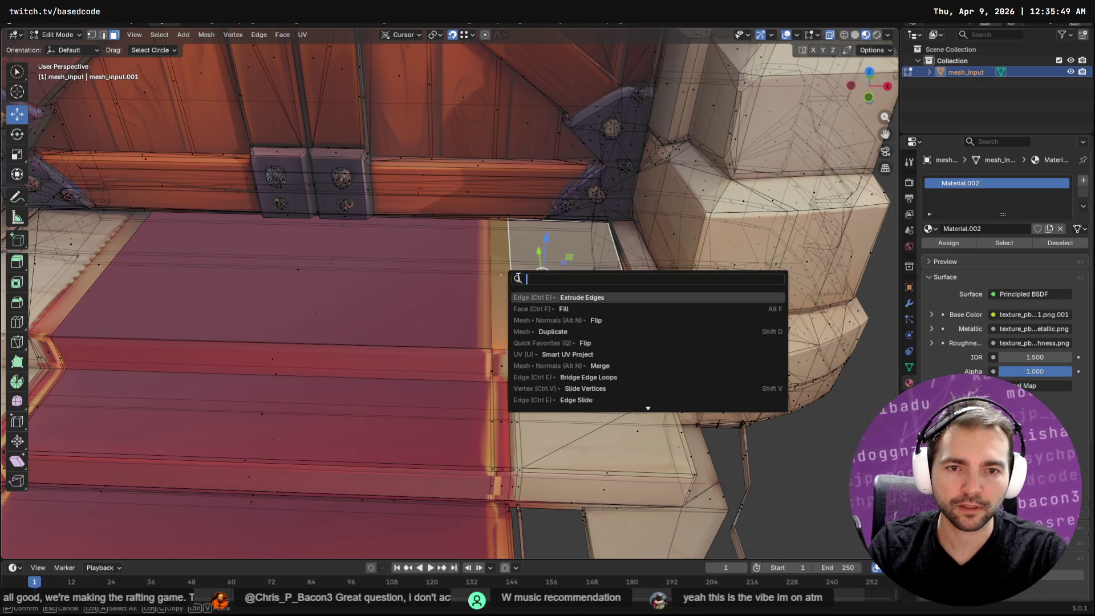
pyautogui.press('Escape')
pyautogui.hotkey('alt', 'n')
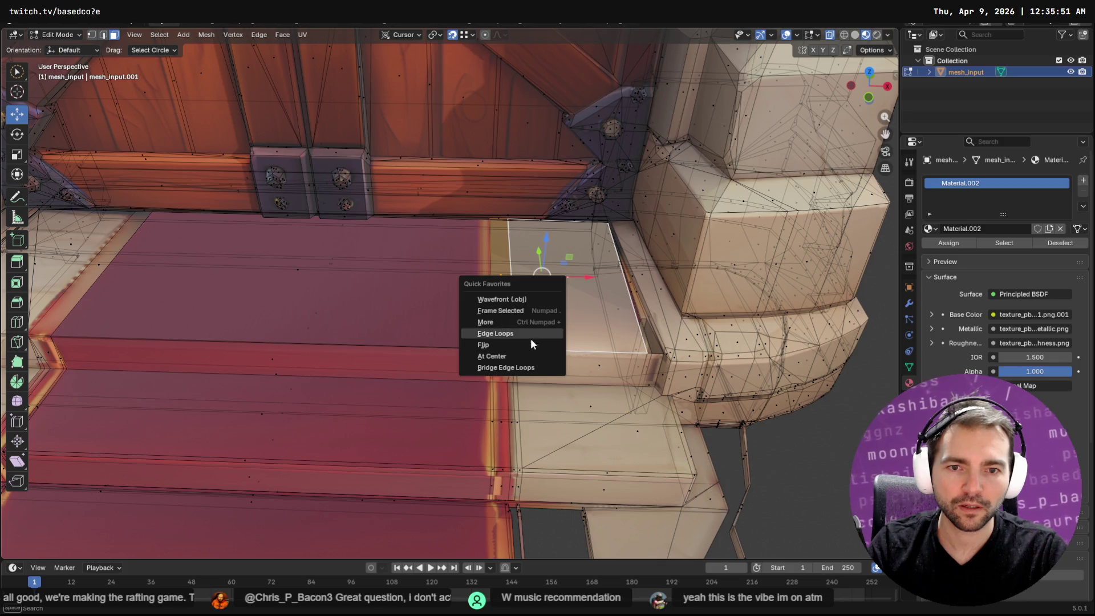
pyautogui.click(529, 346)
# View beneath the steps and select the stair block's bottom edge at the gap.
pyautogui.moveTo(530, 333); pyautogui.dragTo(315, 349, button='middle')
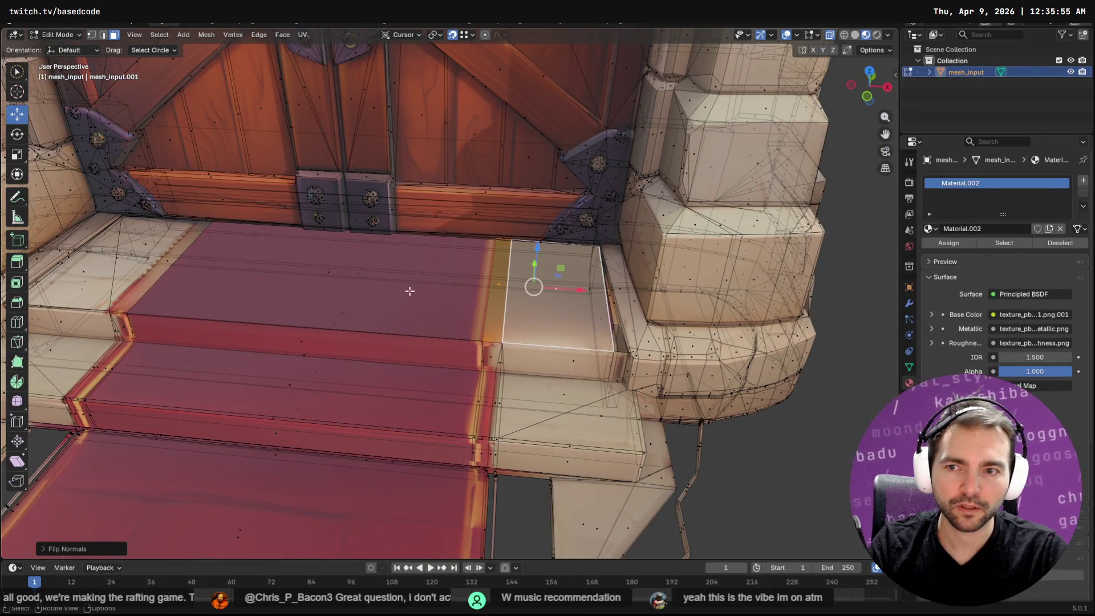
pyautogui.scroll(-2, 386, 279)
pyautogui.moveTo(388, 276)
pyautogui.mouseDown(button='middle')
pyautogui.moveTo(410, 276)
pyautogui.moveTo(467, 354)
pyautogui.mouseUp(button='middle')
pyautogui.moveTo(536, 469)
pyautogui.mouseDown(button='middle')
pyautogui.moveTo(533, 371)
pyautogui.moveTo(530, 399)
pyautogui.moveTo(570, 409)
pyautogui.mouseUp(button='middle')
pyautogui.press('2')
pyautogui.click(528, 408)
# Extrude the bottom edge across the gap and move its vertices into place at the corner.
pyautogui.press('g')
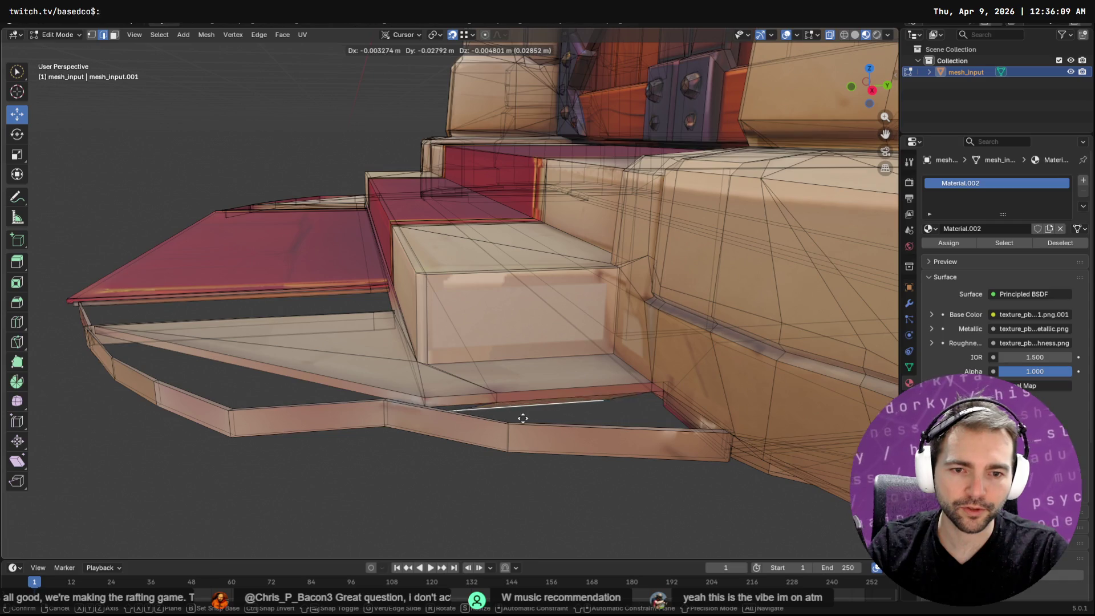
pyautogui.click(615, 415)
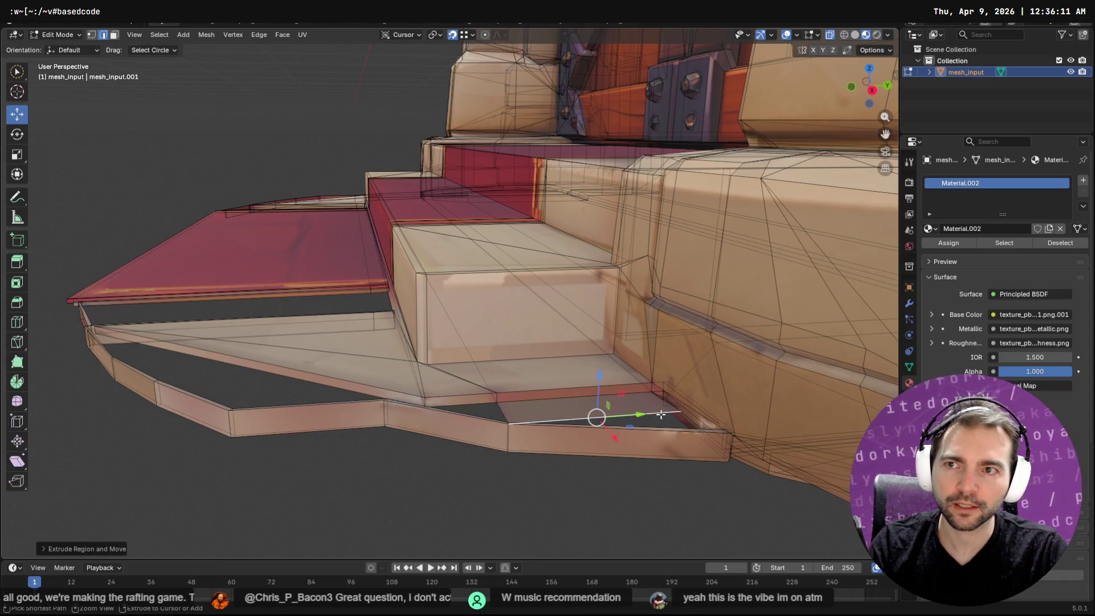
pyautogui.press('1')
pyautogui.click(678, 410)
pyautogui.moveTo(687, 416); pyautogui.dragTo(726, 429)
pyautogui.moveTo(661, 394)
pyautogui.keyDown('ctrl'); pyautogui.mouseDown(button='middle')
pyautogui.moveTo(707, 365)
pyautogui.moveTo(774, 426)
pyautogui.moveTo(592, 406)
pyautogui.moveTo(778, 421)
pyautogui.moveTo(753, 381)
pyautogui.moveTo(679, 366)
pyautogui.moveTo(618, 391)
pyautogui.moveTo(645, 366)
pyautogui.moveTo(563, 403)
pyautogui.moveTo(489, 394)
pyautogui.mouseUp(button='middle'); pyautogui.keyUp('ctrl')
pyautogui.click(796, 387)
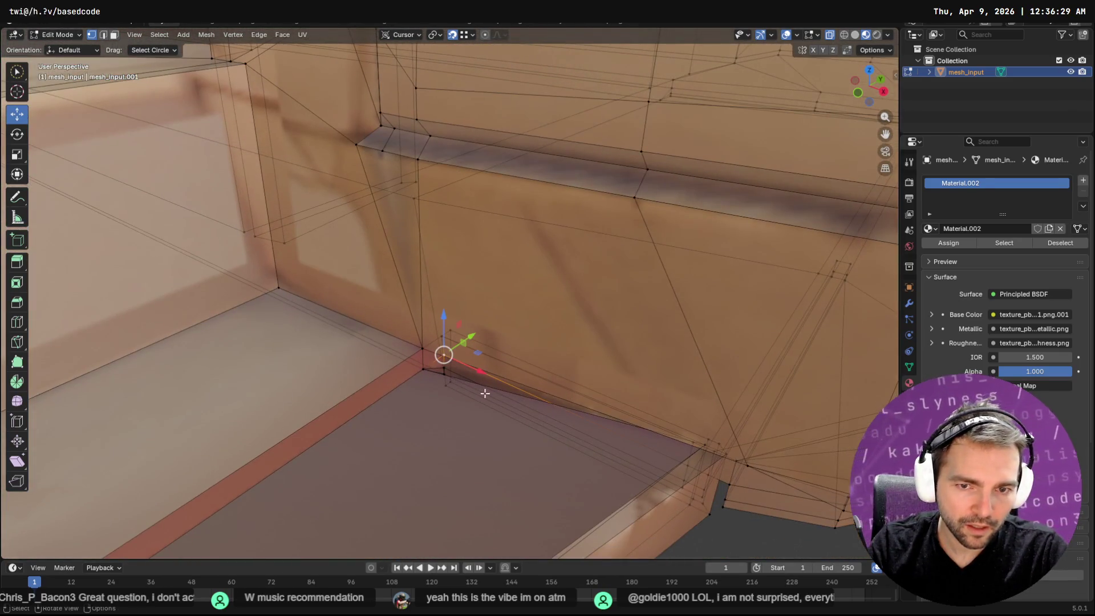
pyautogui.click(449, 371)
pyautogui.moveTo(444, 368); pyautogui.dragTo(422, 367)
pyautogui.moveTo(548, 415)
pyautogui.mouseDown(button='middle')
pyautogui.moveTo(514, 426)
pyautogui.moveTo(543, 330)
pyautogui.moveTo(453, 359)
pyautogui.mouseUp(button='middle')
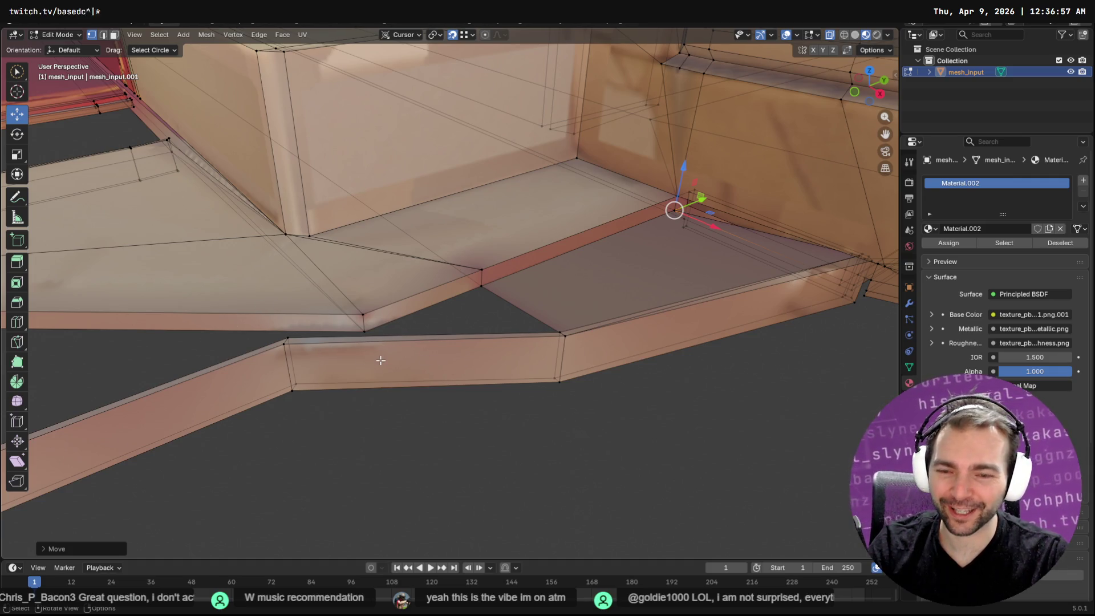
# Knife-cut a new vertical edge across the lower trim strip.
pyautogui.press('k')
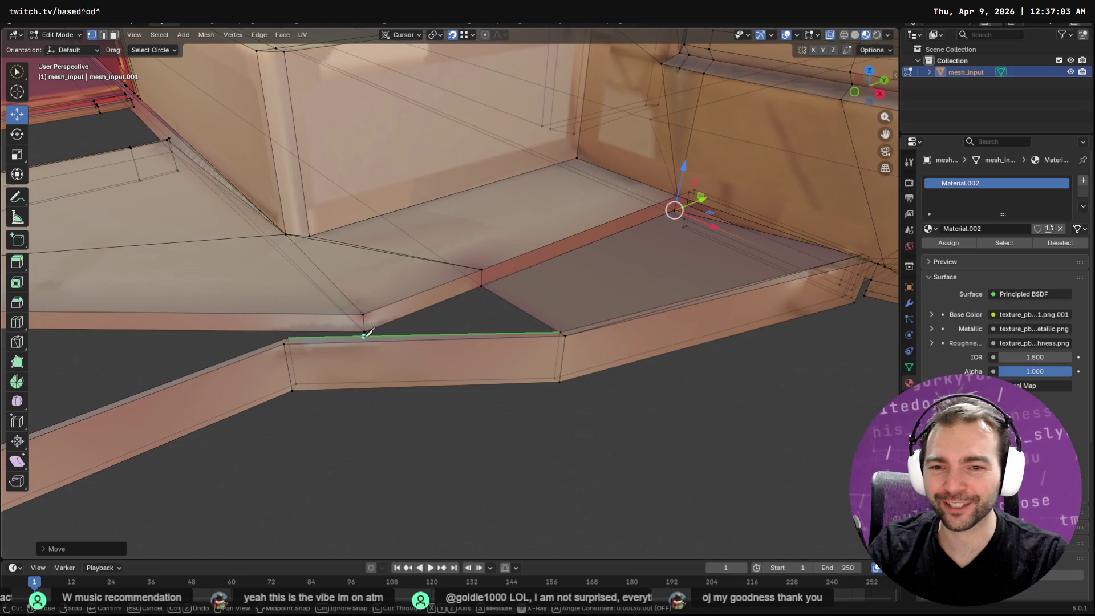
pyautogui.click(364, 336)
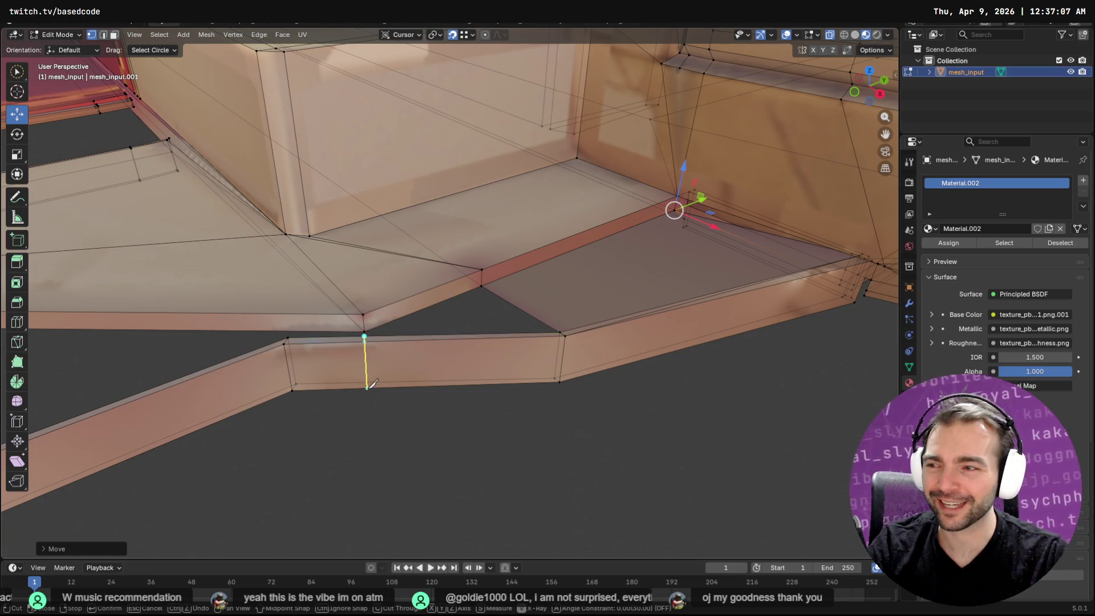
pyautogui.click(367, 388)
pyautogui.press('Return')
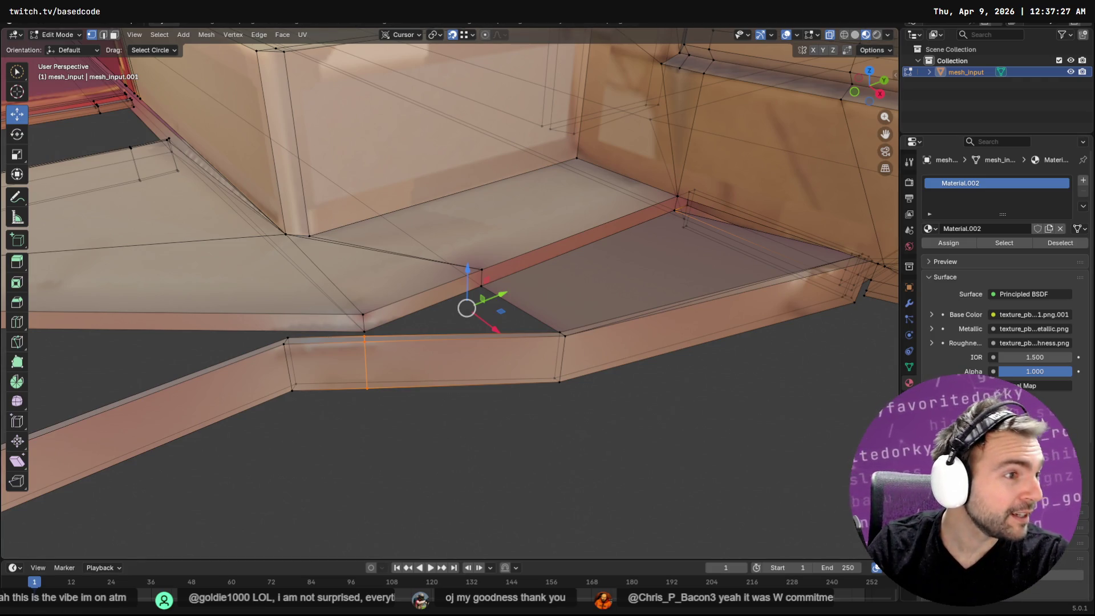
pyautogui.hotkey('alt', 'Tab')
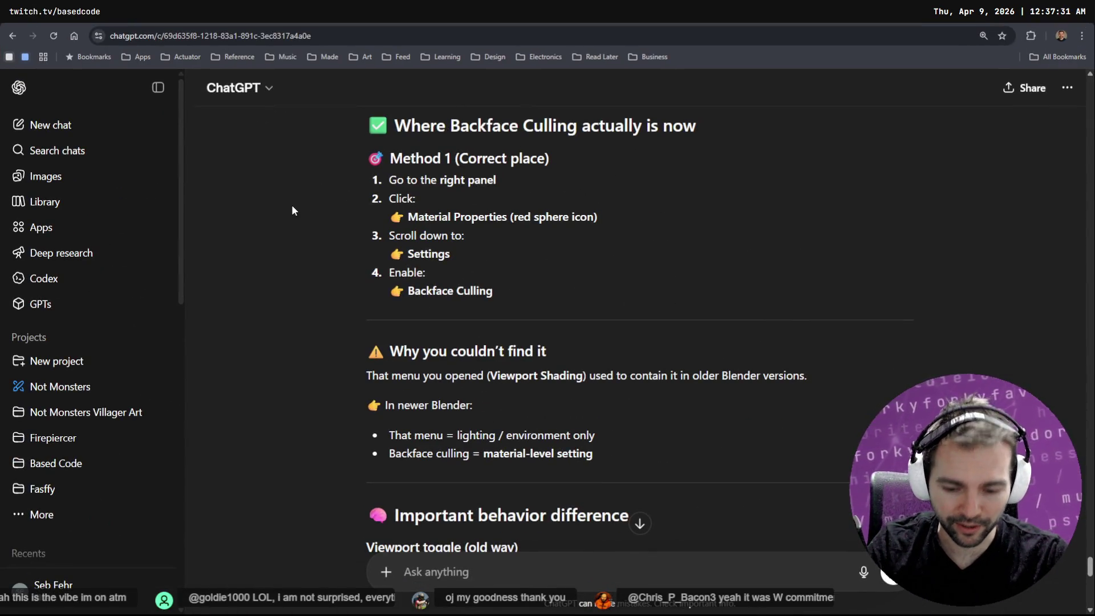
# Load tldraw in a new browser tab to show the Not Monster character board.
pyautogui.scroll(-8, 292, 206)
pyautogui.hotkey('alt', 'Tab')
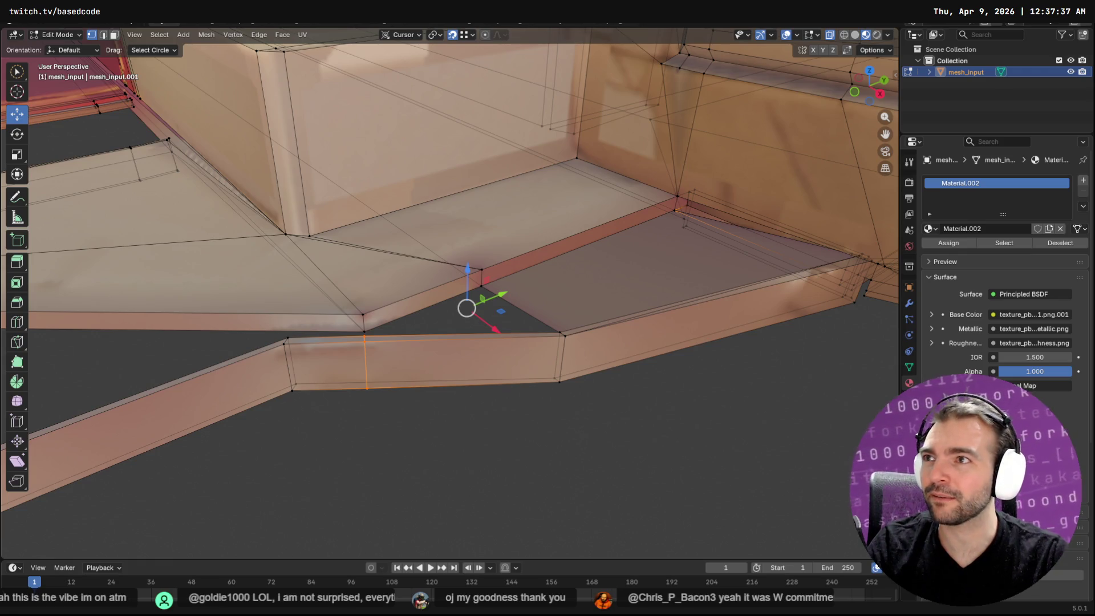
pyautogui.hotkey('alt', 'Tab')
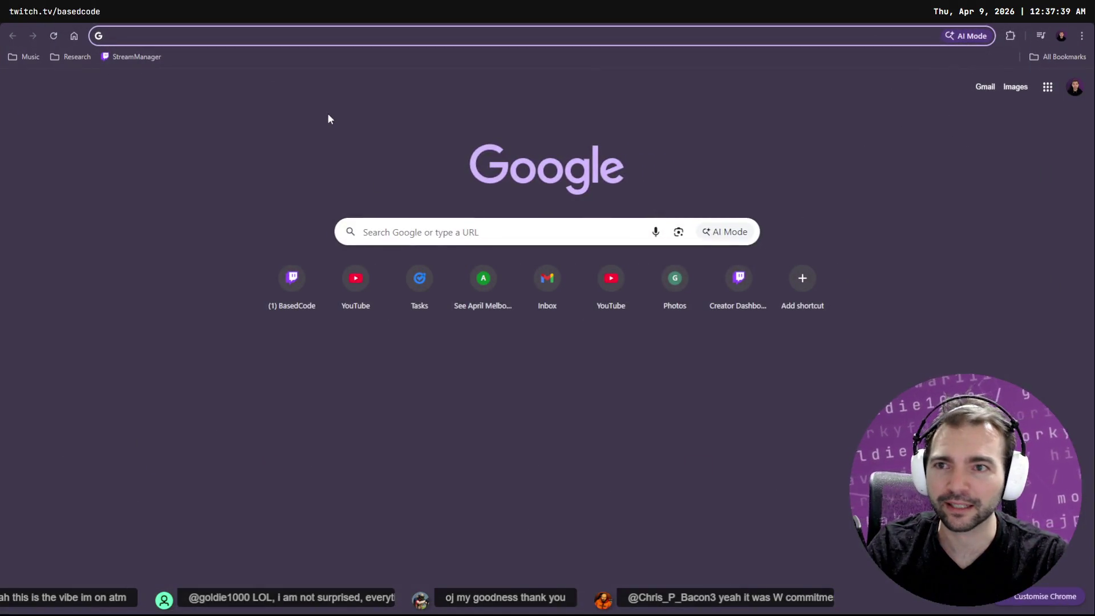
pyautogui.write('tldraw')
pyautogui.press('Return')
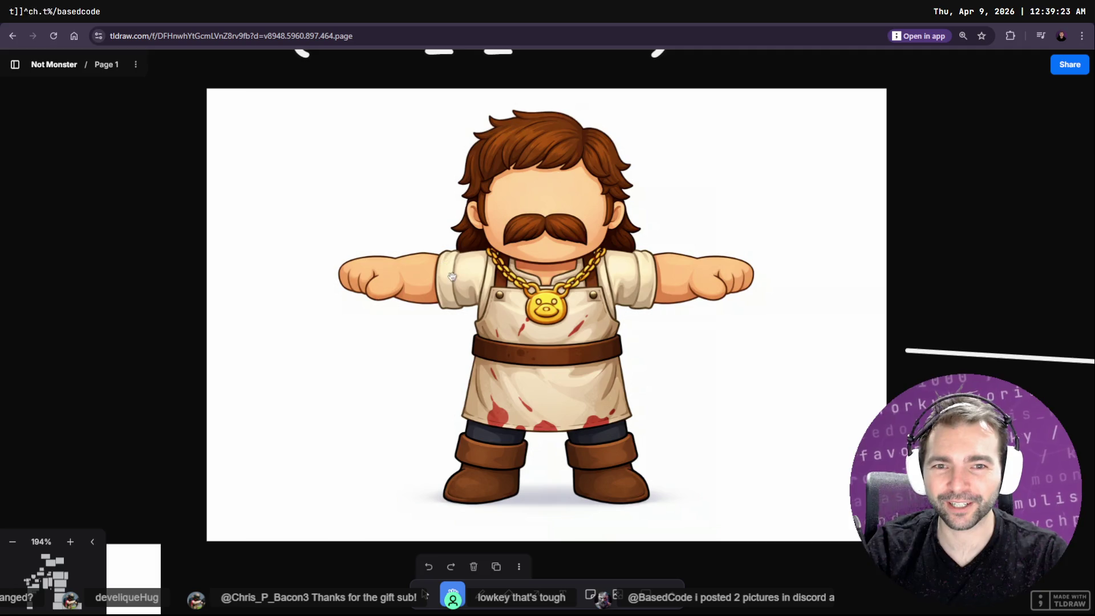
pyautogui.keyDown('ctrl'); pyautogui.scroll(-10, 569, 252); pyautogui.keyUp('ctrl')
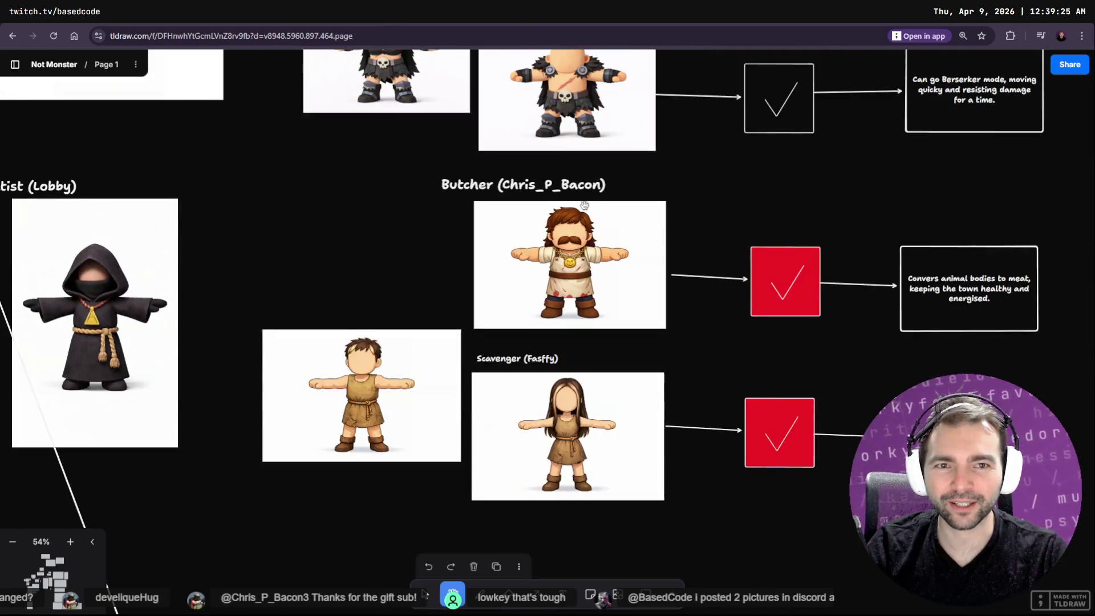
pyautogui.scroll(3, 568, 228)
pyautogui.scroll(5, 567, 216)
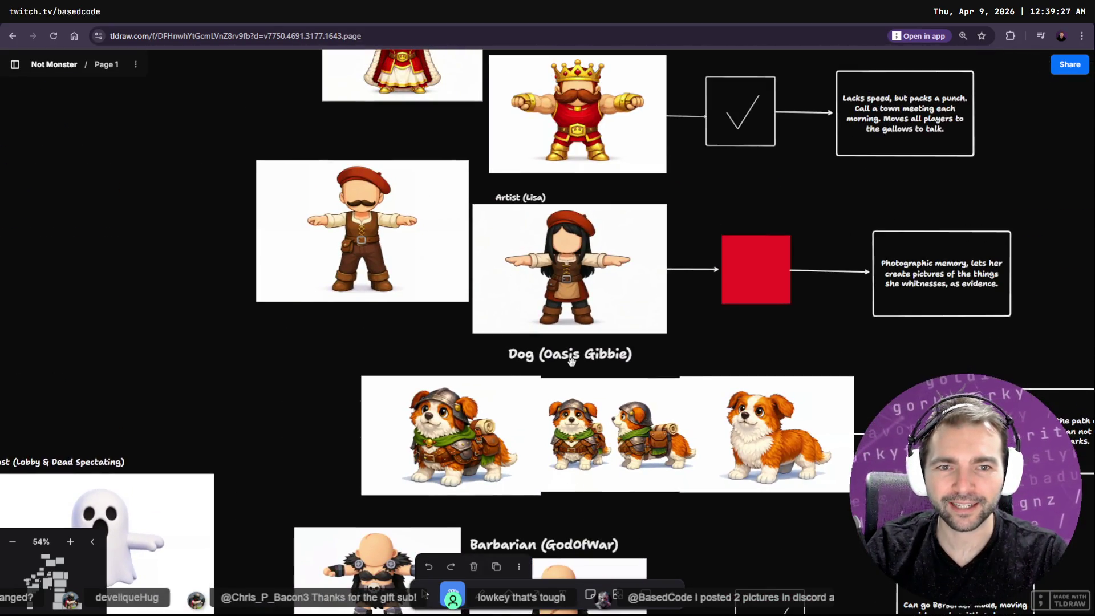
pyautogui.scroll(-6, 513, 228)
pyautogui.keyDown('ctrl'); pyautogui.scroll(5, 501, 230); pyautogui.keyUp('ctrl')
pyautogui.keyDown('ctrl'); pyautogui.scroll(8, 511, 303); pyautogui.keyUp('ctrl')
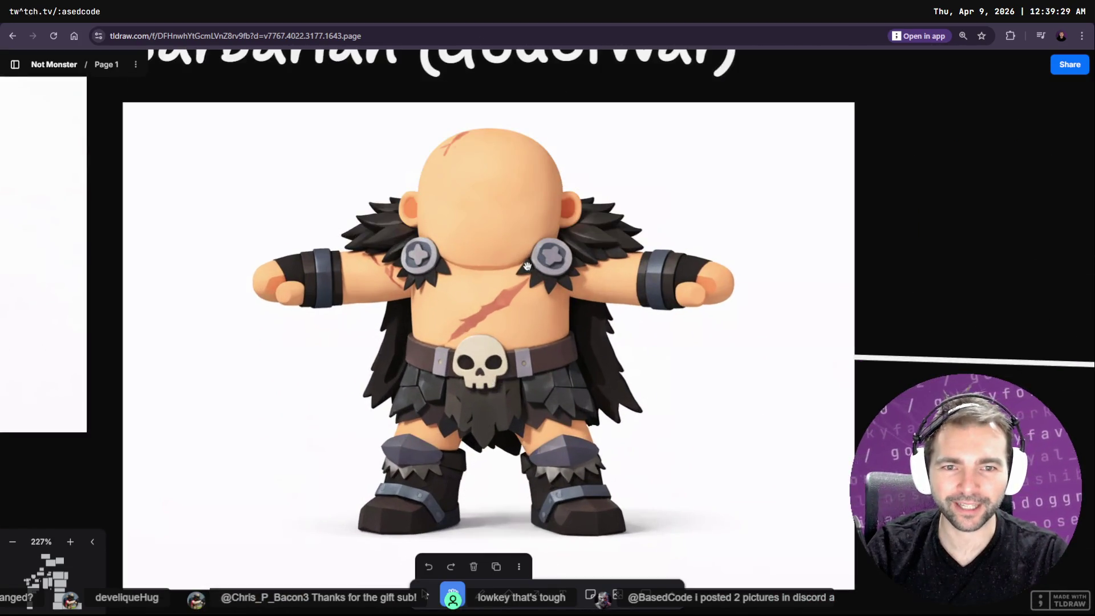
pyautogui.scroll(-4, 510, 303)
pyautogui.scroll(8, 514, 220)
pyautogui.scroll(-5, 516, 223)
pyautogui.scroll(-8, 518, 226)
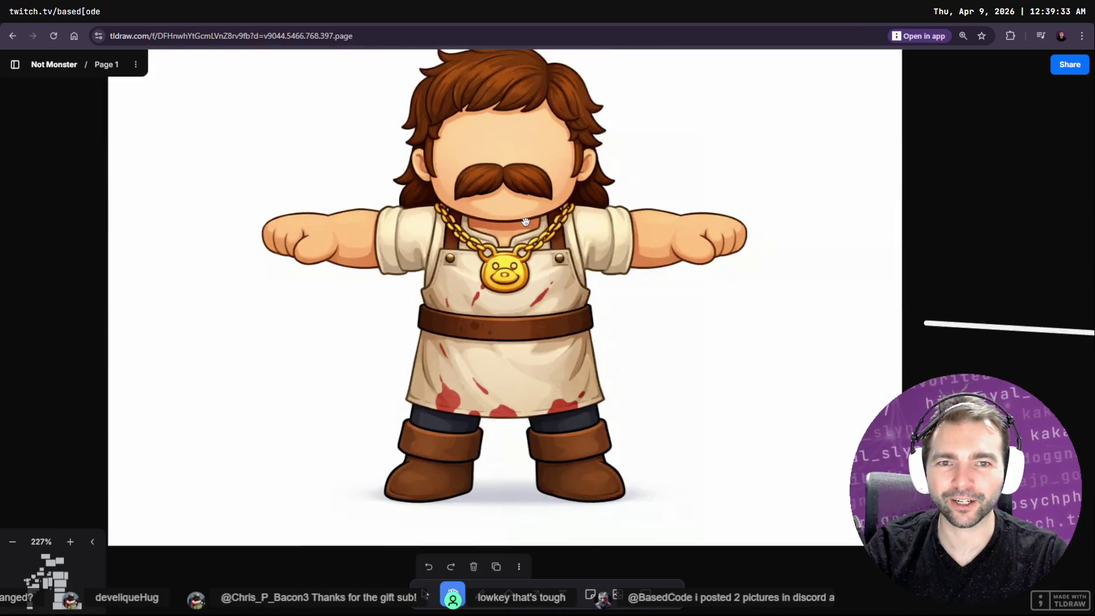
pyautogui.scroll(5, 536, 240)
pyautogui.keyDown('ctrl'); pyautogui.scroll(-10, 543, 249); pyautogui.keyUp('ctrl')
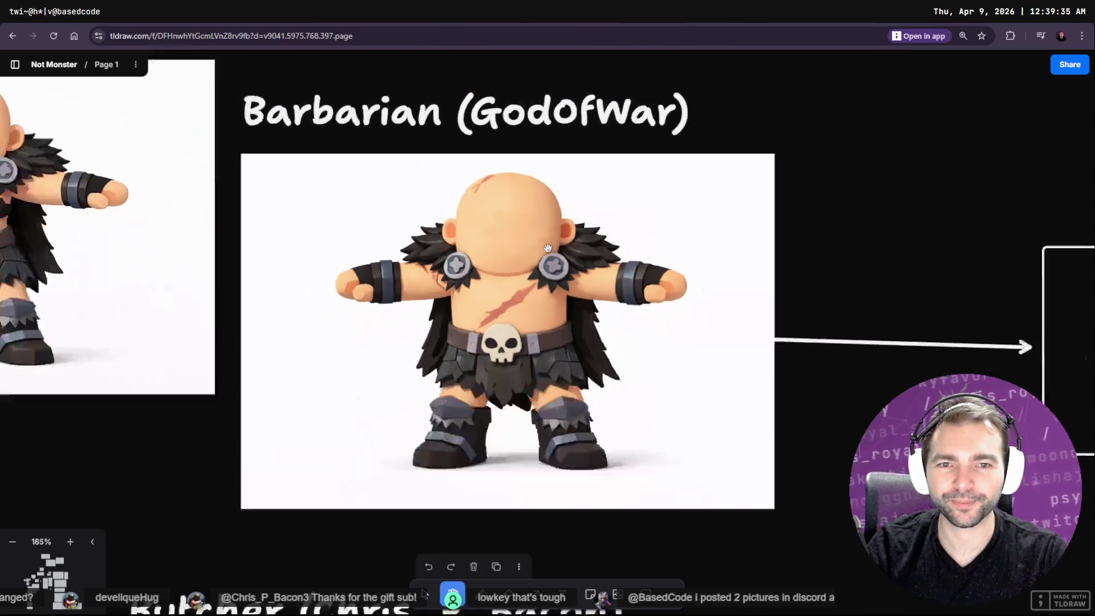
pyautogui.scroll(1, 499, 402)
pyautogui.scroll(-5, 514, 399)
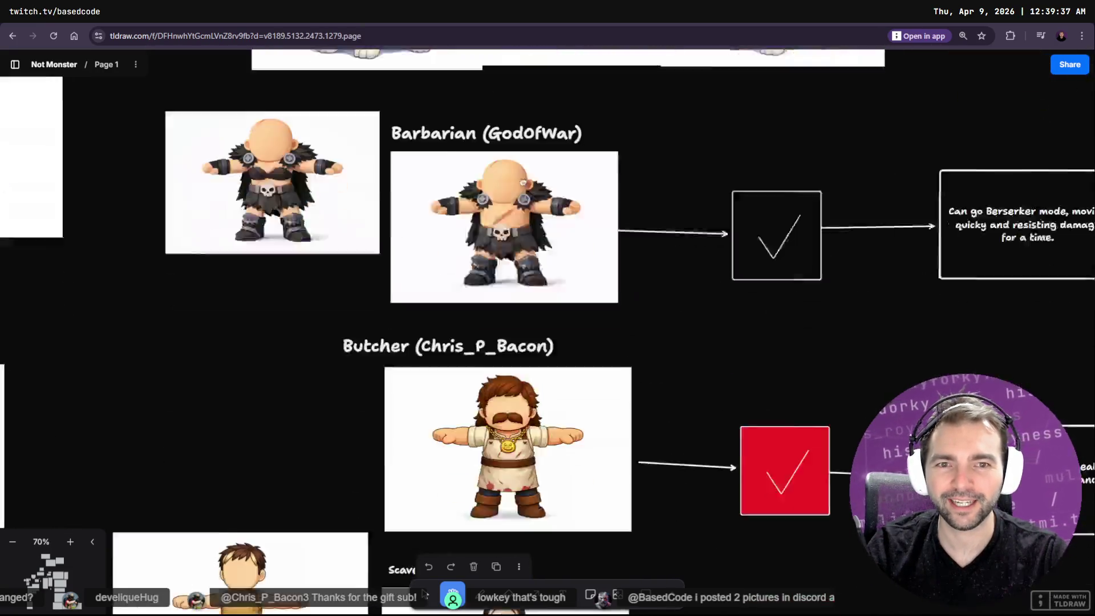
pyautogui.keyDown('ctrl'); pyautogui.scroll(4, 558, 379); pyautogui.keyUp('ctrl')
pyautogui.keyDown('ctrl'); pyautogui.scroll(-7, 554, 374); pyautogui.keyUp('ctrl')
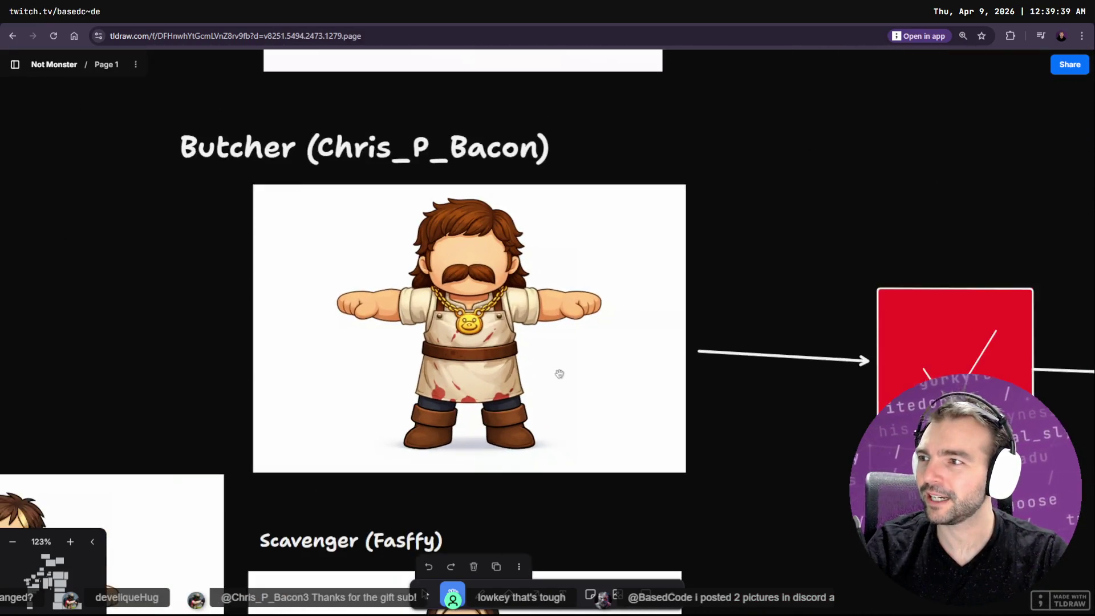
pyautogui.keyDown('ctrl'); pyautogui.scroll(3, 548, 359); pyautogui.keyUp('ctrl')
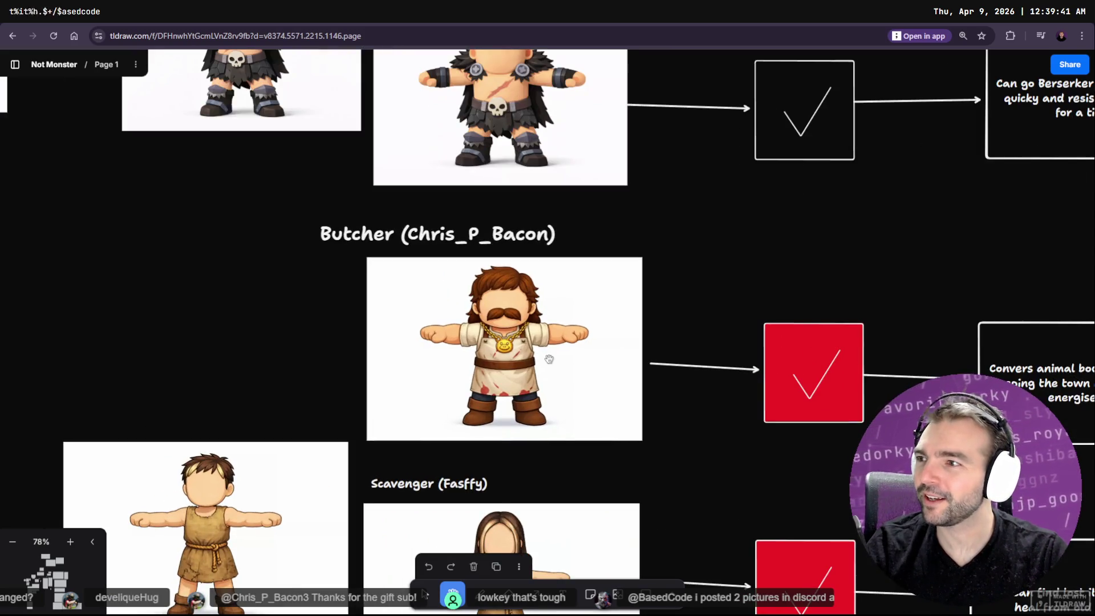
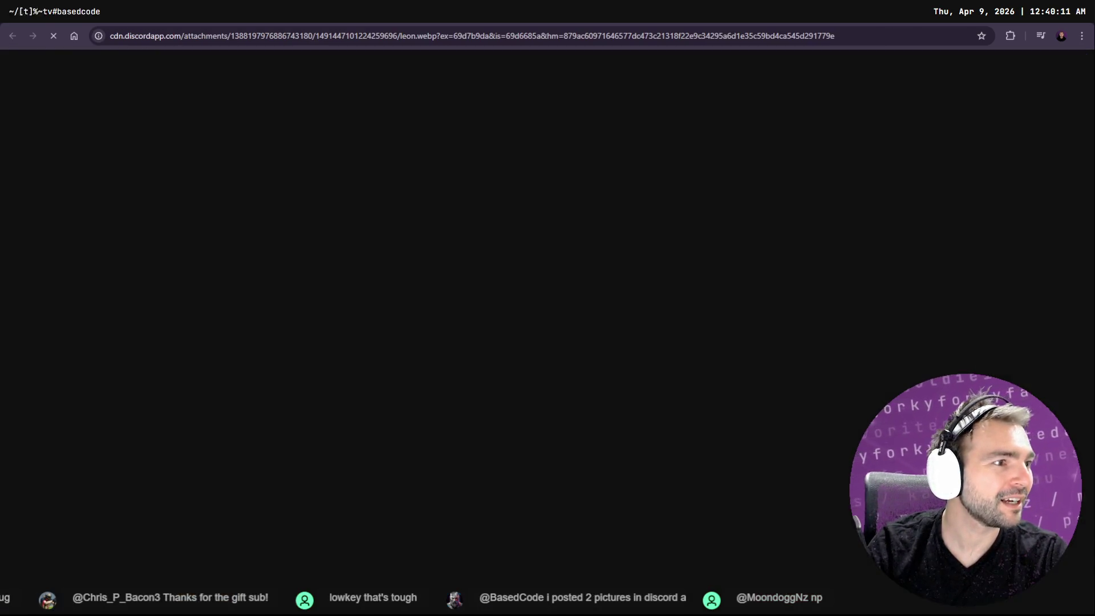
# Go back to the Butcher character image and switch tldraw from Hand to the Select tool.
pyautogui.scroll(-1, 543, 330)
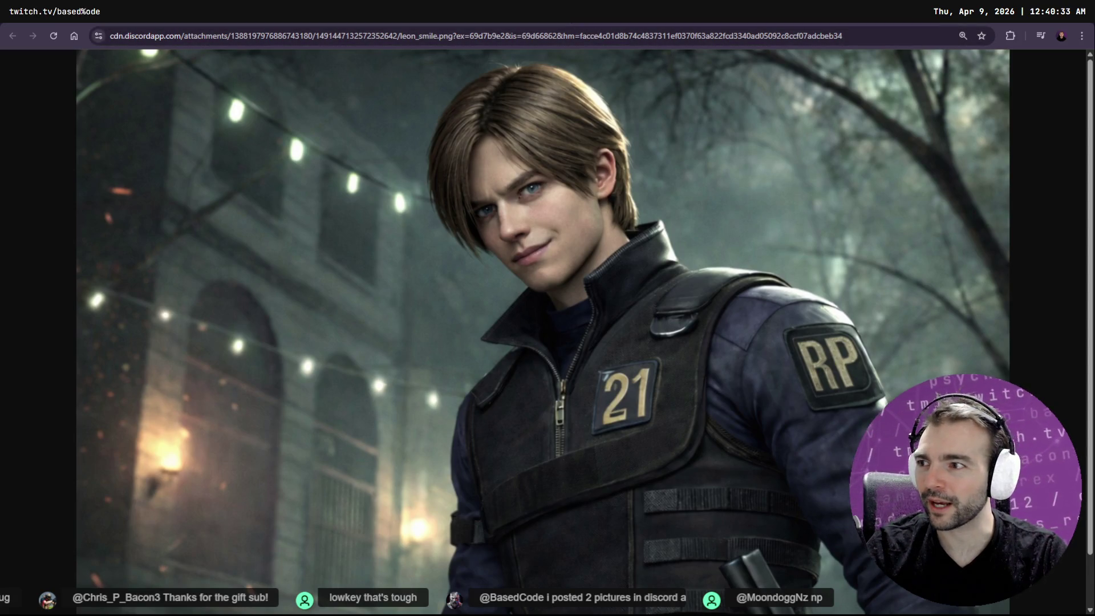
pyautogui.hotkey('alt', 'Left')
pyautogui.hotkey('alt', 'Left')
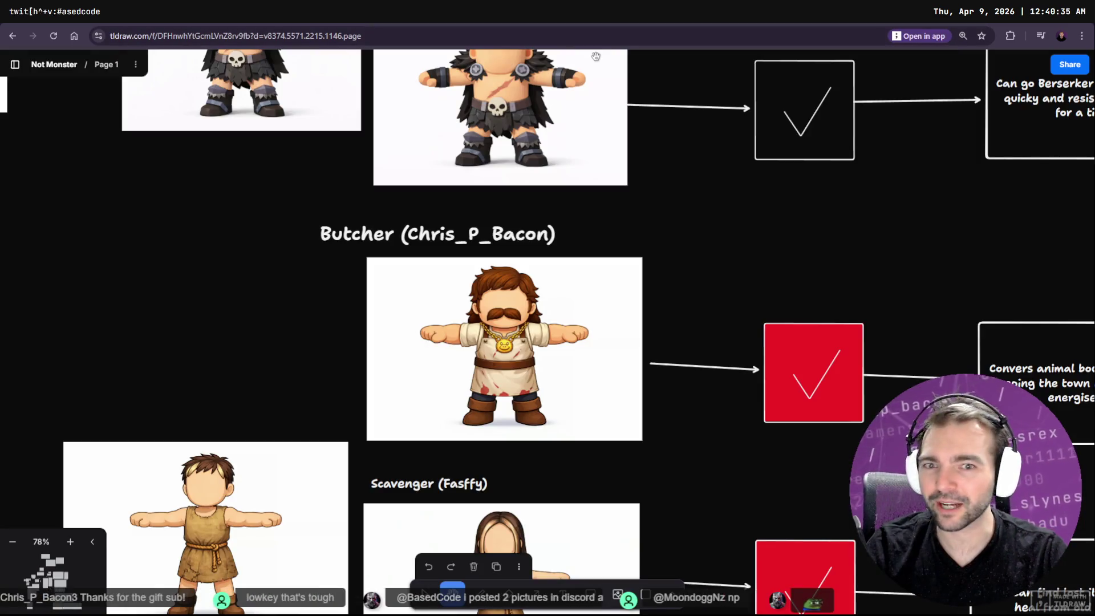
pyautogui.press('v')
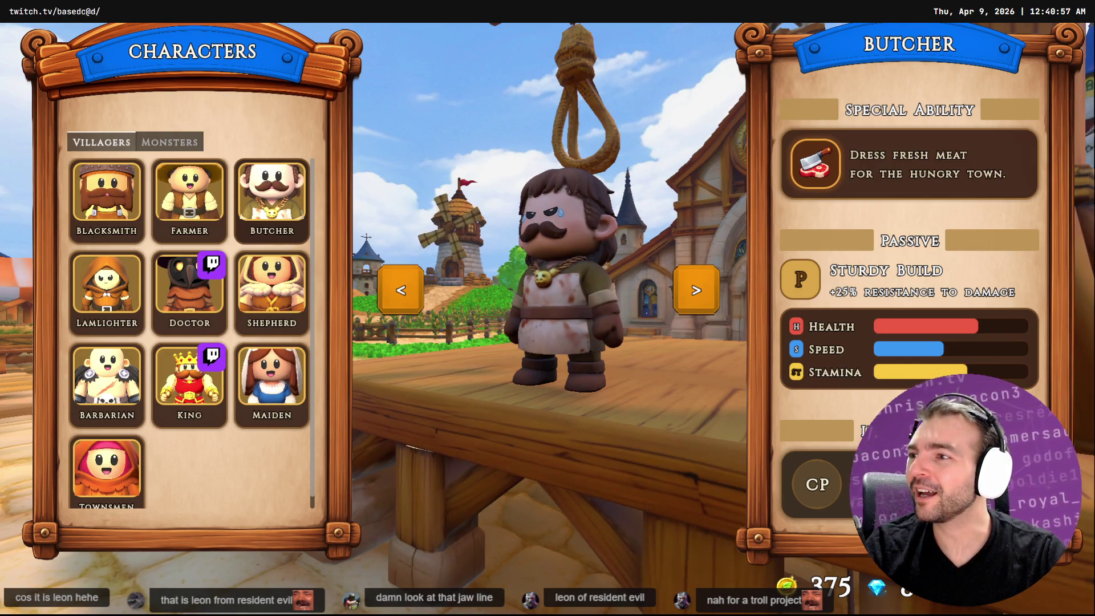
# Exit the Characters screen back to the game's main menu.
pyautogui.press('Escape')
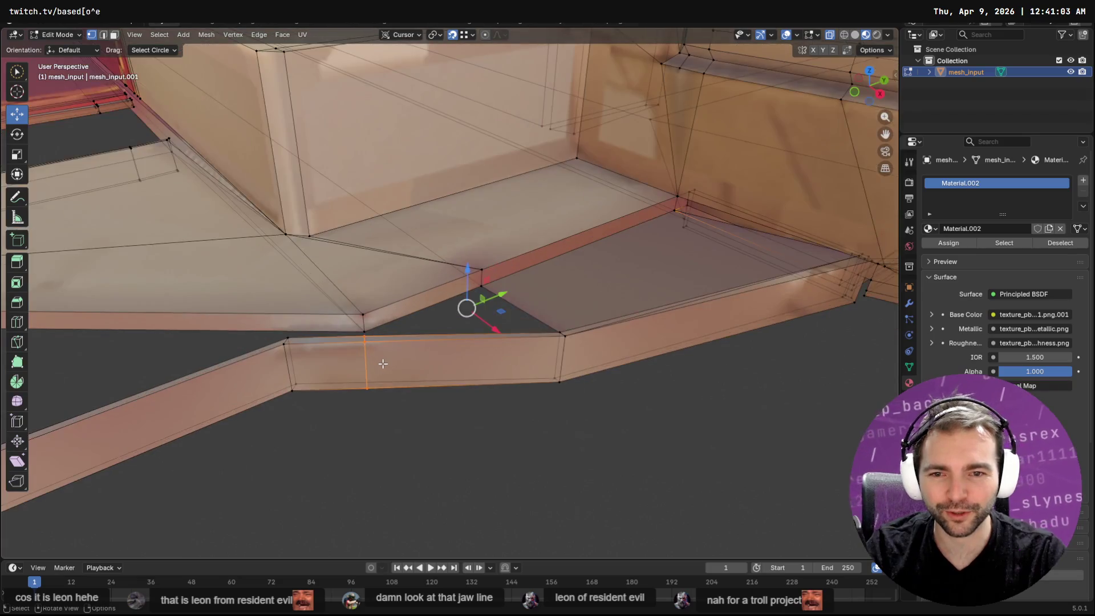
# Extrude a floor edge over the dark gap and snap the new face's corner to the trim corner.
pyautogui.scroll(3, 382, 364)
pyautogui.hotkey('alt', 'a')
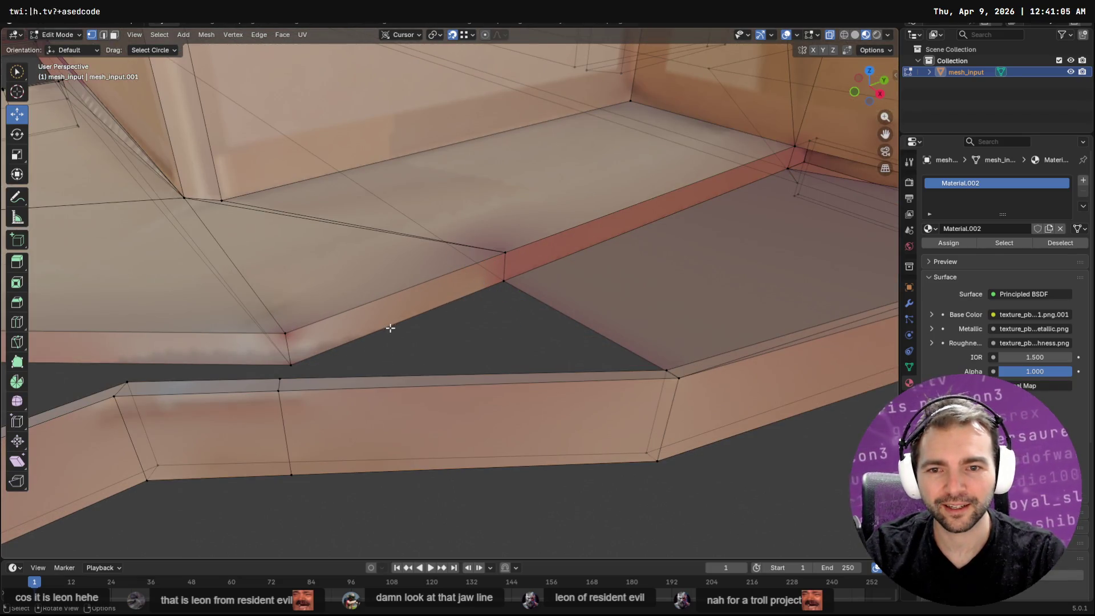
pyautogui.press('2')
pyautogui.click(405, 321)
pyautogui.press('F3')
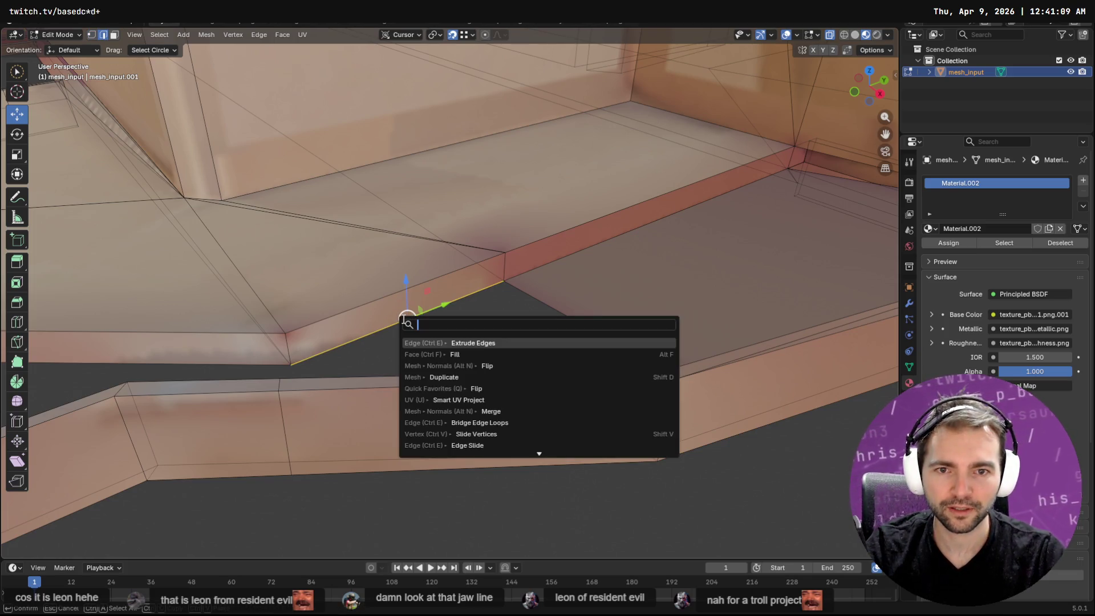
pyautogui.click(426, 346)
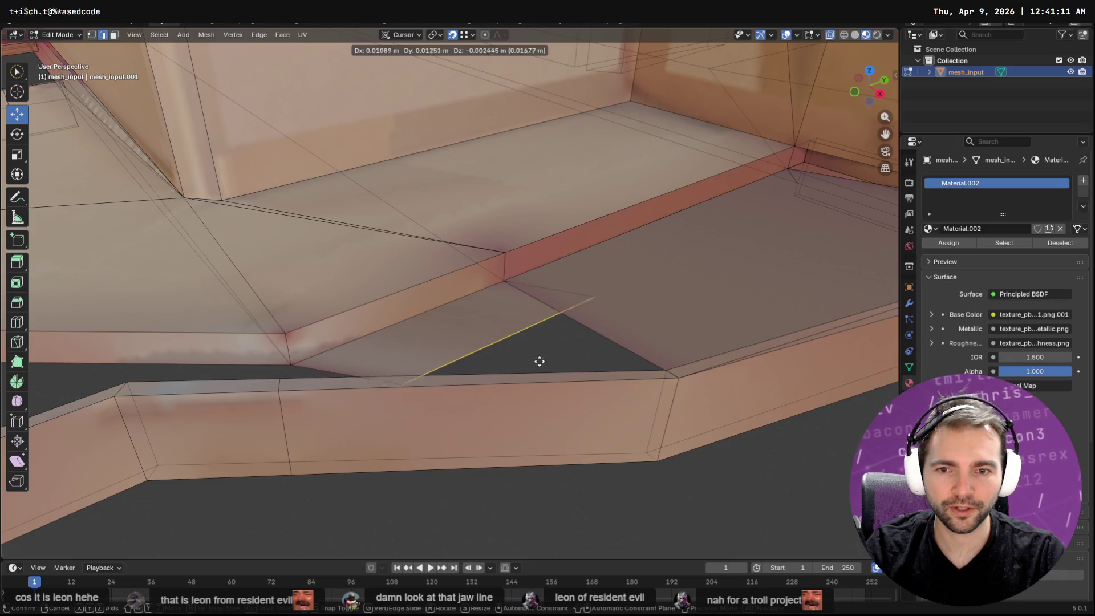
pyautogui.click(677, 364)
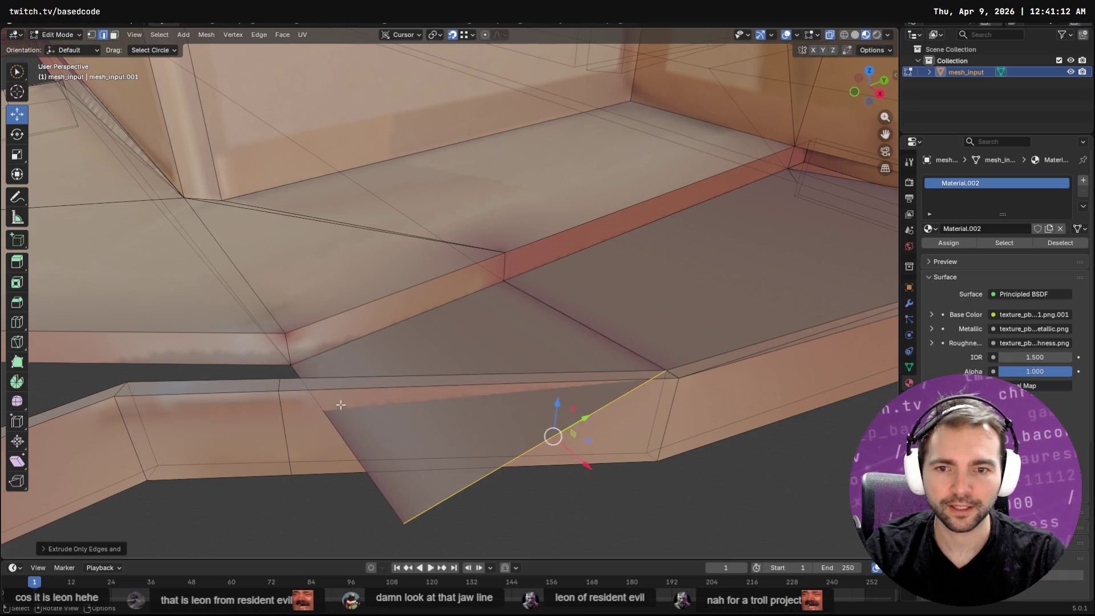
pyautogui.press('1')
pyautogui.click(406, 525)
pyautogui.moveTo(406, 526); pyautogui.dragTo(278, 377)
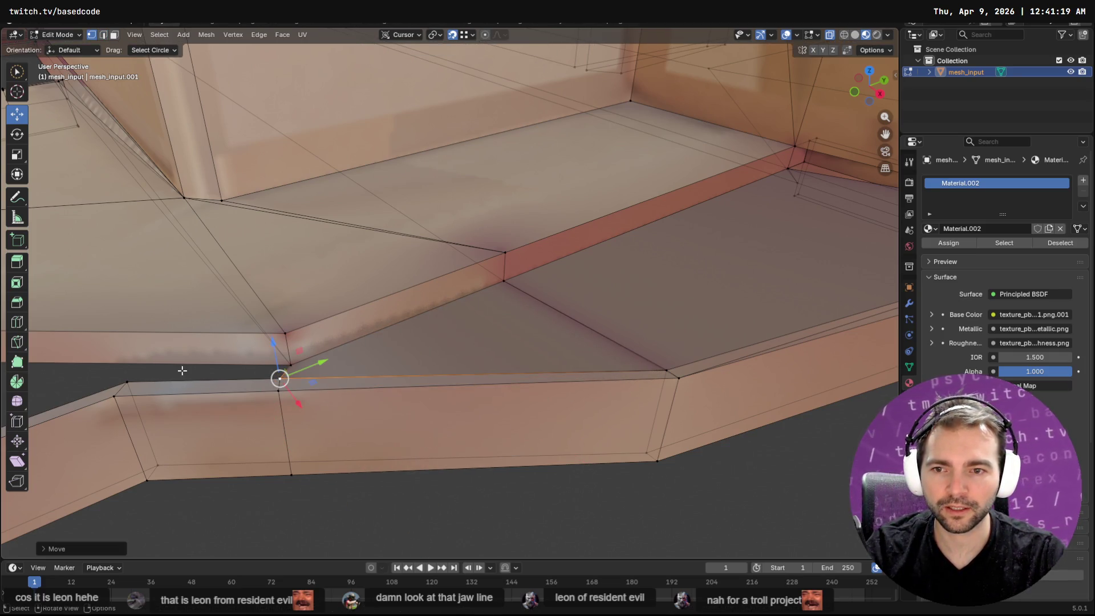
pyautogui.moveTo(271, 354); pyautogui.dragTo(142, 388, button='middle')
pyautogui.moveTo(273, 367)
pyautogui.mouseDown(button='middle')
pyautogui.moveTo(502, 344)
pyautogui.moveTo(474, 347)
pyautogui.moveTo(402, 278)
pyautogui.moveTo(414, 276)
pyautogui.mouseUp(button='middle')
# Knife-cut a new edge from the upper floor vertex near the wall corner.
pyautogui.press('k')
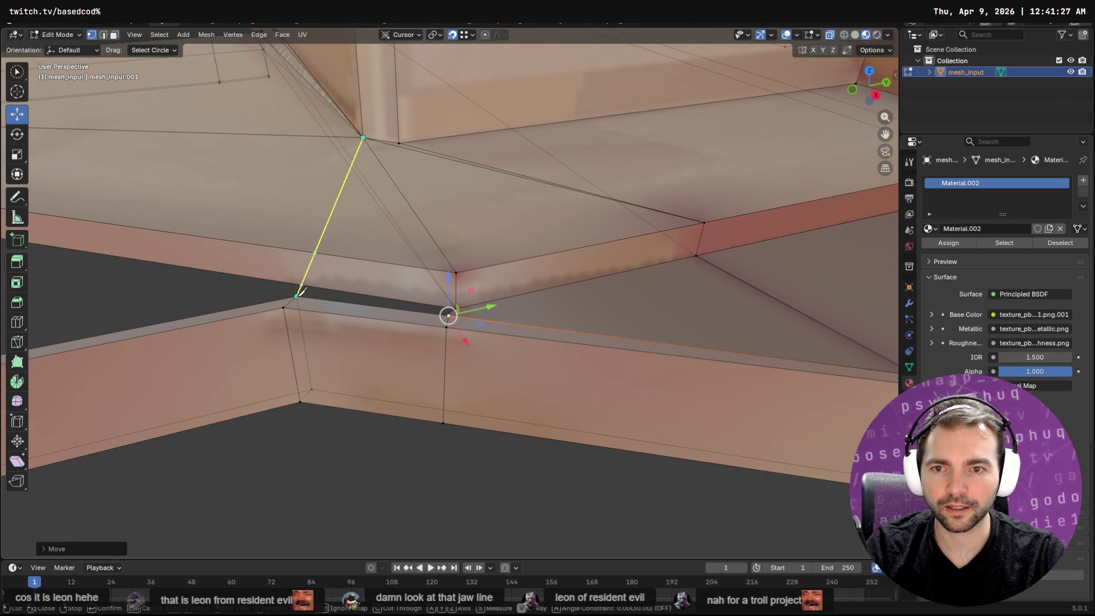
pyautogui.press('Escape')
pyautogui.moveTo(338, 279)
pyautogui.mouseDown(button='middle')
pyautogui.moveTo(359, 285)
pyautogui.moveTo(384, 223)
pyautogui.mouseUp(button='middle')
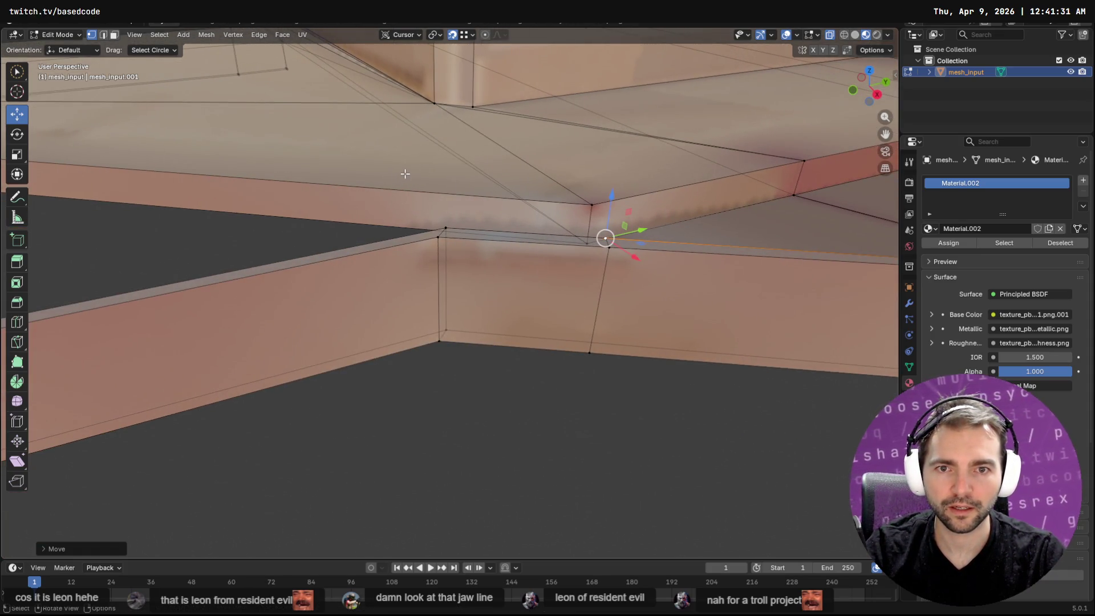
pyautogui.press('k')
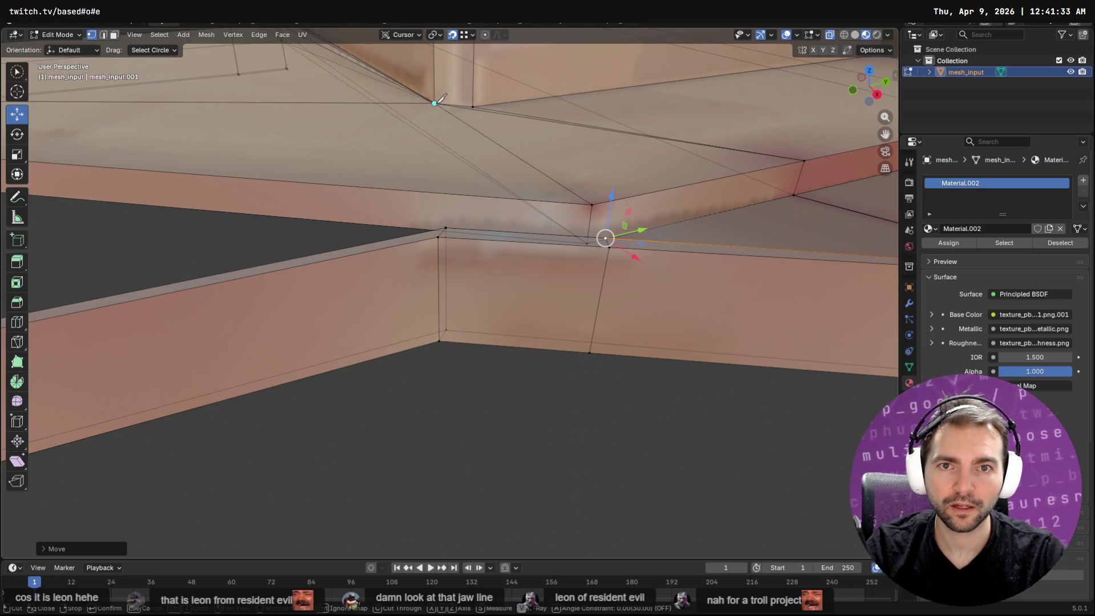
pyautogui.click(435, 102)
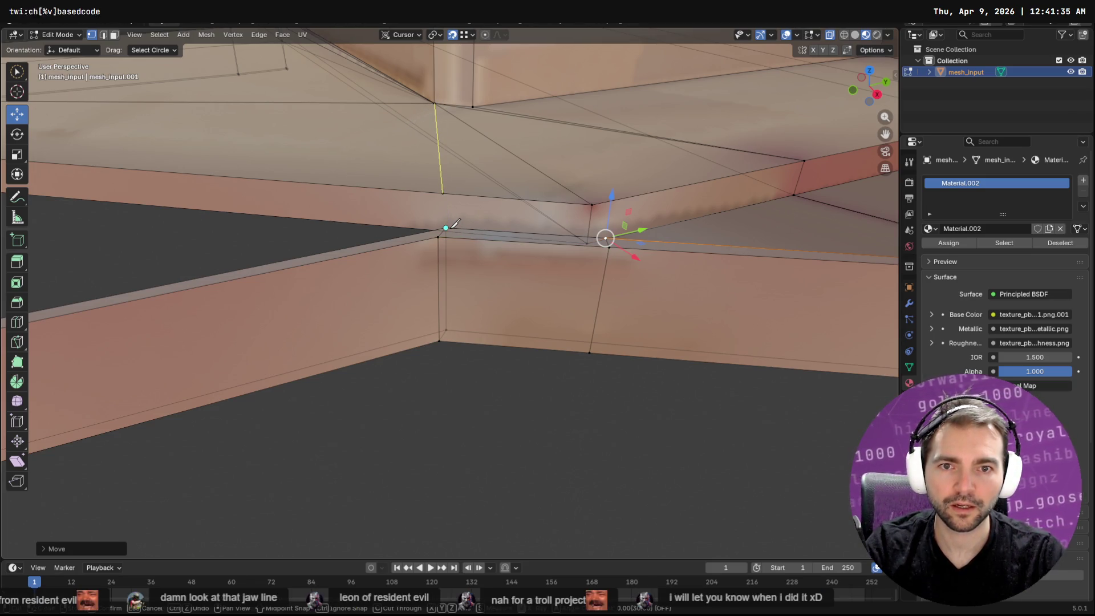
pyautogui.press('Return')
pyautogui.moveTo(458, 240); pyautogui.dragTo(456, 248, button='middle')
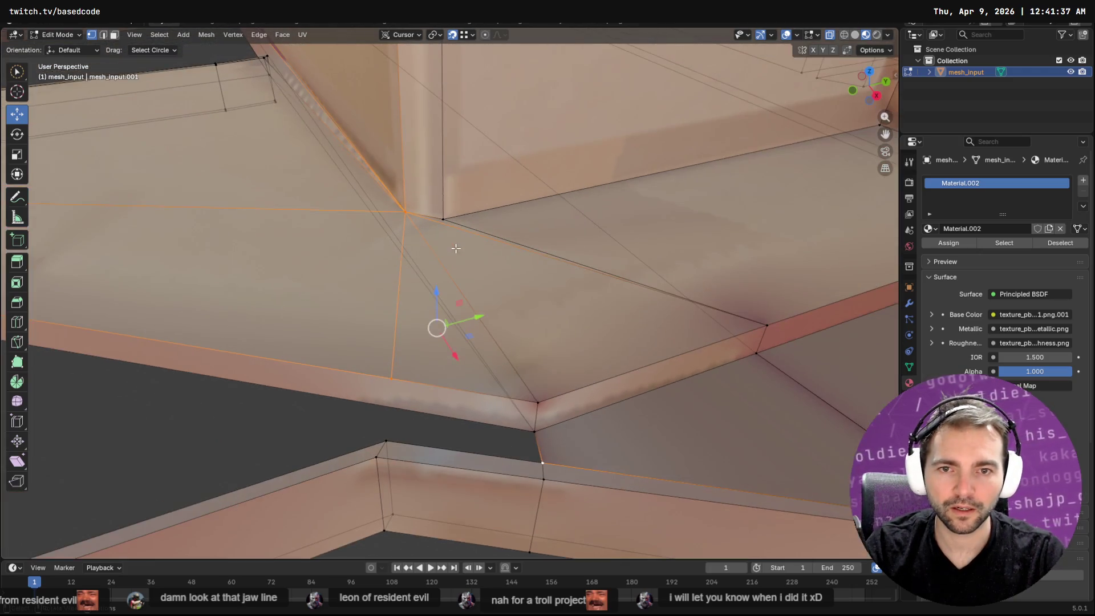
# Knife-cut a vertical edge down to the floor edge above the small gap.
pyautogui.press('k')
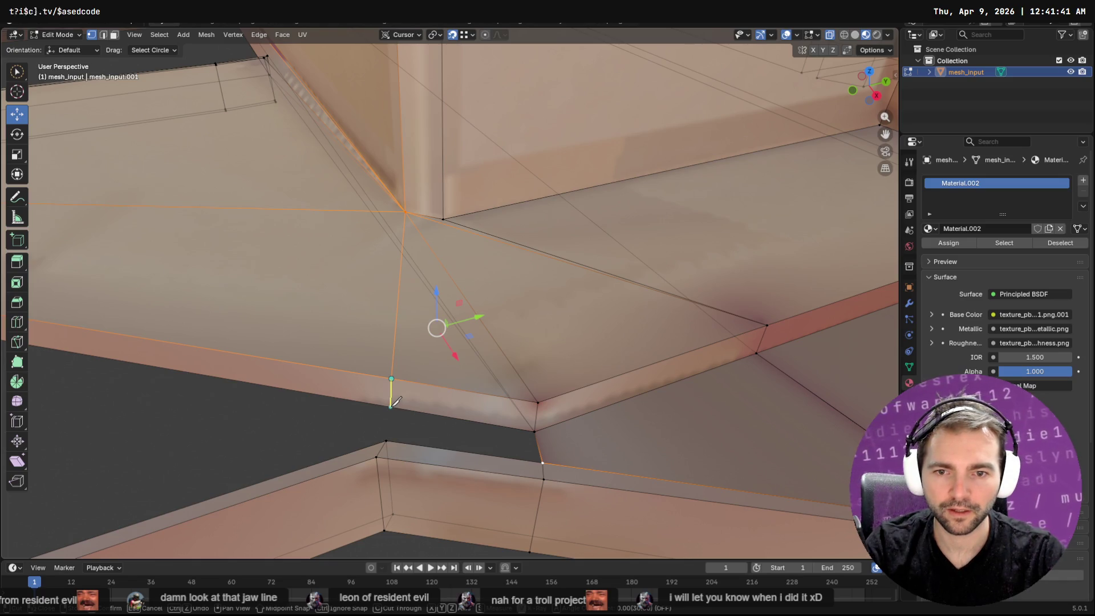
pyautogui.click(391, 407)
pyautogui.press('Return')
# Extrude the gap's upper edge onto the trim's corner with Extrude Edges.
pyautogui.hotkey('alt', 'a')
pyautogui.press('c')
pyautogui.press('2')
pyautogui.click(456, 420)
pyautogui.click(448, 439)
pyautogui.rightClick(447, 442)
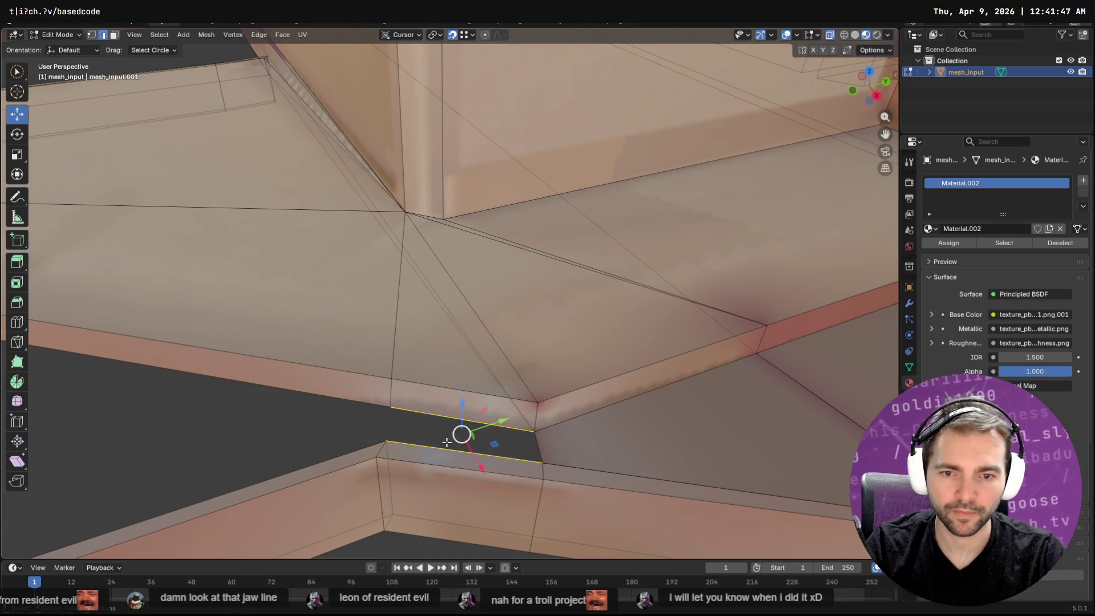
pyautogui.click(443, 413)
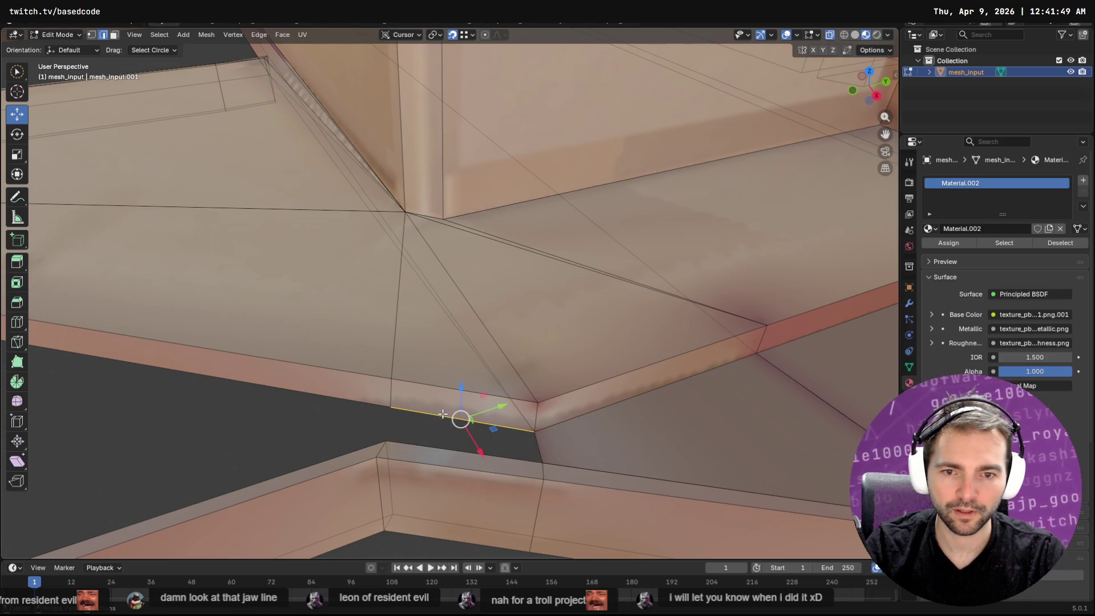
pyautogui.press('F3')
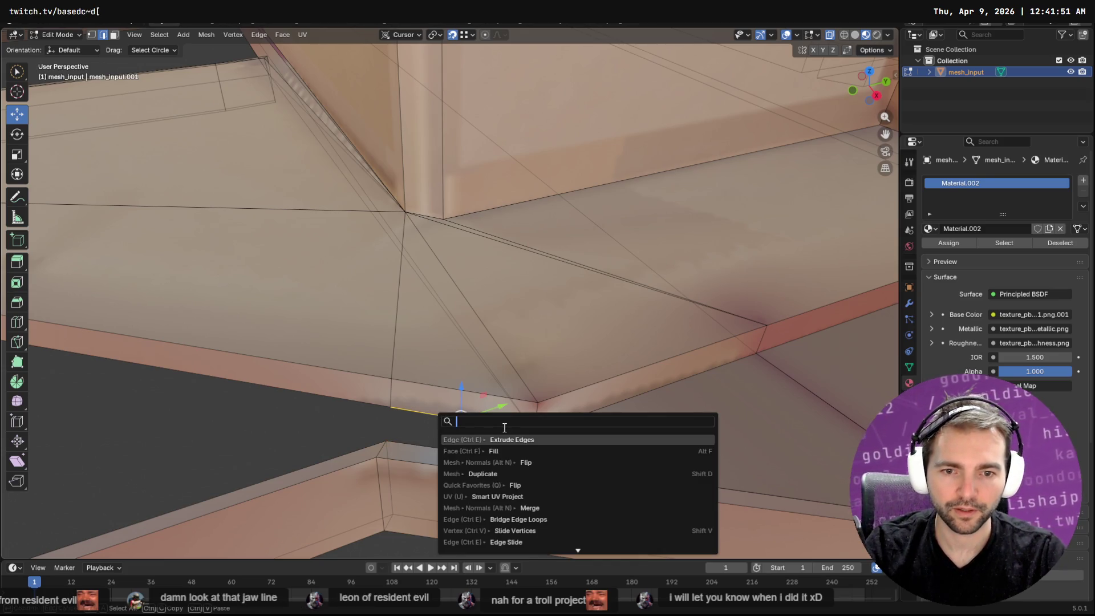
pyautogui.click(506, 438)
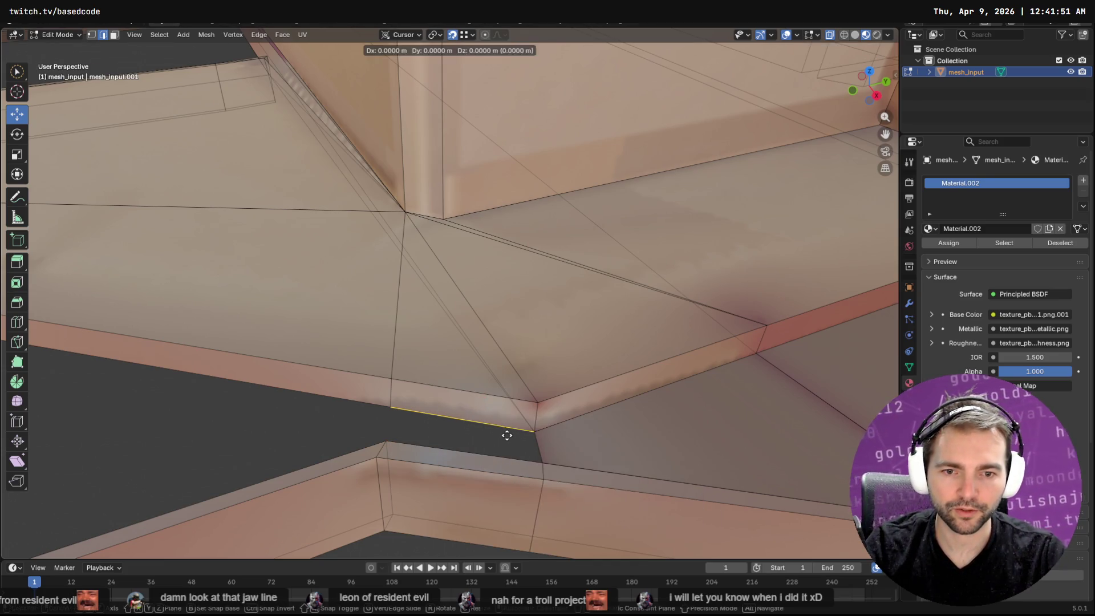
pyautogui.click(388, 441)
# Move the new face's loose end vertex onto the trim corner.
pyautogui.press('1')
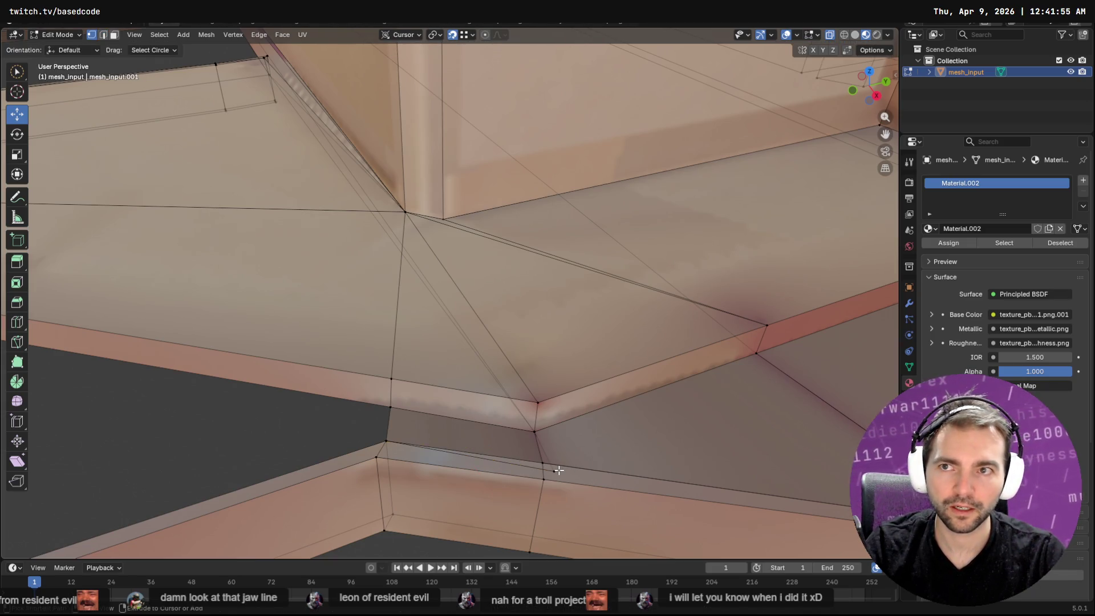
pyautogui.click(553, 470)
pyautogui.press('g')
pyautogui.click(543, 463)
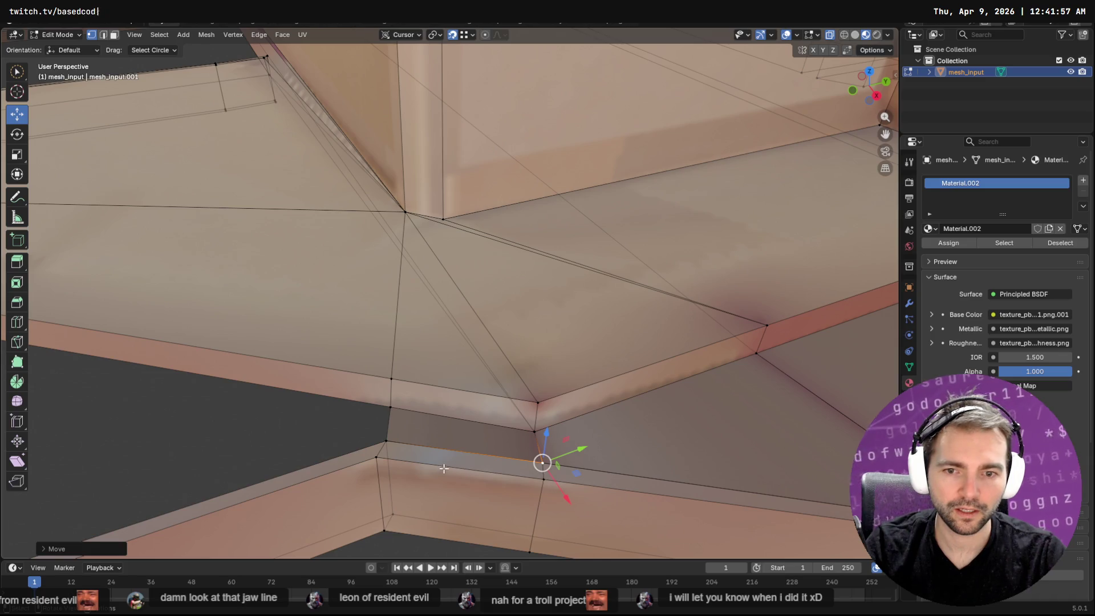
pyautogui.moveTo(455, 458); pyautogui.dragTo(453, 450, button='middle')
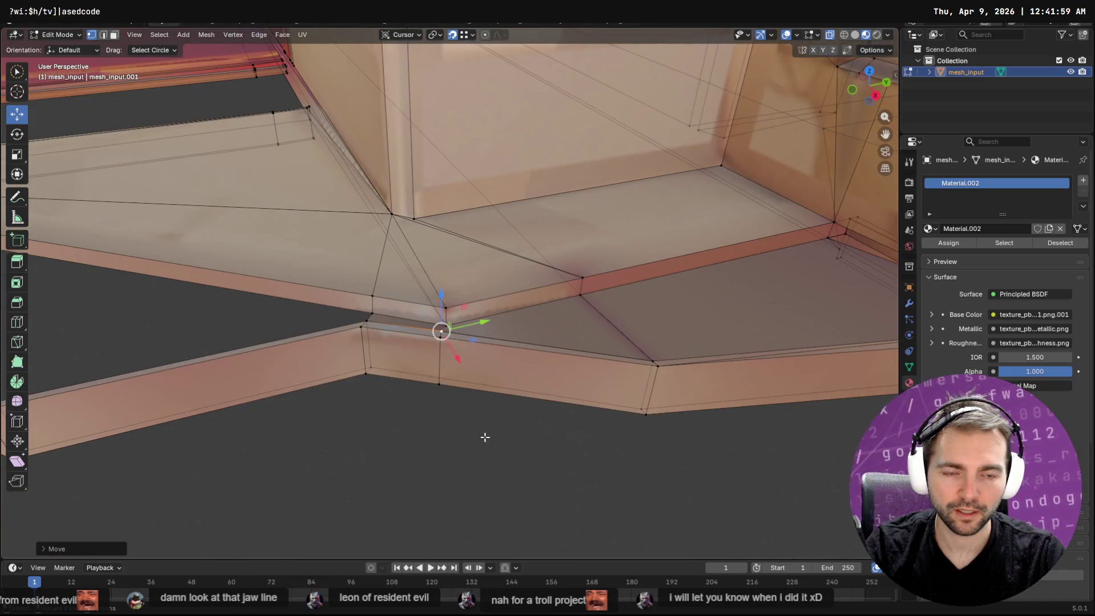
# Extrude the long floor edge and pull it down across the large gap.
pyautogui.moveTo(408, 408)
pyautogui.mouseDown(button='middle')
pyautogui.moveTo(416, 386)
pyautogui.moveTo(425, 393)
pyautogui.mouseUp(button='middle')
pyautogui.moveTo(371, 356); pyautogui.dragTo(446, 355, button='middle')
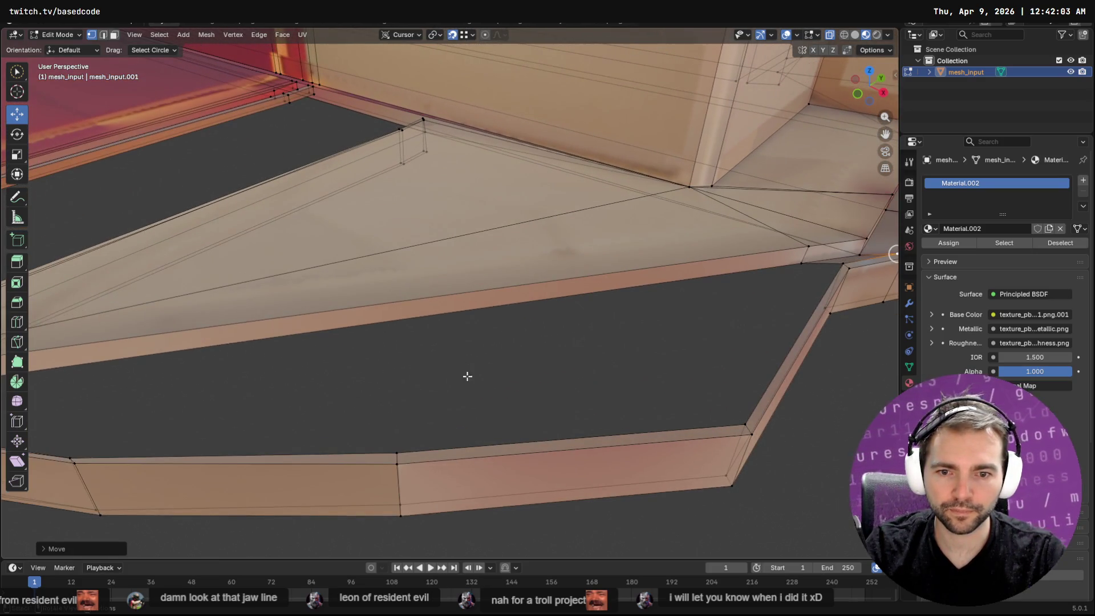
pyautogui.moveTo(340, 362)
pyautogui.mouseDown(button='middle')
pyautogui.moveTo(586, 404)
pyautogui.moveTo(451, 380)
pyautogui.mouseUp(button='middle')
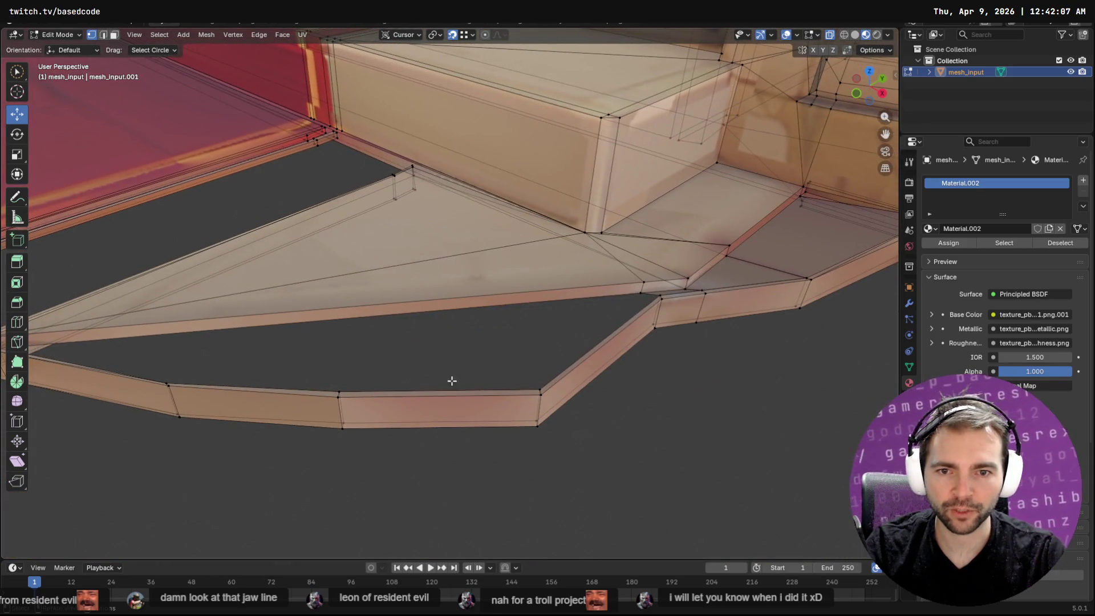
pyautogui.click(381, 324)
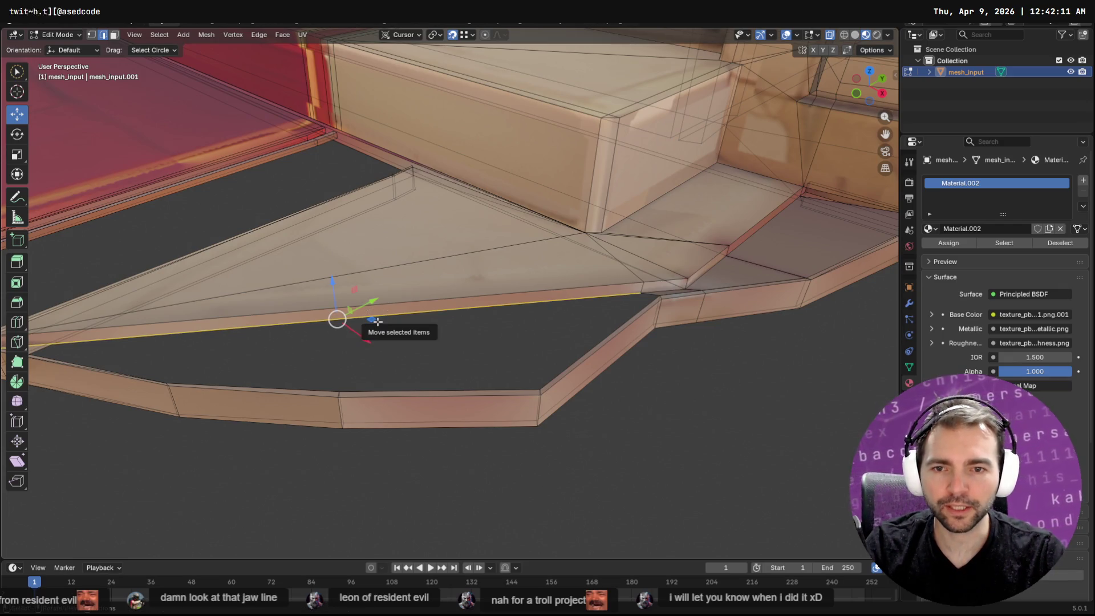
pyautogui.press('F3')
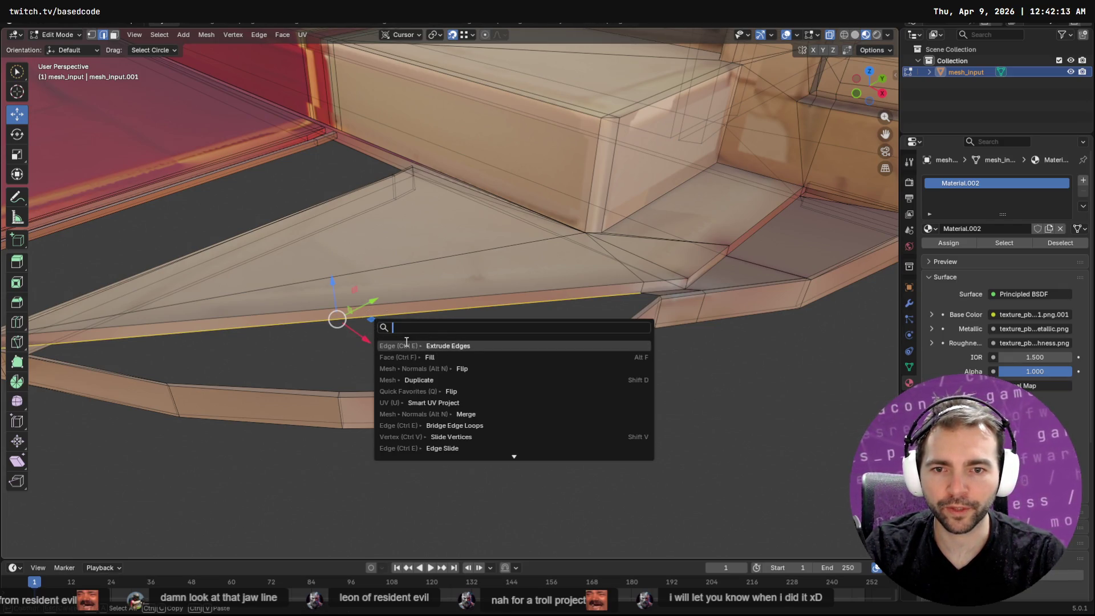
pyautogui.click(406, 344)
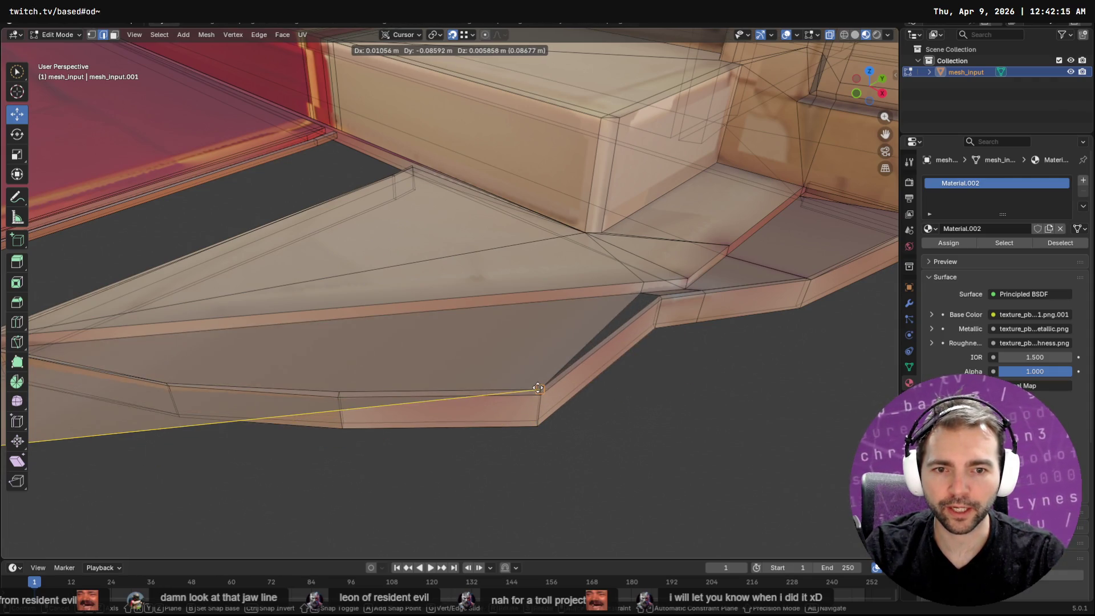
pyautogui.rightClick(513, 448)
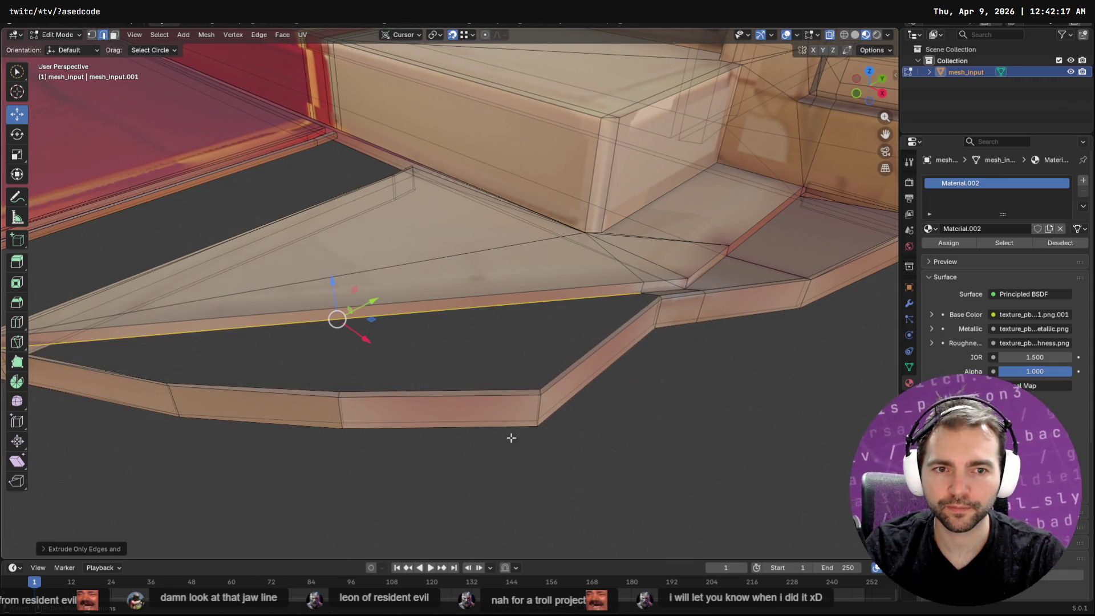
pyautogui.moveTo(375, 320)
pyautogui.mouseDown()
pyautogui.moveTo(421, 436)
pyautogui.moveTo(416, 498)
pyautogui.moveTo(438, 471)
pyautogui.moveTo(428, 466)
pyautogui.mouseUp()
pyautogui.press('KP_Decimal')
pyautogui.moveTo(488, 438)
pyautogui.mouseDown(button='middle')
pyautogui.moveTo(511, 435)
pyautogui.moveTo(501, 438)
pyautogui.mouseUp(button='middle')
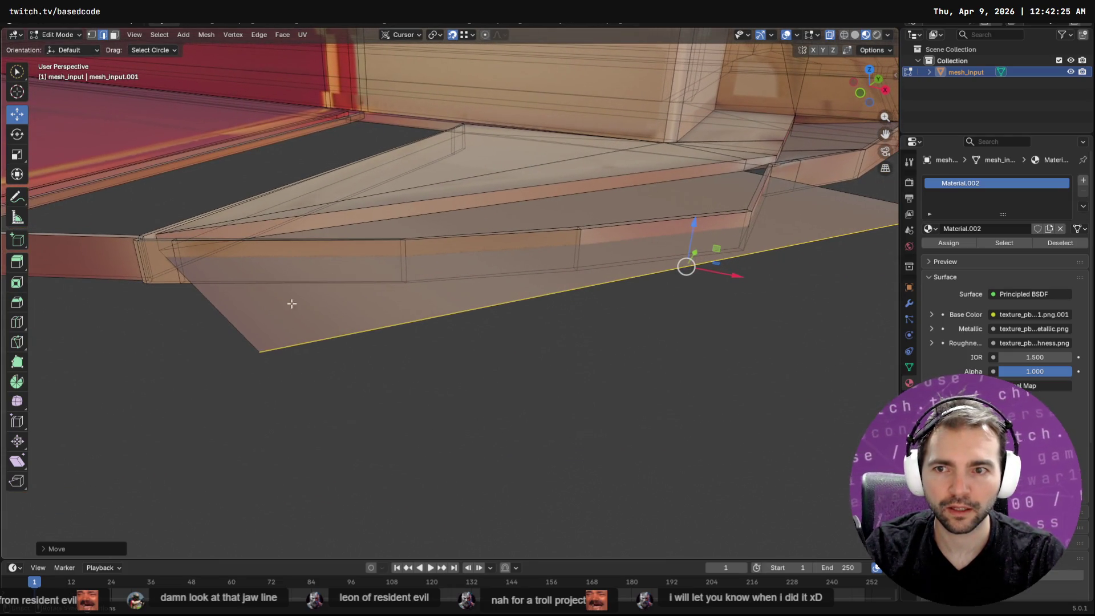
# Try Select Loops, Delete Edge Loops and edge ring selection on the outer rim edge, undoing each.
pyautogui.scroll(5, 342, 244)
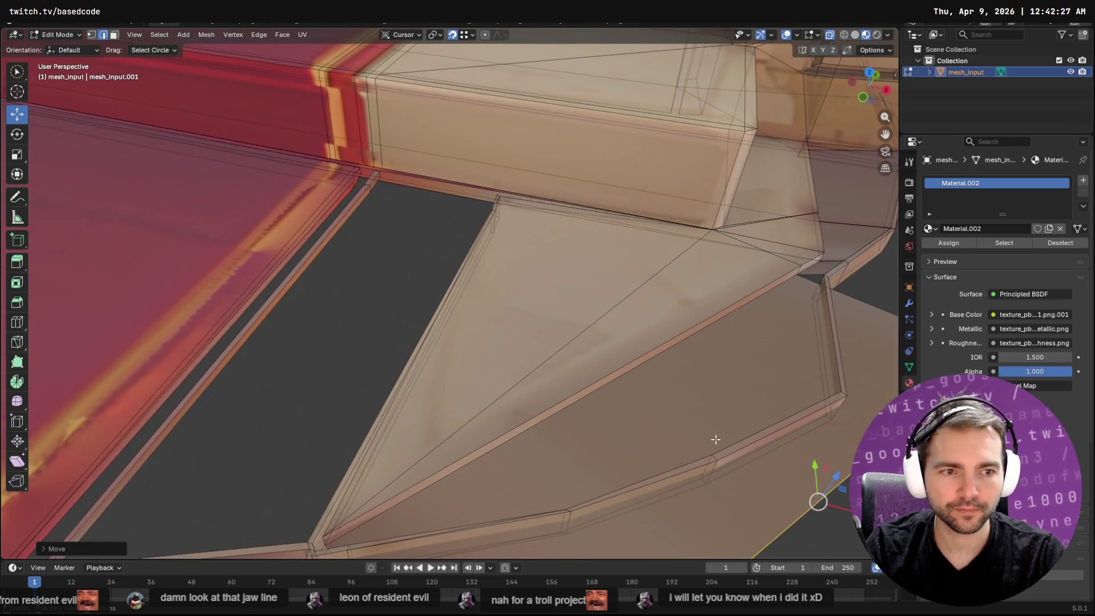
pyautogui.click(705, 453)
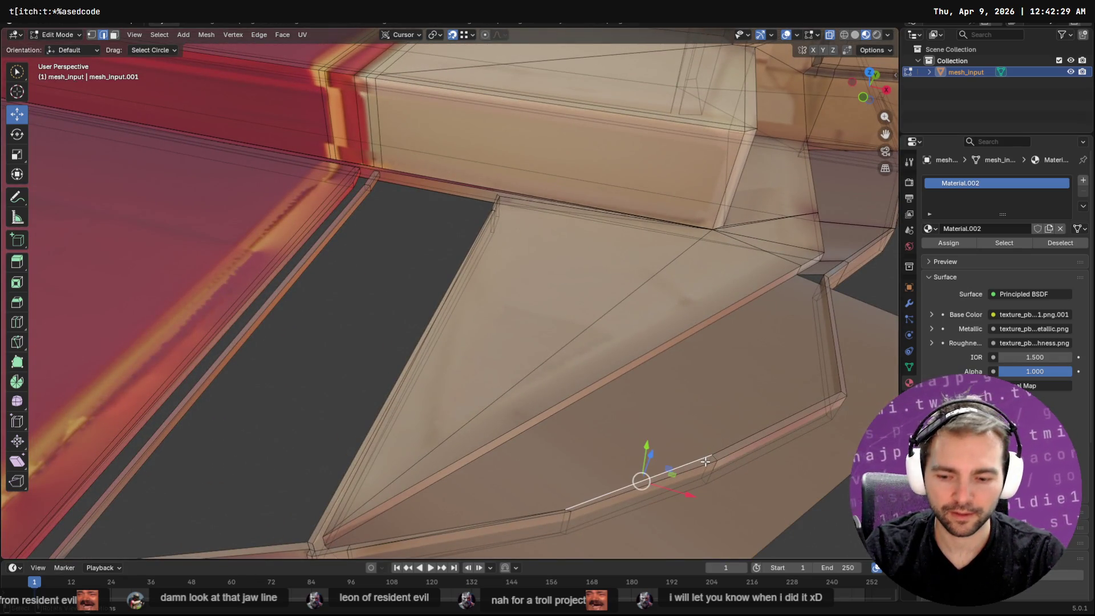
pyautogui.press('F3')
pyautogui.write('loop')
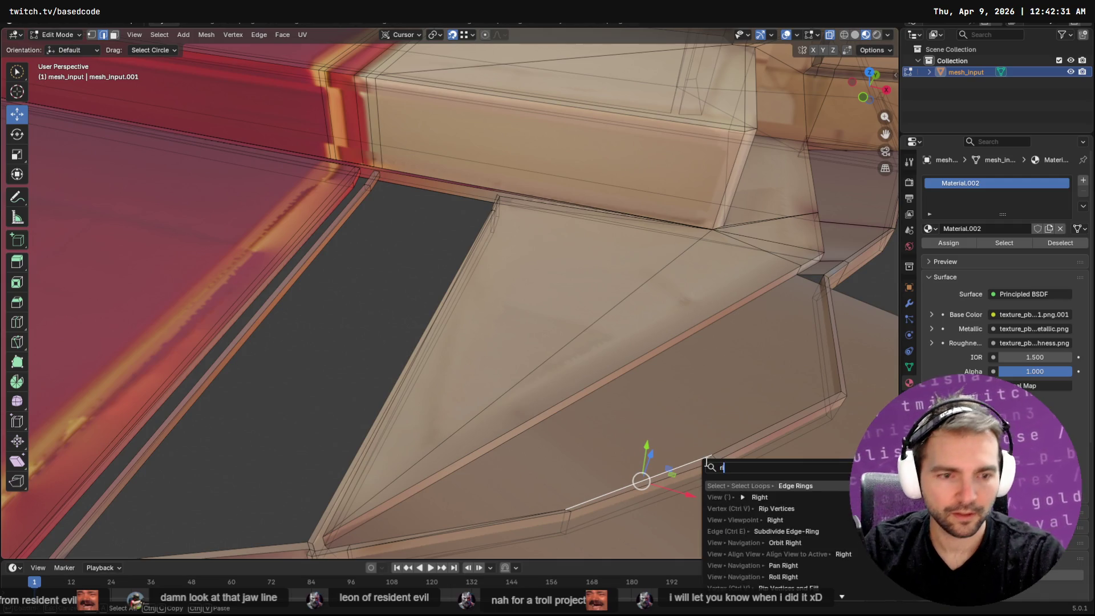
pyautogui.press('Return')
pyautogui.hotkey('ctrl', 'z')
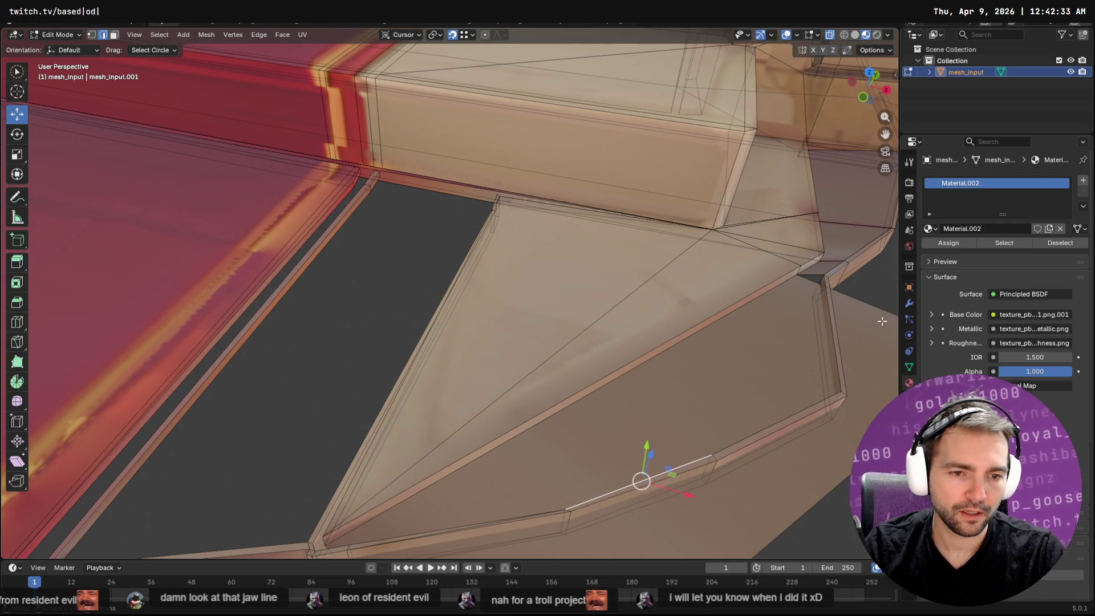
pyautogui.press('F3')
pyautogui.write('loo')
pyautogui.press('Return')
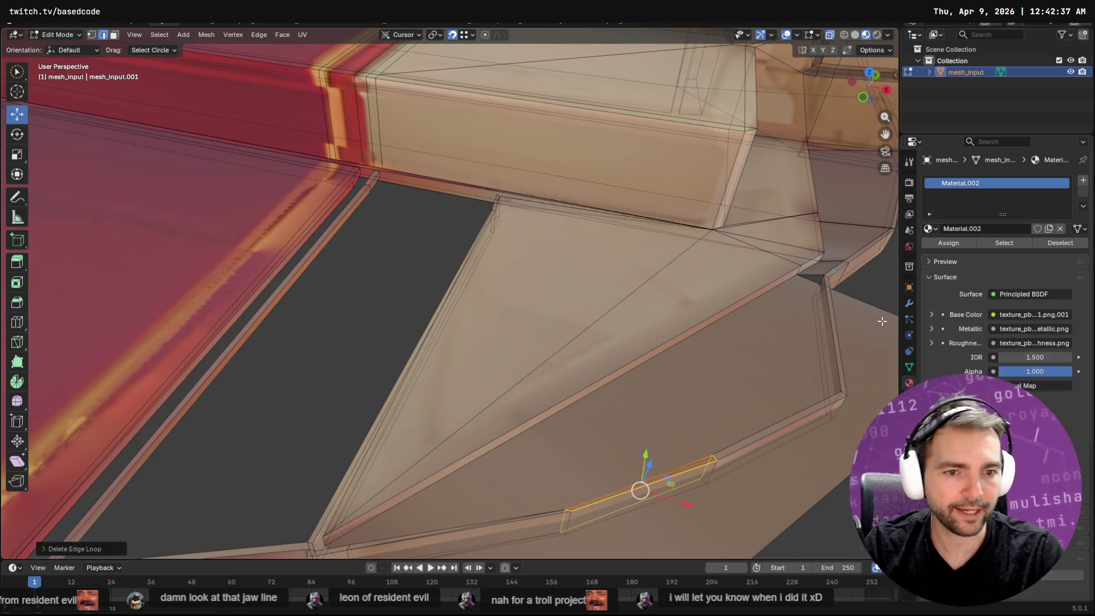
pyautogui.hotkey('ctrl', 'z')
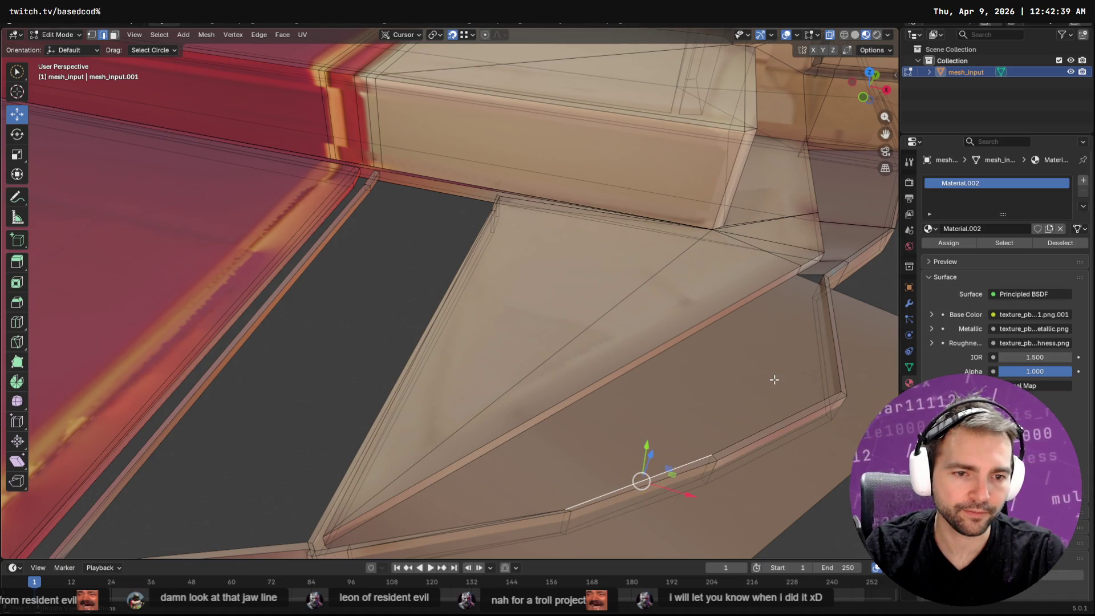
pyautogui.keyDown('shift'); pyautogui.click(763, 427); pyautogui.keyUp('shift')
pyautogui.press('F3')
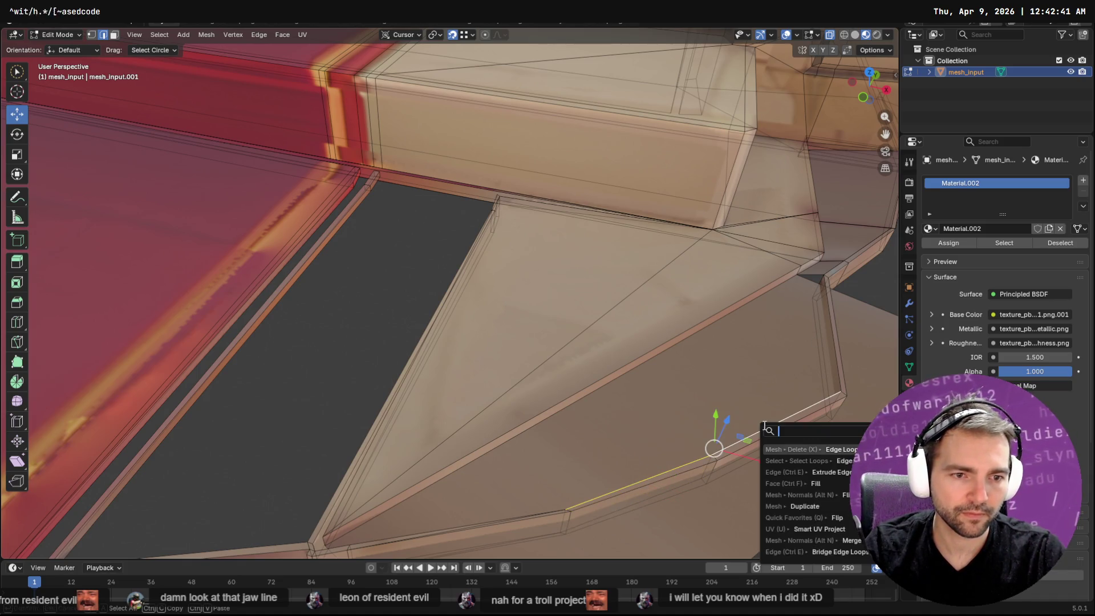
pyautogui.press('Return')
pyautogui.hotkey('ctrl', 'z')
pyautogui.press('F3')
pyautogui.press('Down')
pyautogui.press('Return')
pyautogui.hotkey('ctrl', 'z')
pyautogui.press('F3')
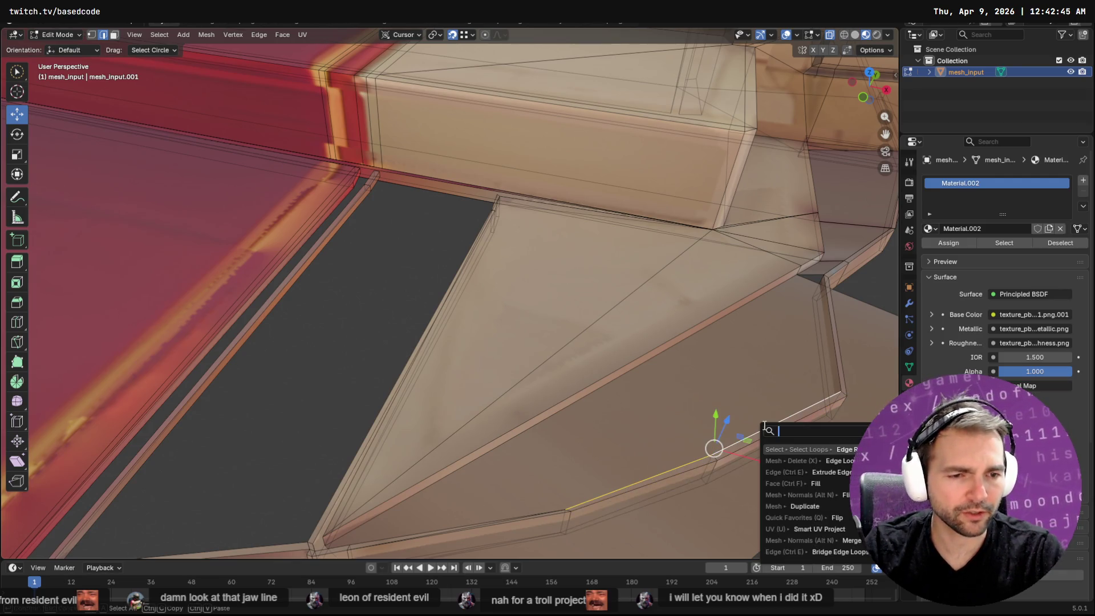
pyautogui.press('Escape')
# Add the lower rim and rising diagonal edges to the selection, circle-deselecting extras.
pyautogui.moveTo(826, 318)
pyautogui.mouseDown(button='middle')
pyautogui.moveTo(787, 416)
pyautogui.moveTo(650, 257)
pyautogui.moveTo(464, 193)
pyautogui.moveTo(526, 183)
pyautogui.moveTo(524, 276)
pyautogui.mouseUp(button='middle')
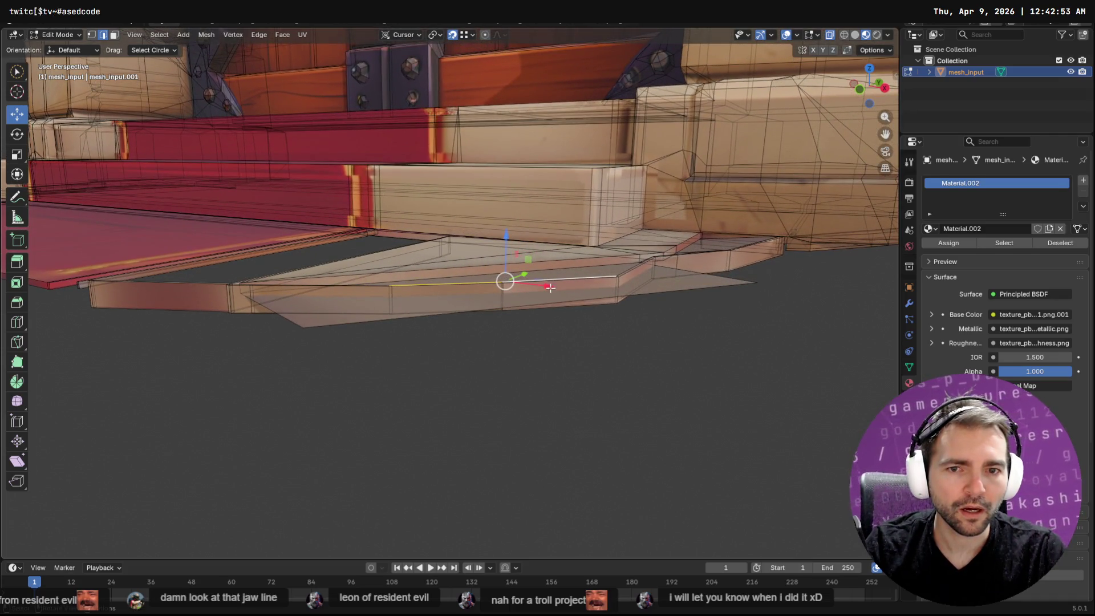
pyautogui.moveTo(541, 326); pyautogui.dragTo(487, 412, button='middle')
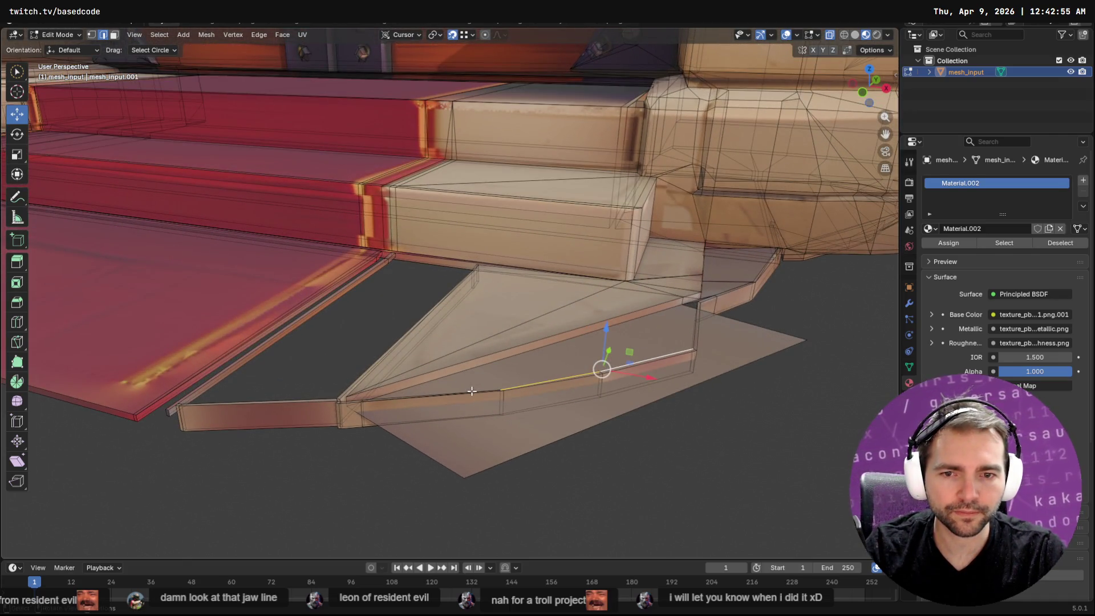
pyautogui.keyDown('shift'); pyautogui.click(469, 388); pyautogui.keyUp('shift')
pyautogui.keyDown('shift'); pyautogui.click(671, 354); pyautogui.keyUp('shift')
pyautogui.moveTo(671, 354)
pyautogui.mouseDown(button='middle')
pyautogui.moveTo(721, 359)
pyautogui.moveTo(618, 375)
pyautogui.mouseUp(button='middle')
pyautogui.keyDown('shift'); pyautogui.click(616, 374); pyautogui.keyUp('shift')
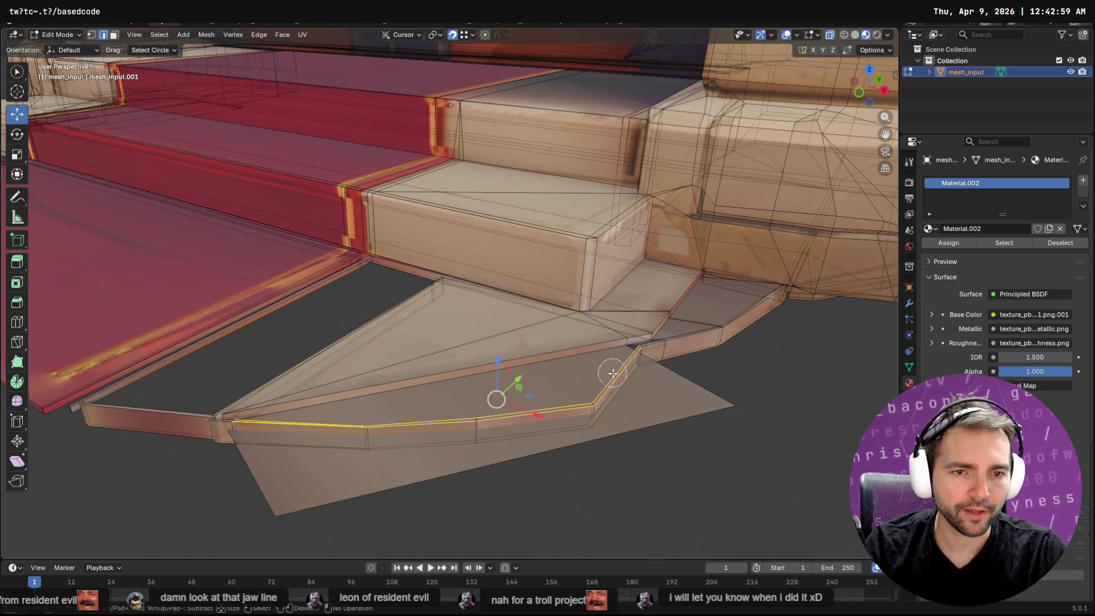
pyautogui.press('c')
pyautogui.click(621, 398)
pyautogui.middleClick(629, 395)
pyautogui.rightClick(629, 395)
pyautogui.moveTo(629, 394)
pyautogui.mouseDown(button='middle')
pyautogui.moveTo(728, 396)
pyautogui.moveTo(511, 325)
pyautogui.mouseUp(button='middle')
# Add the remaining rim edges, short connecting edge, boundary and left stair edges to the selection.
pyautogui.keyDown('shift'); pyautogui.click(478, 299); pyautogui.keyUp('shift')
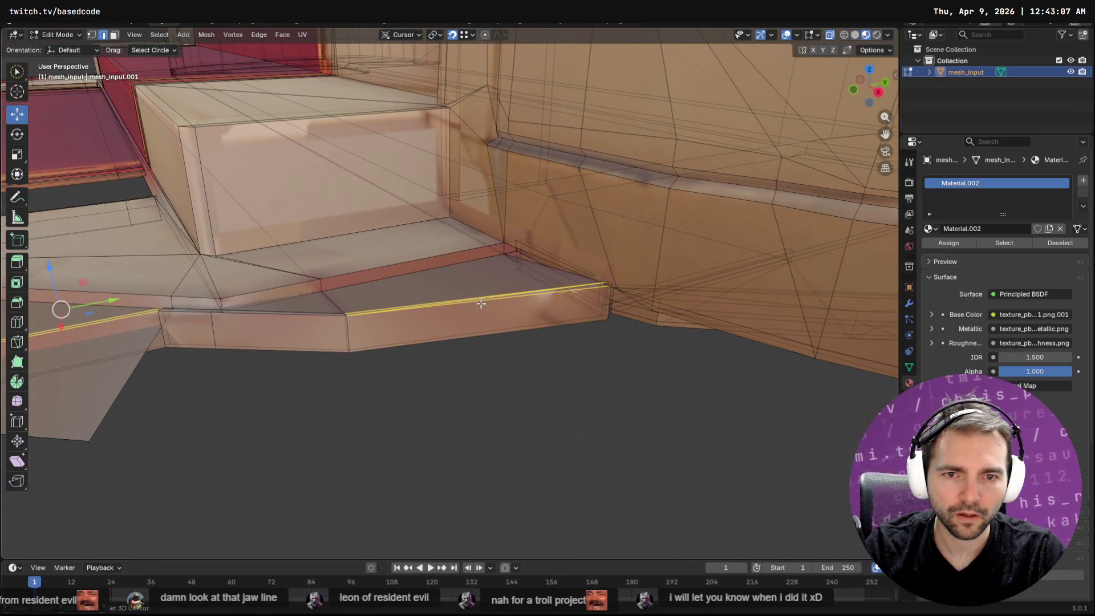
pyautogui.keyDown('shift'); pyautogui.click(311, 316); pyautogui.keyUp('shift')
pyautogui.keyDown('shift'); pyautogui.click(189, 316); pyautogui.keyUp('shift')
pyautogui.moveTo(110, 308)
pyautogui.mouseDown(button='middle')
pyautogui.moveTo(210, 349)
pyautogui.moveTo(225, 335)
pyautogui.moveTo(475, 370)
pyautogui.mouseUp(button='middle')
pyautogui.press('c')
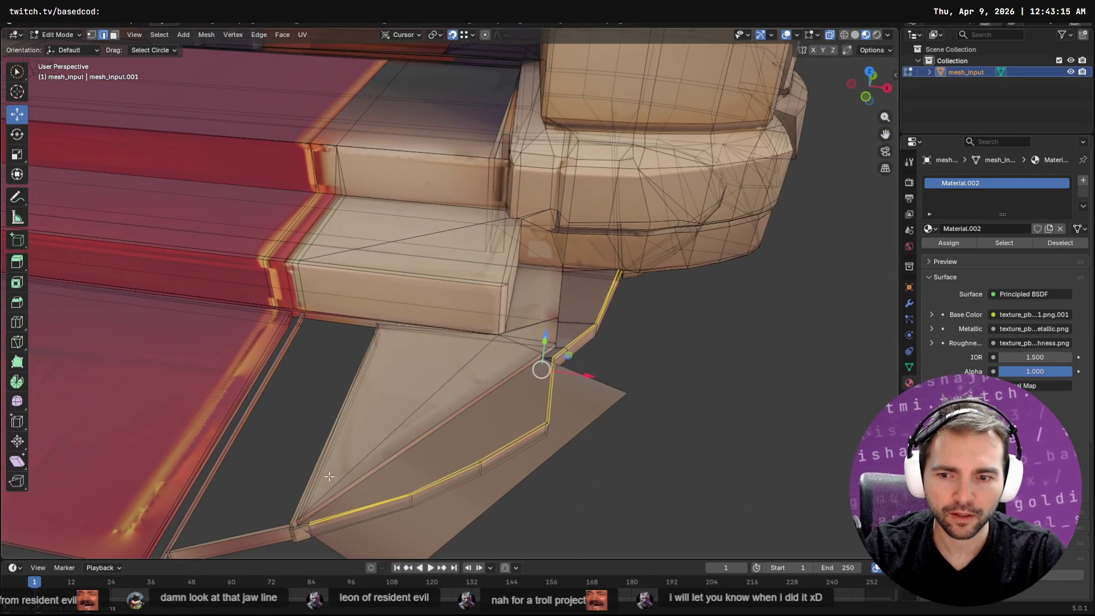
pyautogui.press('Escape')
pyautogui.scroll(-3, 337, 491)
pyautogui.scroll(6, 343, 445)
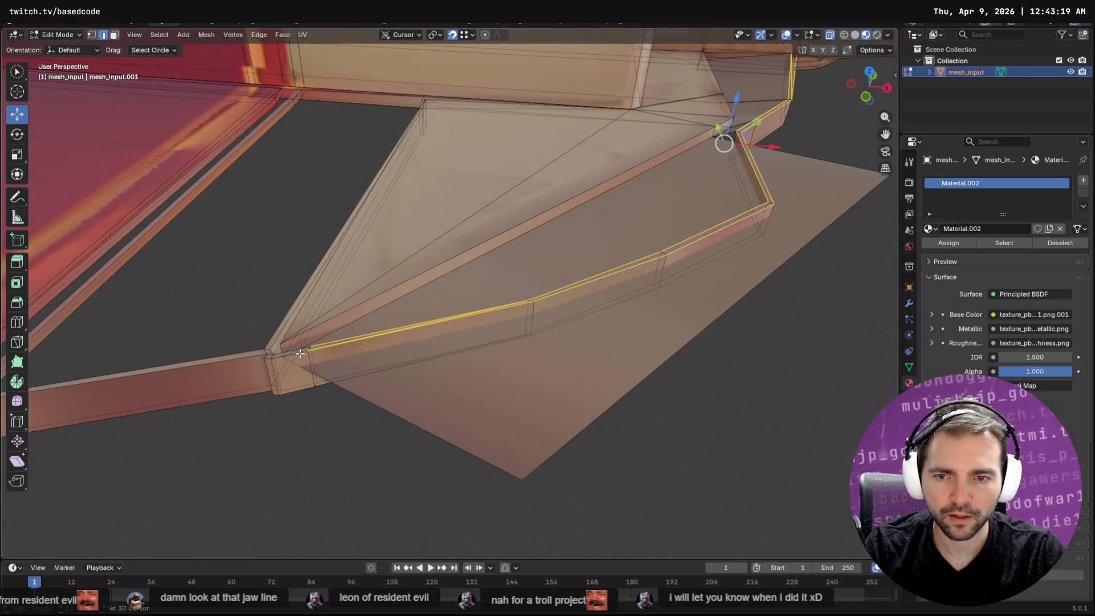
pyautogui.keyDown('alt'); pyautogui.keyDown('shift'); pyautogui.click(299, 354); pyautogui.keyUp('shift'); pyautogui.keyUp('alt')
pyautogui.keyDown('alt'); pyautogui.keyDown('shift'); pyautogui.click(270, 365); pyautogui.keyUp('shift'); pyautogui.keyUp('alt')
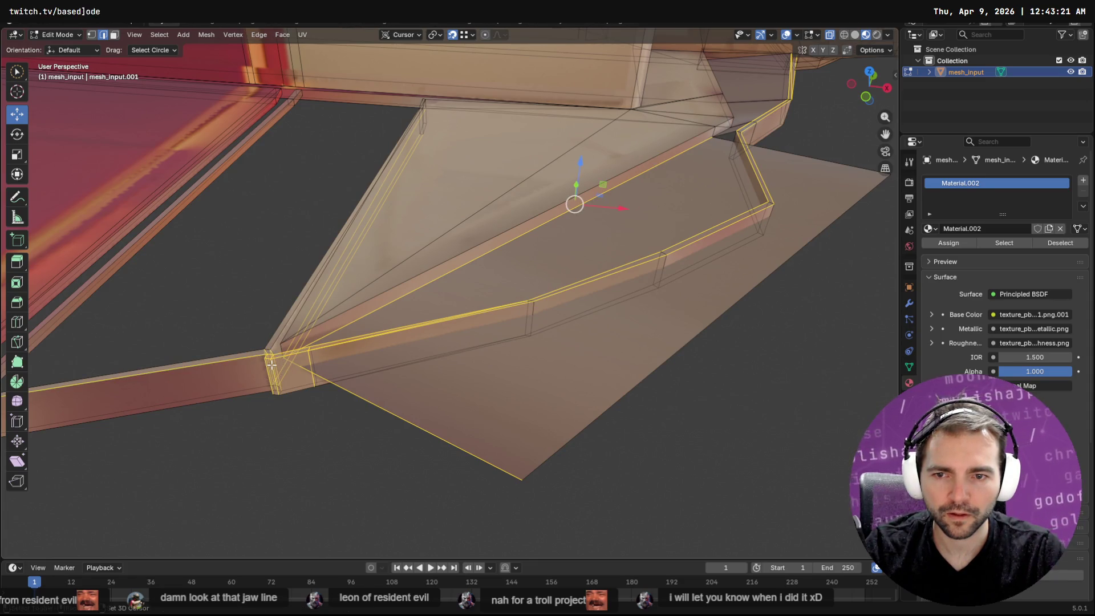
# Circle-deselect the left strip, long diagonal, stair and stray corner edges.
pyautogui.press('c')
pyautogui.moveTo(167, 417)
pyautogui.mouseDown(button='middle')
pyautogui.moveTo(306, 264)
pyautogui.moveTo(428, 282)
pyautogui.mouseUp(button='middle')
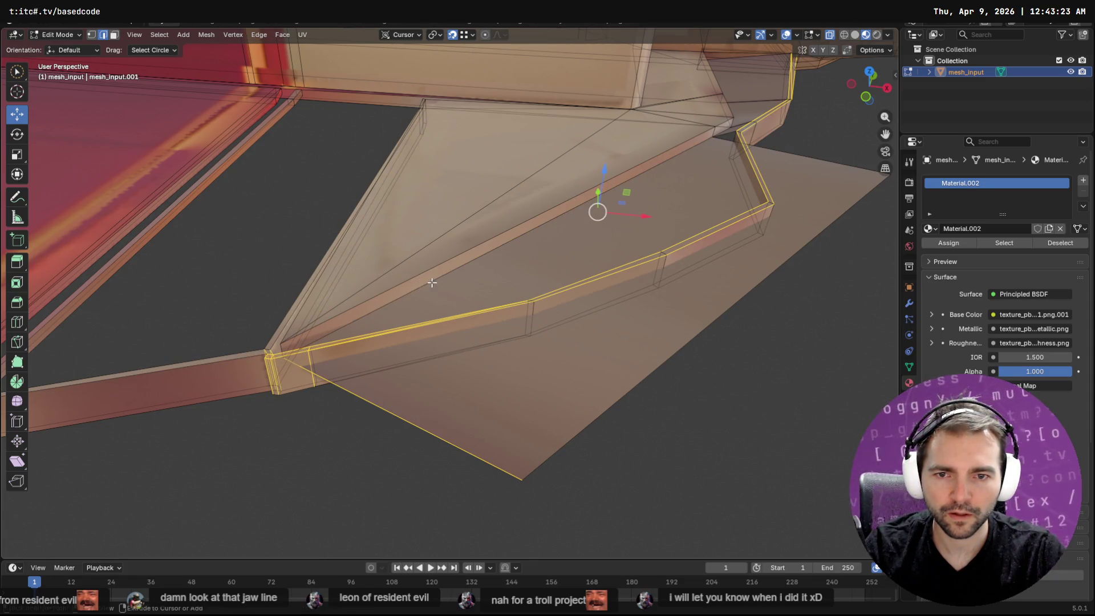
pyautogui.moveTo(389, 503)
pyautogui.mouseDown(button='middle')
pyautogui.moveTo(464, 420)
pyautogui.moveTo(396, 445)
pyautogui.moveTo(232, 386)
pyautogui.moveTo(289, 389)
pyautogui.mouseUp(button='middle')
pyautogui.moveTo(282, 330); pyautogui.dragTo(265, 338, button='middle')
# With snapping off, nudge the rim edges slightly down and then up along Z.
pyautogui.rightClick(274, 346)
pyautogui.scroll(-6, 274, 346)
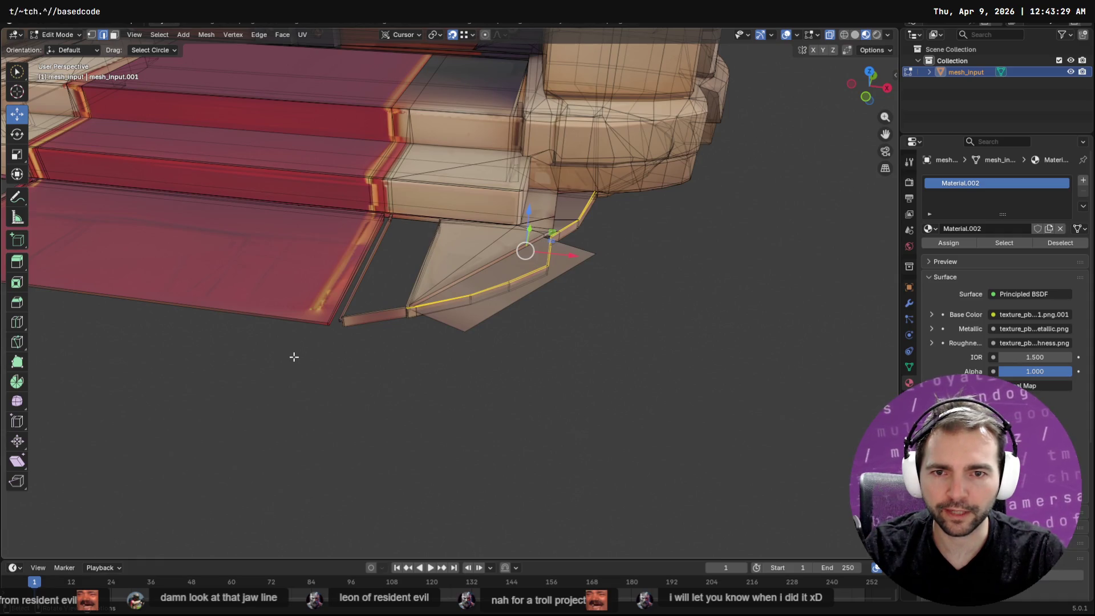
pyautogui.scroll(8, 294, 356)
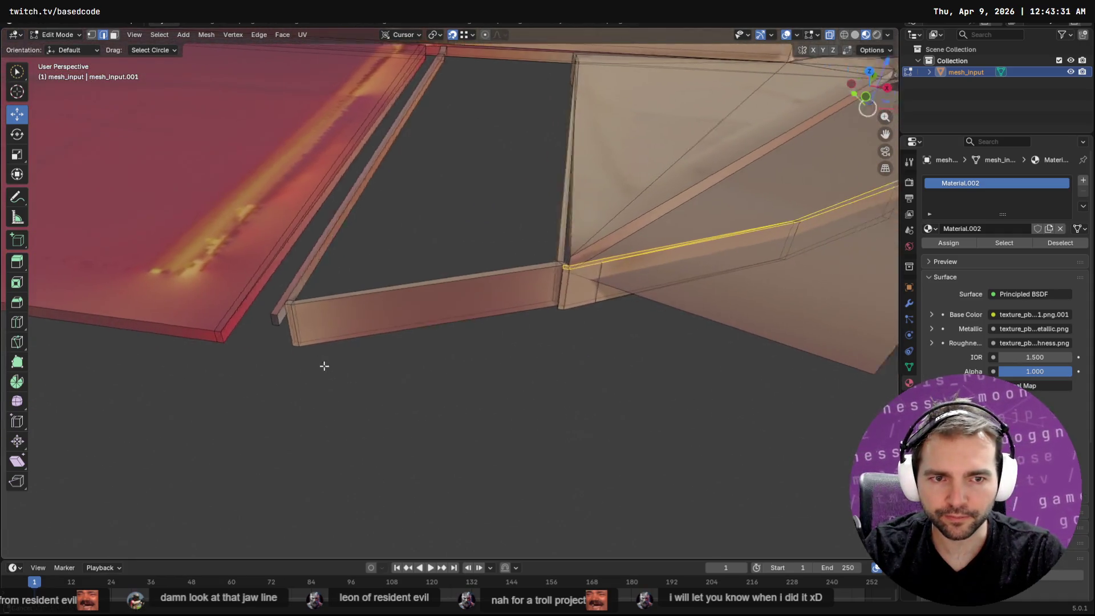
pyautogui.scroll(-5, 324, 366)
pyautogui.moveTo(525, 178); pyautogui.dragTo(521, 194)
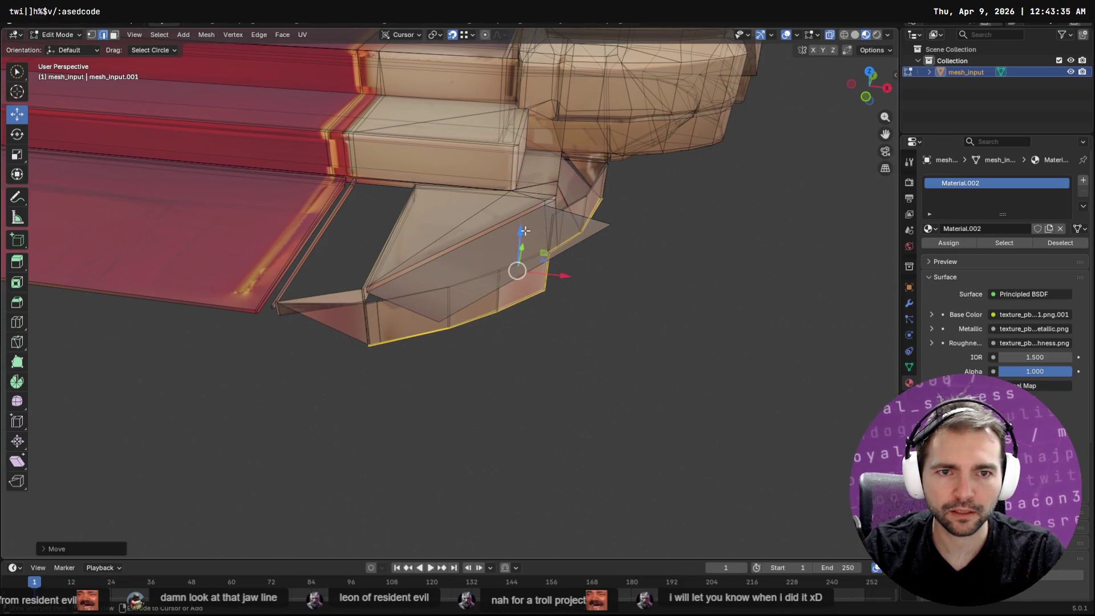
pyautogui.click(453, 36)
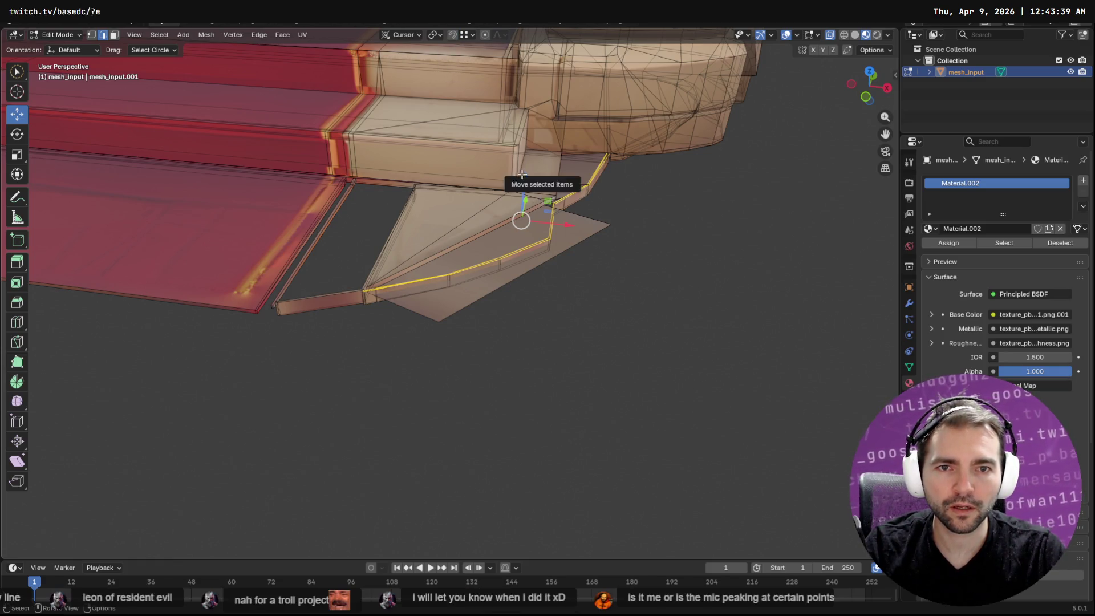
pyautogui.moveTo(526, 180); pyautogui.dragTo(525, 181)
pyautogui.moveTo(673, 220); pyautogui.dragTo(589, 214, button='middle')
pyautogui.scroll(3, 585, 213)
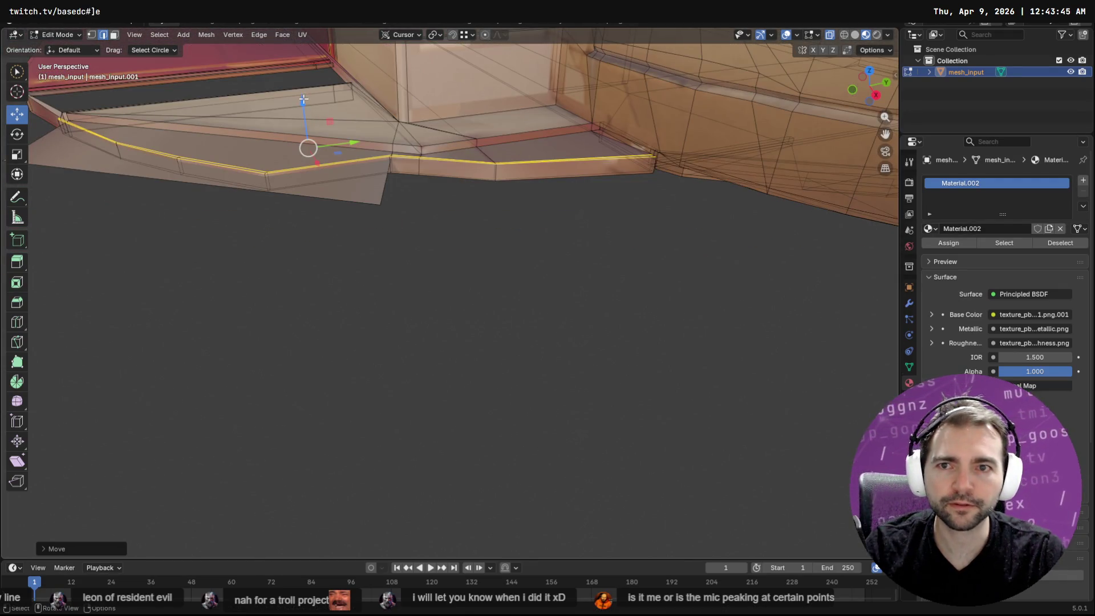
pyautogui.moveTo(303, 99)
pyautogui.mouseDown()
pyautogui.moveTo(353, 134)
pyautogui.moveTo(408, 149)
pyautogui.mouseUp()
# Inspect the stairs from the front, select the floor face and return to Object Mode.
pyautogui.moveTo(434, 153); pyautogui.dragTo(524, 163, button='middle')
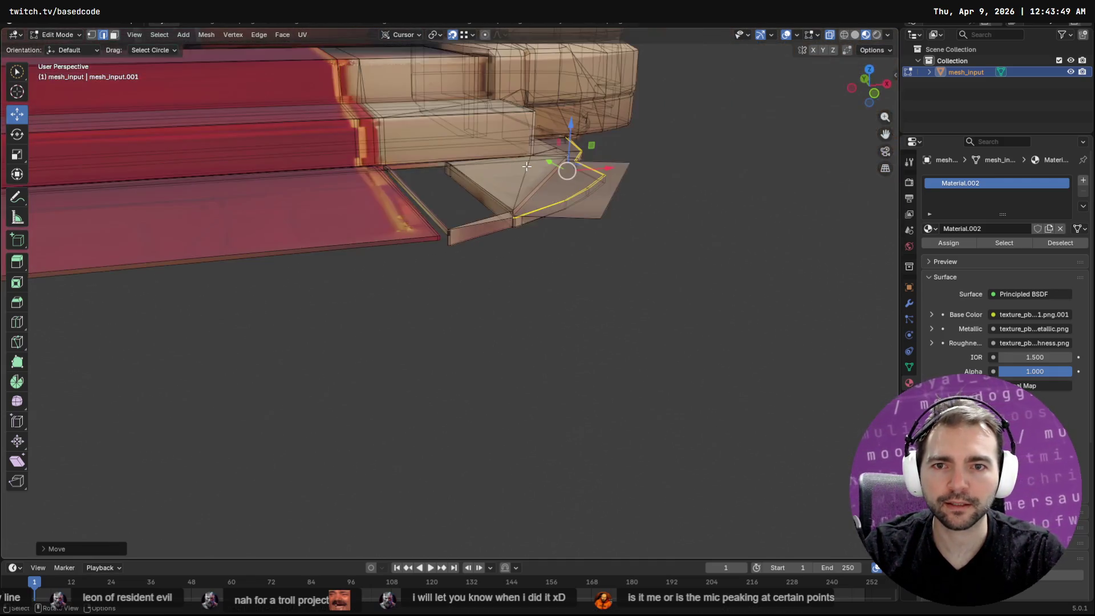
pyautogui.scroll(-5, 524, 164)
pyautogui.moveTo(527, 222)
pyautogui.mouseDown(button='middle')
pyautogui.moveTo(514, 220)
pyautogui.moveTo(564, 241)
pyautogui.moveTo(354, 282)
pyautogui.moveTo(384, 293)
pyautogui.moveTo(462, 260)
pyautogui.moveTo(479, 234)
pyautogui.moveTo(420, 255)
pyautogui.moveTo(499, 256)
pyautogui.moveTo(618, 282)
pyautogui.moveTo(631, 296)
pyautogui.moveTo(606, 298)
pyautogui.mouseUp(button='middle')
pyautogui.scroll(3, 354, 281)
pyautogui.scroll(5, 384, 293)
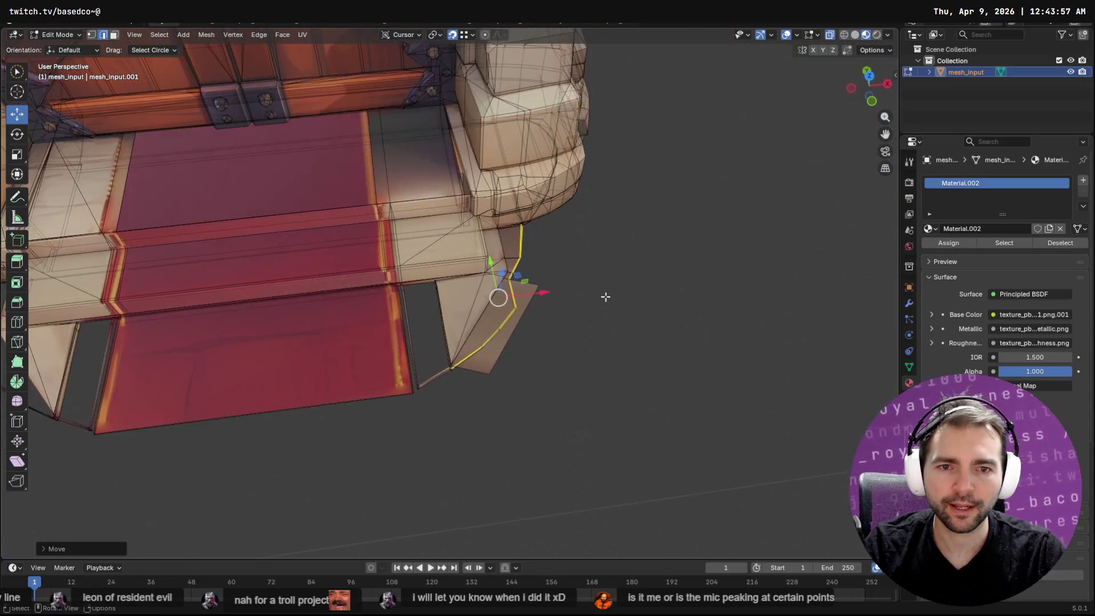
pyautogui.scroll(3, 527, 376)
pyautogui.scroll(2, 669, 352)
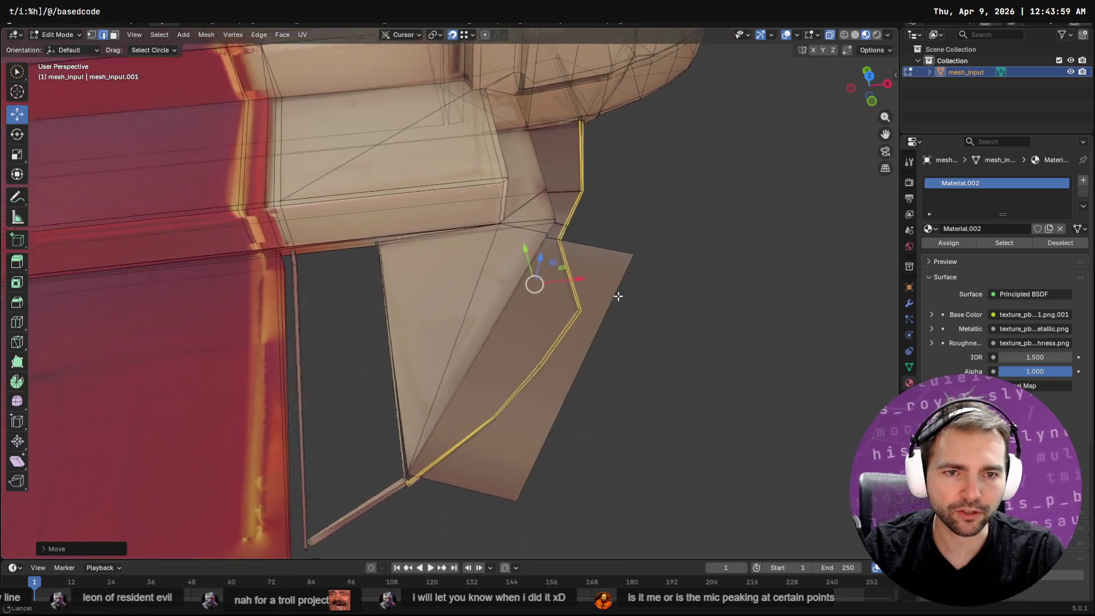
pyautogui.scroll(3, 558, 297)
pyautogui.scroll(2, 558, 297)
pyautogui.click(639, 231)
pyautogui.press('Tab')
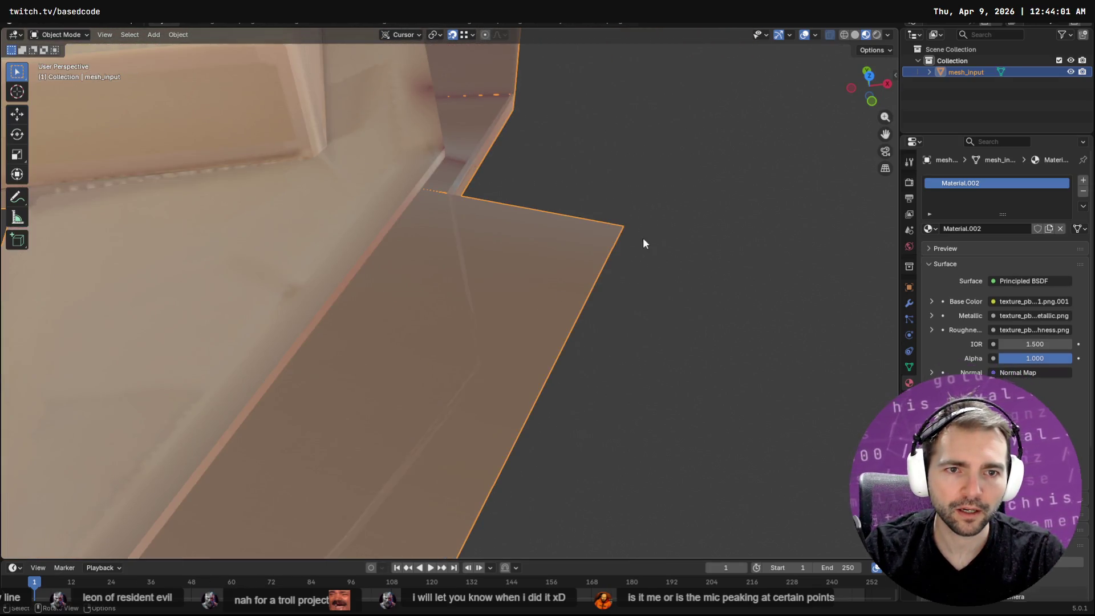
# Snap the flap's corner vertex onto the stair corner and its bottom corner onto the rim vertex.
pyautogui.press('Tab')
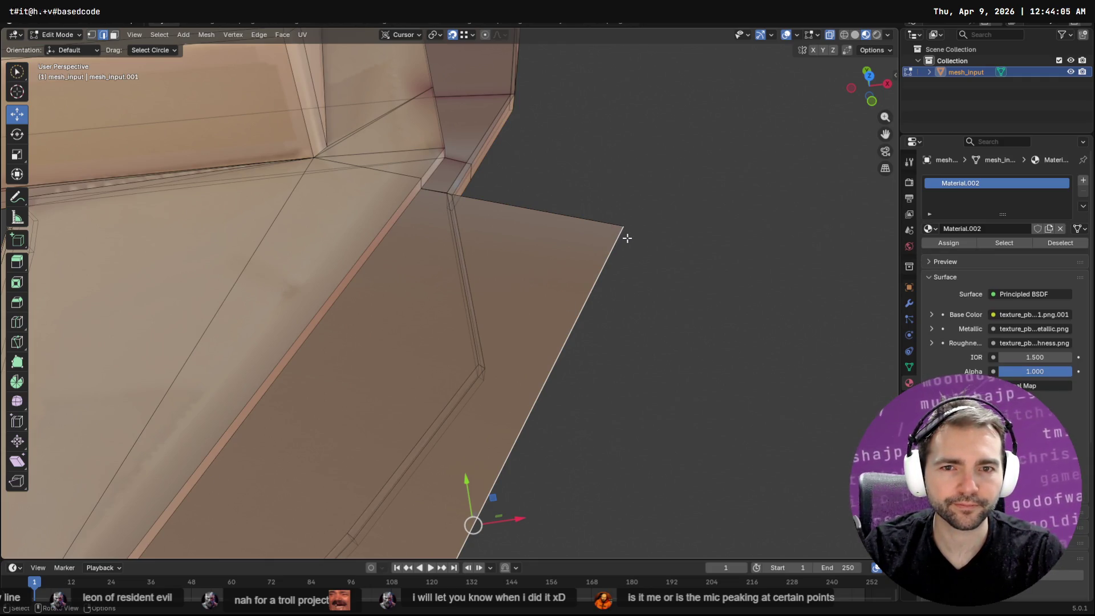
pyautogui.press('1')
pyautogui.click(624, 226)
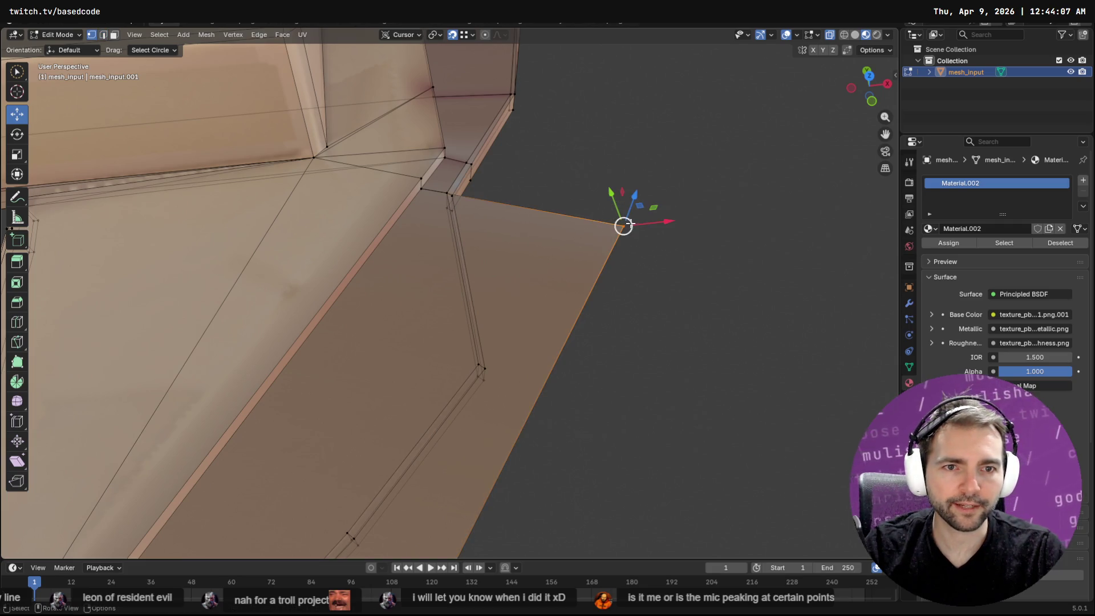
pyautogui.moveTo(623, 227)
pyautogui.mouseDown()
pyautogui.moveTo(462, 216)
pyautogui.moveTo(447, 192)
pyautogui.mouseUp()
pyautogui.moveTo(378, 442)
pyautogui.mouseDown(button='middle')
pyautogui.moveTo(366, 526)
pyautogui.moveTo(415, 303)
pyautogui.moveTo(433, 355)
pyautogui.moveTo(399, 374)
pyautogui.mouseUp(button='middle')
pyautogui.click(411, 359)
pyautogui.moveTo(411, 359); pyautogui.dragTo(457, 198)
# Move the long upper diagonal edge onto the rim vertex to fill the gap.
pyautogui.moveTo(457, 197)
pyautogui.mouseDown(button='middle')
pyautogui.moveTo(467, 228)
pyautogui.moveTo(512, 183)
pyautogui.moveTo(480, 225)
pyautogui.mouseUp(button='middle')
pyautogui.scroll(3, 508, 211)
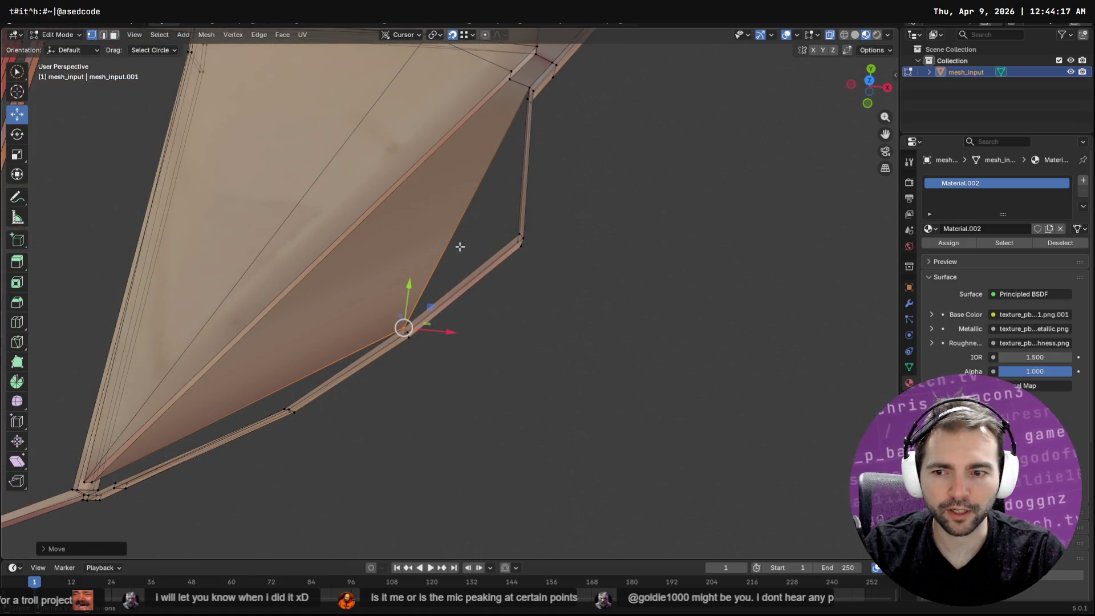
pyautogui.scroll(5, 354, 308)
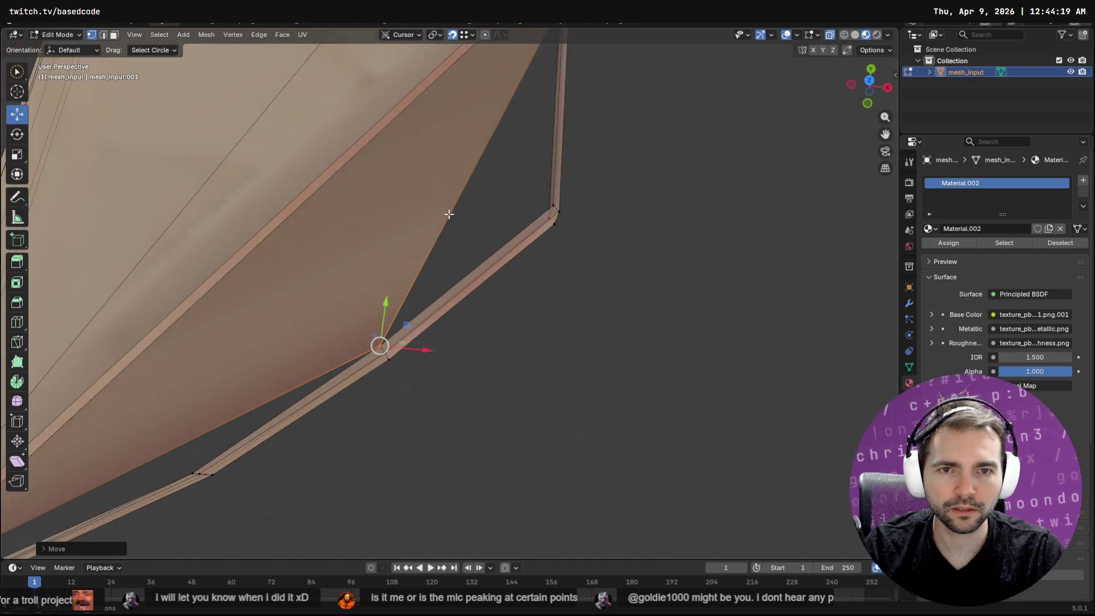
pyautogui.moveTo(579, 192)
pyautogui.mouseDown(button='middle')
pyautogui.moveTo(558, 213)
pyautogui.moveTo(584, 318)
pyautogui.moveTo(581, 303)
pyautogui.mouseUp(button='middle')
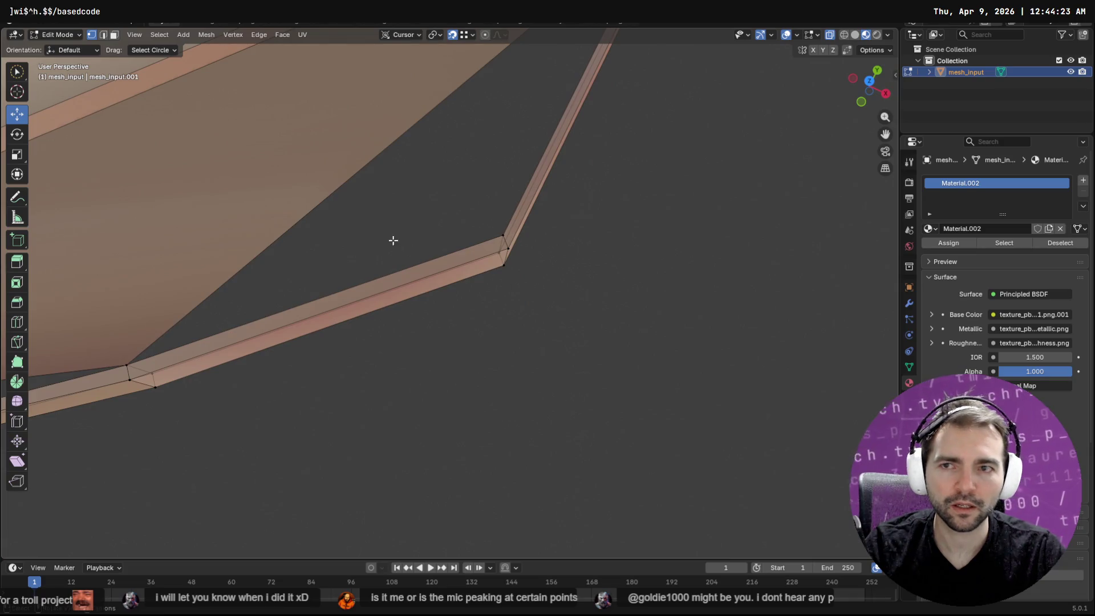
pyautogui.press('2')
pyautogui.click(379, 262)
pyautogui.moveTo(501, 154)
pyautogui.mouseDown(button='middle')
pyautogui.moveTo(489, 196)
pyautogui.moveTo(467, 179)
pyautogui.mouseUp(button='middle')
pyautogui.click(462, 186)
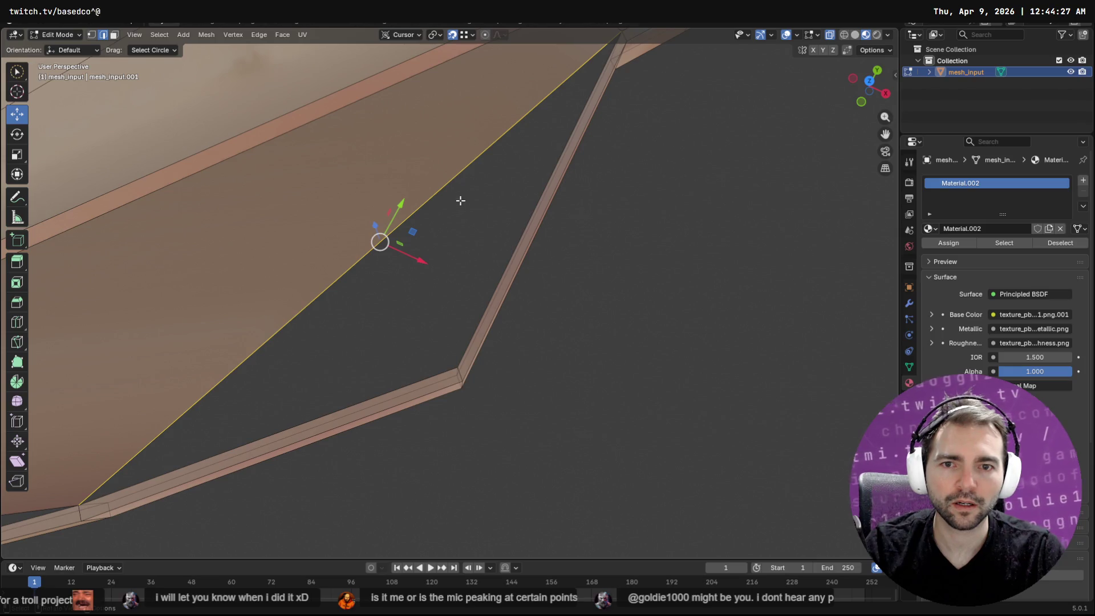
pyautogui.press('g')
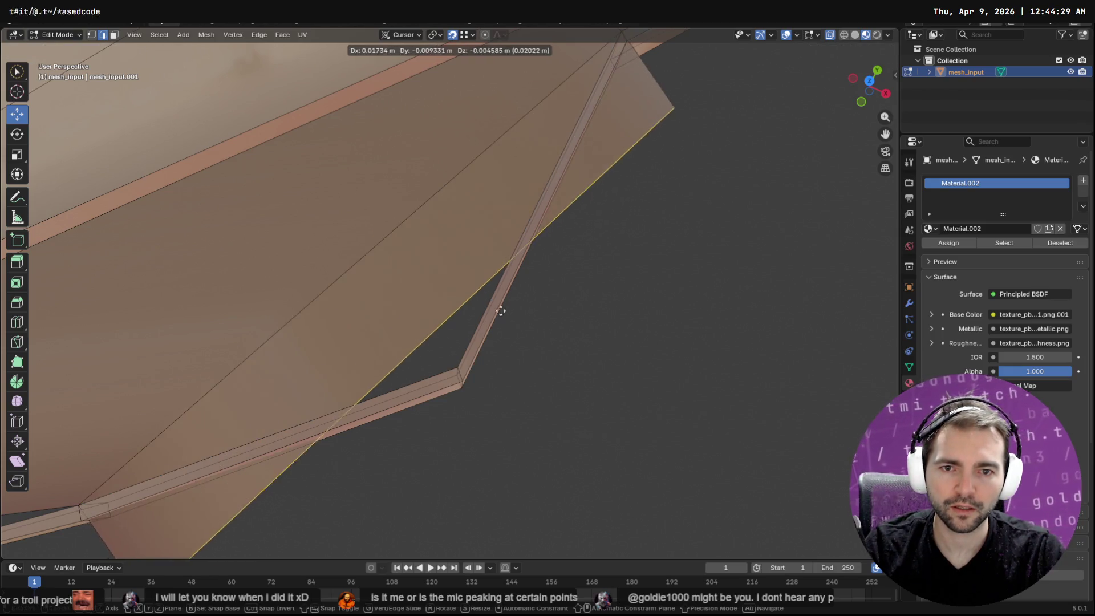
pyautogui.click(461, 365)
# Move the vertex at the strut end onto the strut corner.
pyautogui.moveTo(674, 244); pyautogui.dragTo(575, 188, button='middle')
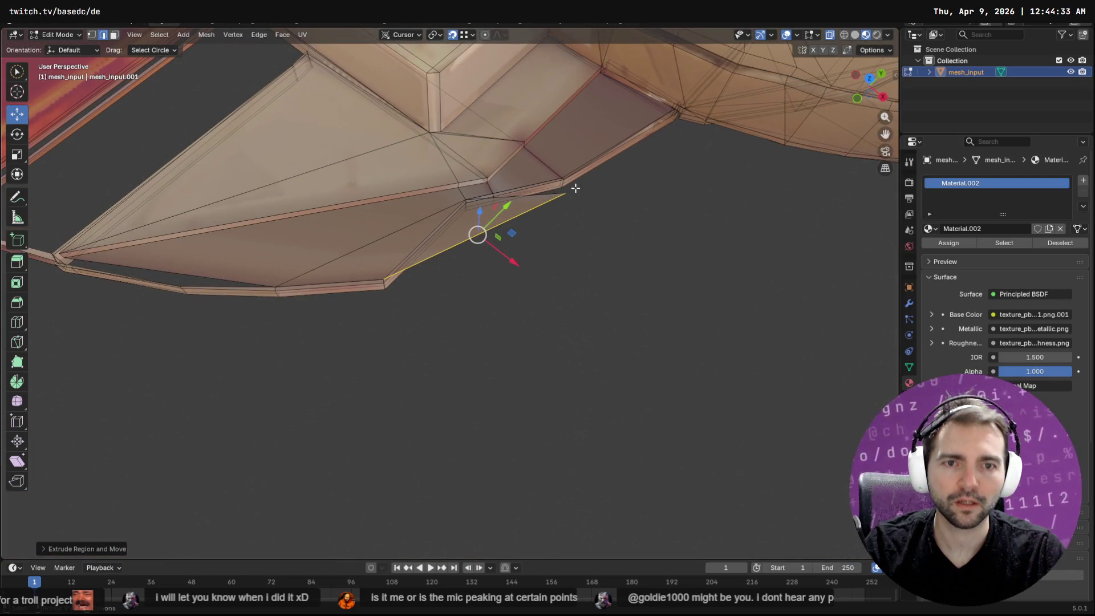
pyautogui.press('1')
pyautogui.click(567, 192)
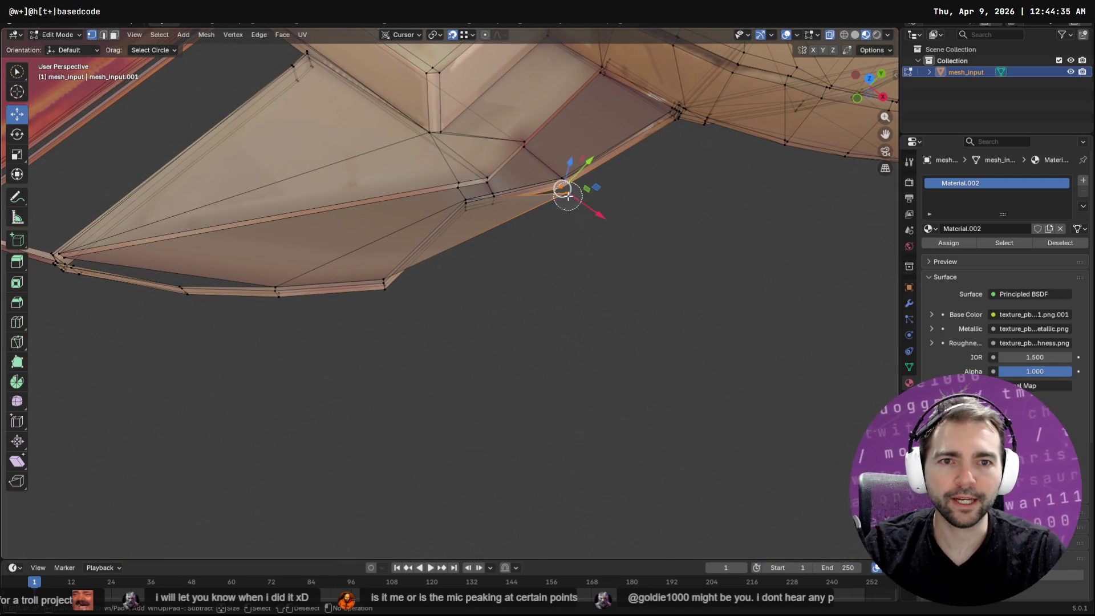
pyautogui.press('c')
pyautogui.rightClick(567, 204)
pyautogui.moveTo(566, 193)
pyautogui.mouseDown()
pyautogui.moveTo(400, 252)
pyautogui.moveTo(384, 277)
pyautogui.mouseUp()
# Slide the strut-corner vertex and its neighbour down-left onto the strip.
pyautogui.moveTo(383, 277); pyautogui.dragTo(426, 264, button='middle')
pyautogui.scroll(5, 491, 269)
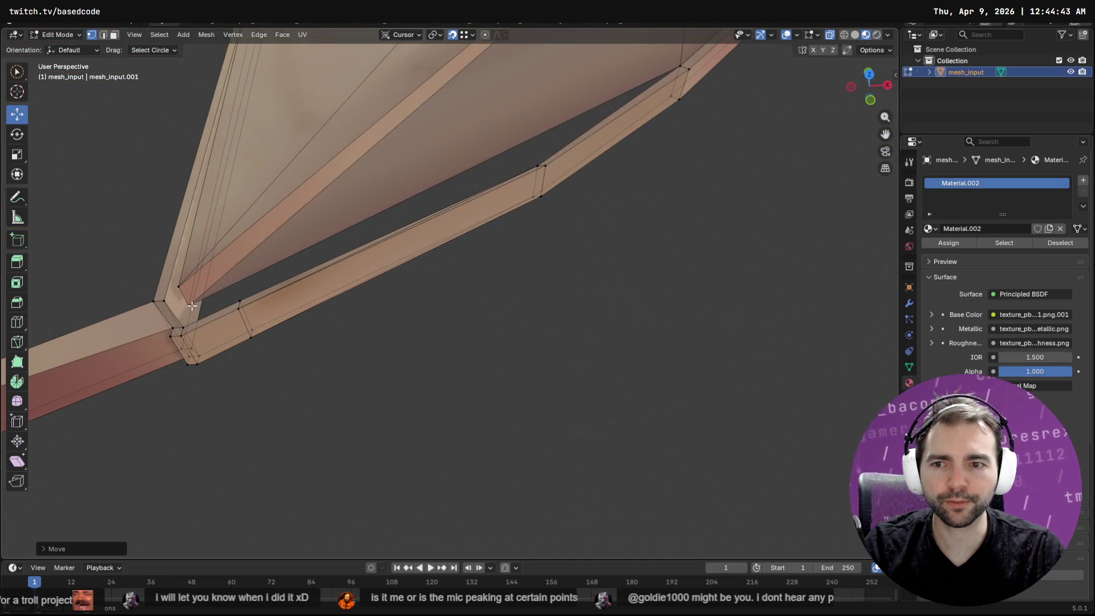
pyautogui.click(189, 306)
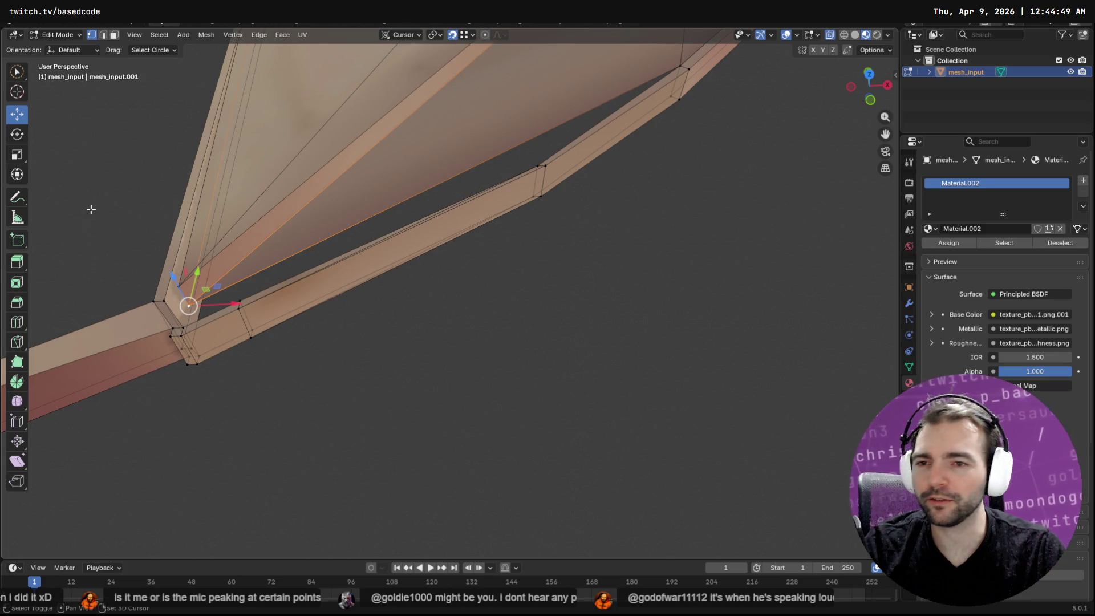
pyautogui.keyDown('shift'); pyautogui.click(169, 281); pyautogui.keyUp('shift')
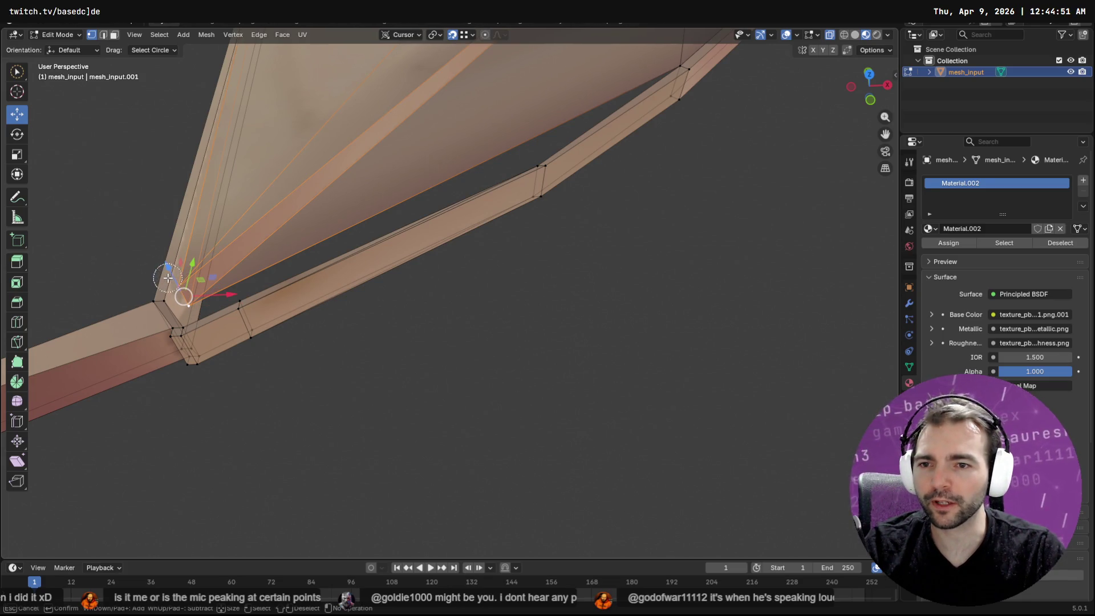
pyautogui.moveTo(184, 297); pyautogui.dragTo(182, 323)
# Nudge the vertex at the strip junction into place.
pyautogui.scroll(-3, 572, 264)
pyautogui.click(558, 260)
pyautogui.moveTo(555, 262)
pyautogui.mouseDown(button='middle')
pyautogui.moveTo(350, 190)
pyautogui.moveTo(283, 131)
pyautogui.moveTo(318, 174)
pyautogui.moveTo(382, 177)
pyautogui.moveTo(336, 195)
pyautogui.moveTo(396, 204)
pyautogui.moveTo(395, 146)
pyautogui.moveTo(376, 114)
pyautogui.moveTo(343, 160)
pyautogui.mouseUp(button='middle')
pyautogui.hotkey('ctrl', 'z')
pyautogui.scroll(6, 355, 196)
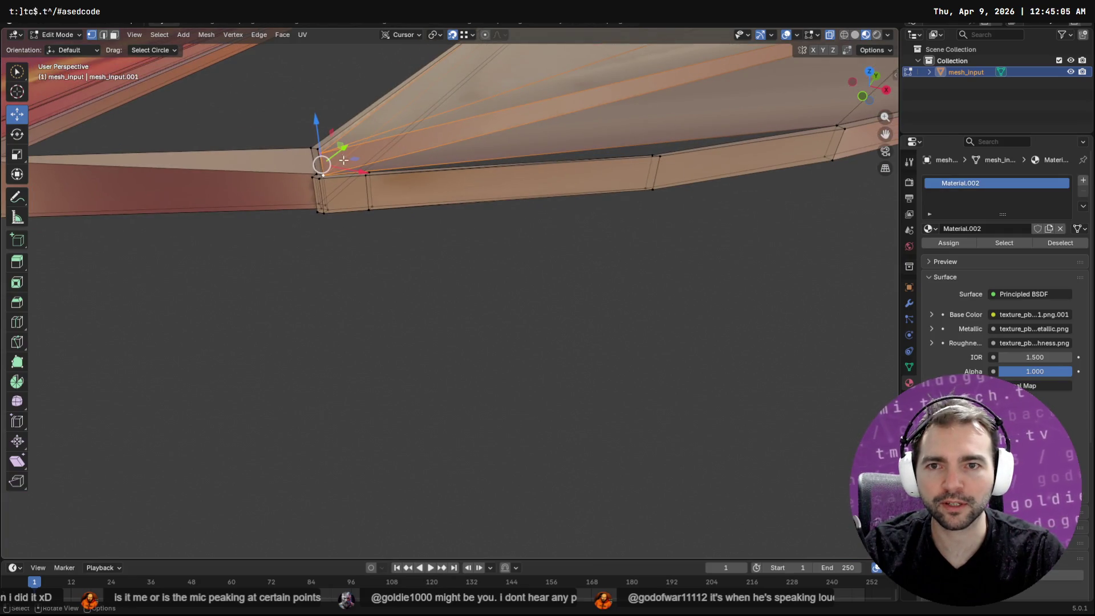
pyautogui.click(318, 151)
pyautogui.press('c')
pyautogui.press('Escape')
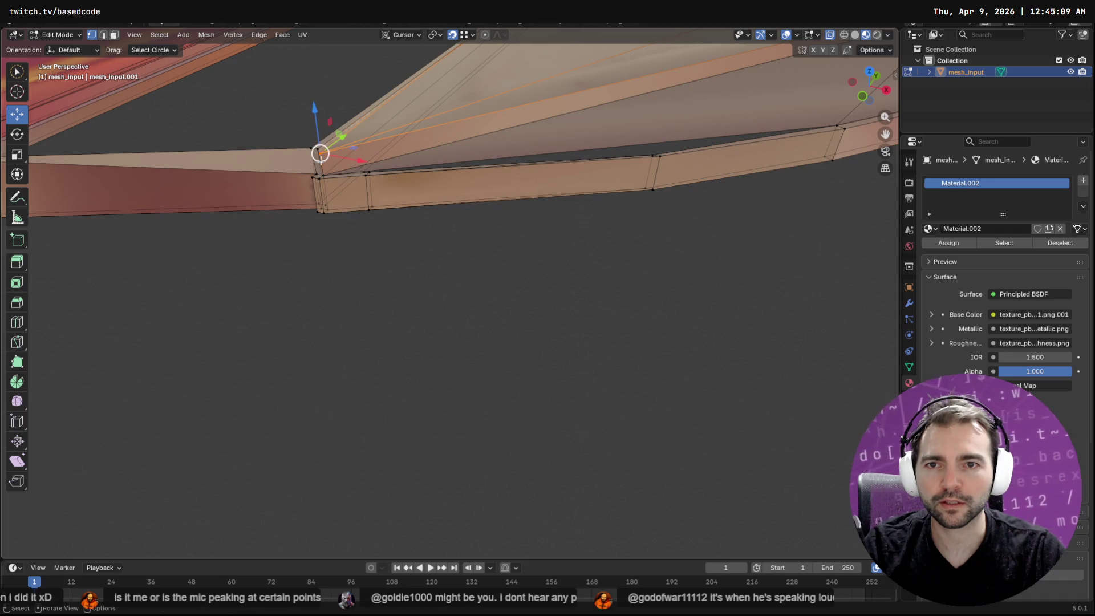
pyautogui.moveTo(318, 151); pyautogui.dragTo(317, 149)
# Extrude the long edge spanning the gap into a new face below the strip.
pyautogui.moveTo(389, 177)
pyautogui.mouseDown(button='middle')
pyautogui.moveTo(619, 177)
pyautogui.moveTo(485, 266)
pyautogui.mouseUp(button='middle')
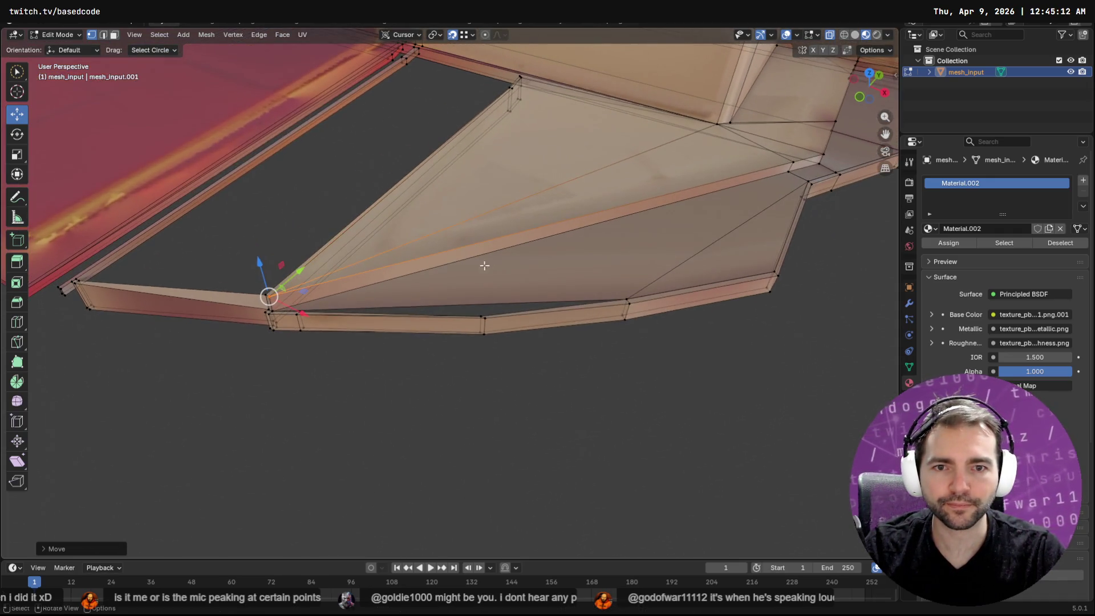
pyautogui.click(493, 299)
pyautogui.click(553, 299)
pyautogui.press('2')
pyautogui.click(523, 302)
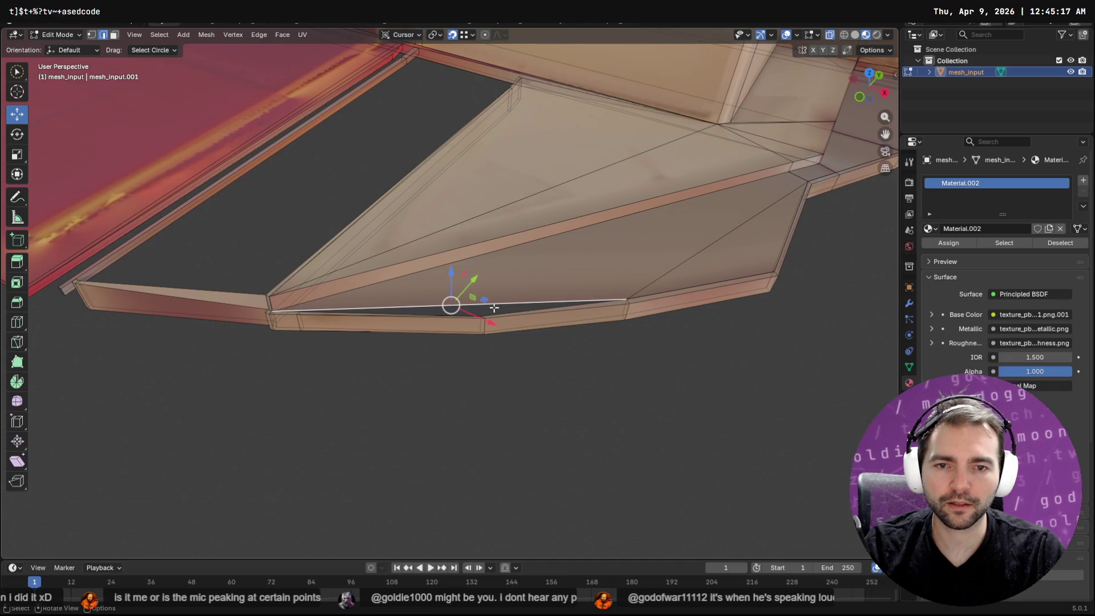
pyautogui.press('e')
pyautogui.click(499, 396)
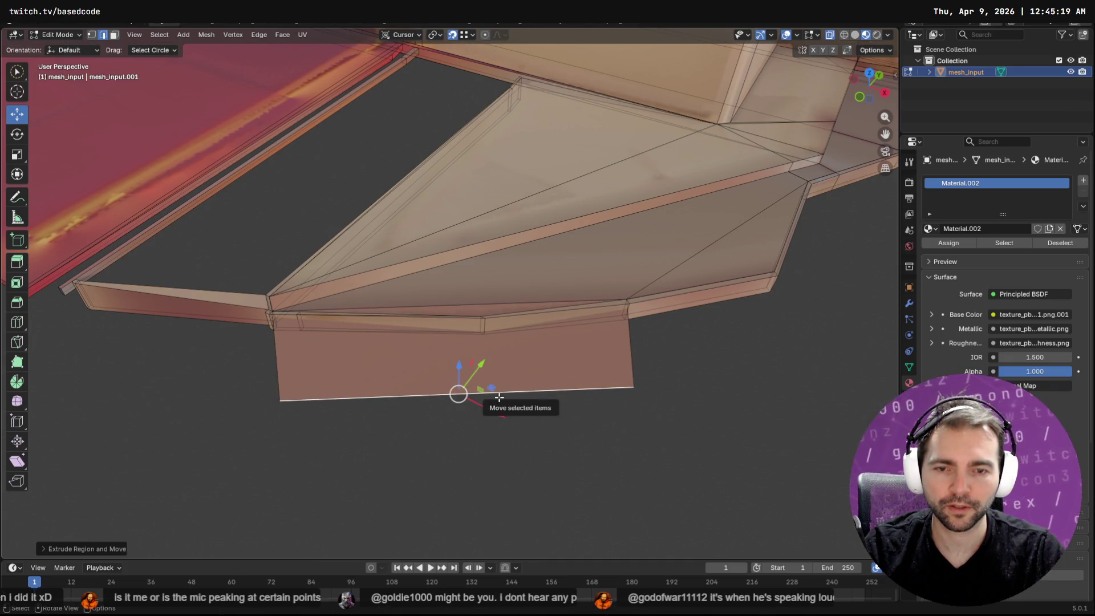
# Merge the extruded edge at its centre and raise the tip vertex onto the rim.
pyautogui.press('m')
pyautogui.click(496, 403)
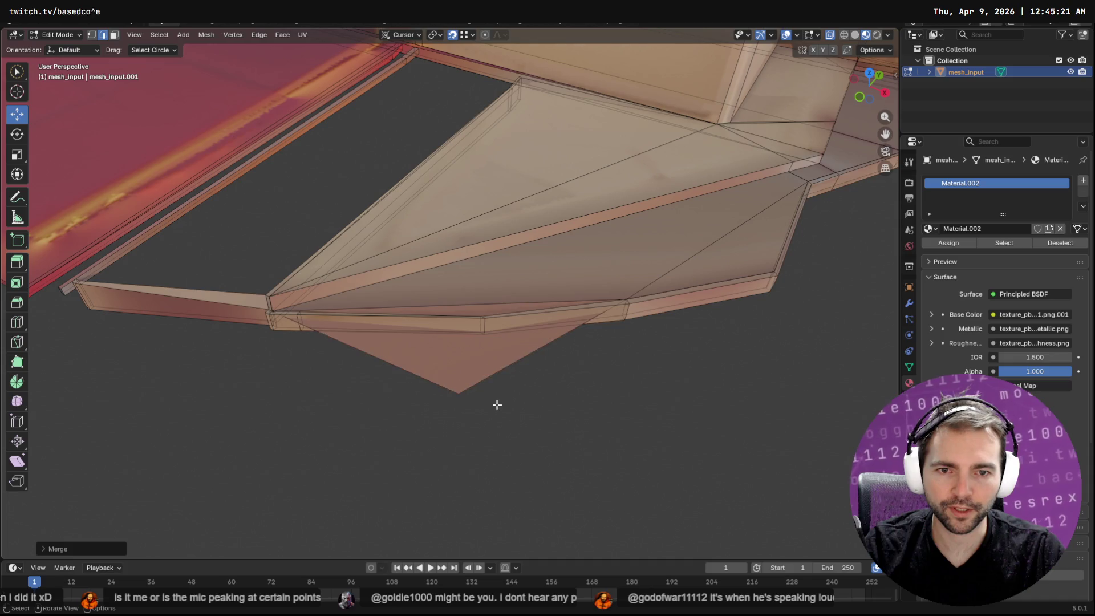
pyautogui.press('1')
pyautogui.click(462, 395)
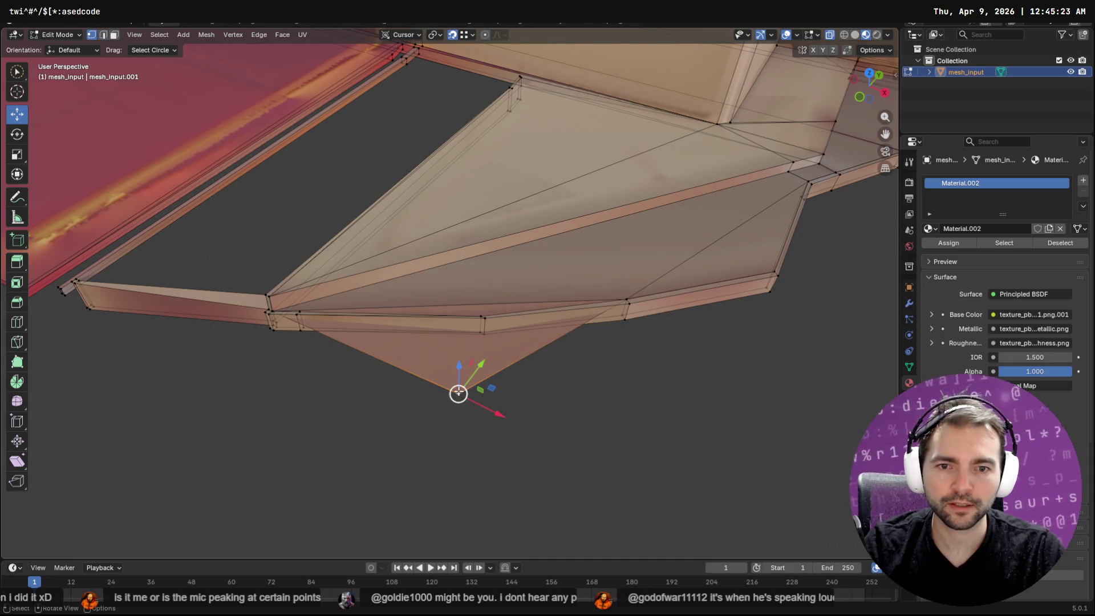
pyautogui.moveTo(459, 394); pyautogui.dragTo(476, 309)
pyautogui.moveTo(613, 337)
pyautogui.mouseDown(button='middle')
pyautogui.moveTo(580, 325)
pyautogui.moveTo(548, 345)
pyautogui.moveTo(494, 313)
pyautogui.moveTo(560, 307)
pyautogui.moveTo(759, 217)
pyautogui.moveTo(870, 256)
pyautogui.moveTo(798, 251)
pyautogui.moveTo(452, 284)
pyautogui.moveTo(694, 271)
pyautogui.moveTo(273, 264)
pyautogui.moveTo(606, 237)
pyautogui.moveTo(286, 231)
pyautogui.mouseUp(button='middle')
# Circle-select the slanted stray strip face and delete it.
pyautogui.press('3')
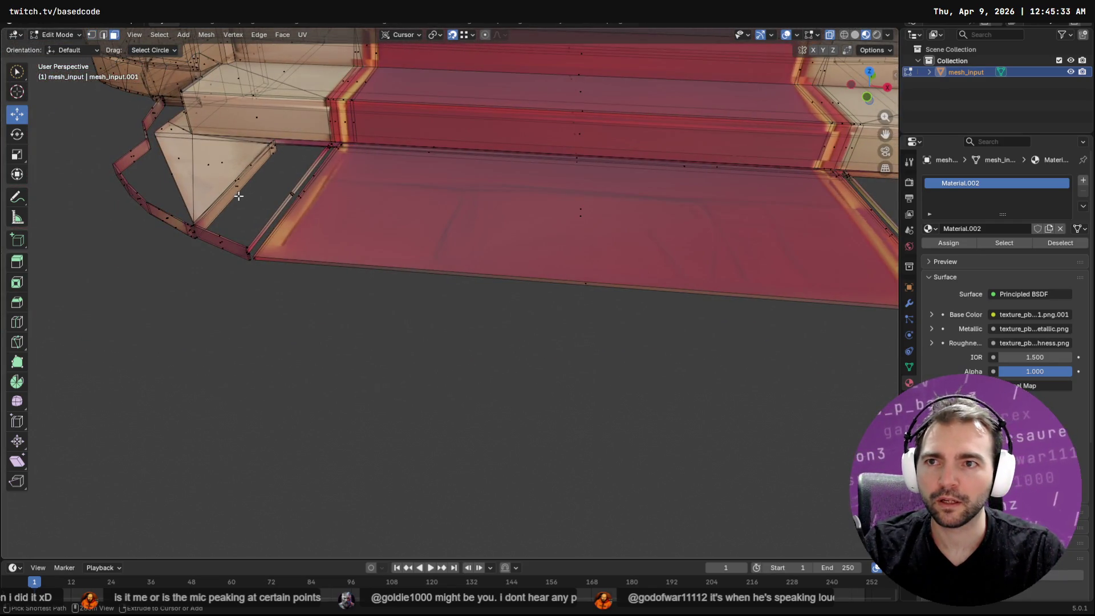
pyautogui.press('c')
pyautogui.moveTo(261, 205)
pyautogui.mouseDown()
pyautogui.moveTo(244, 190)
pyautogui.moveTo(278, 160)
pyautogui.mouseUp()
pyautogui.press('Escape')
pyautogui.scroll(2, 256, 172)
pyautogui.press('F3')
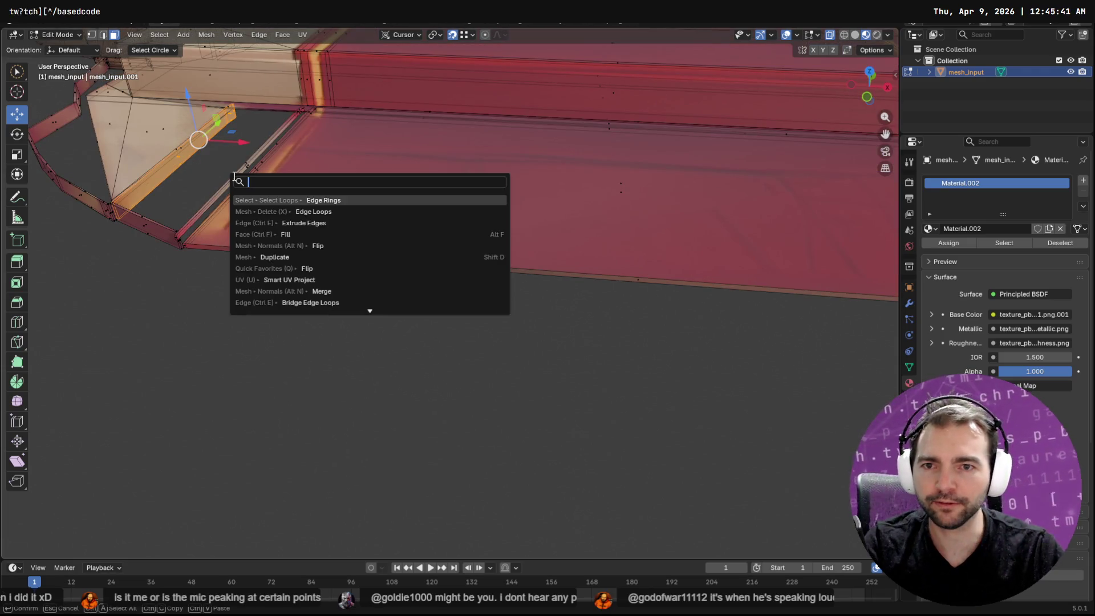
pyautogui.press('Escape')
pyautogui.press('x')
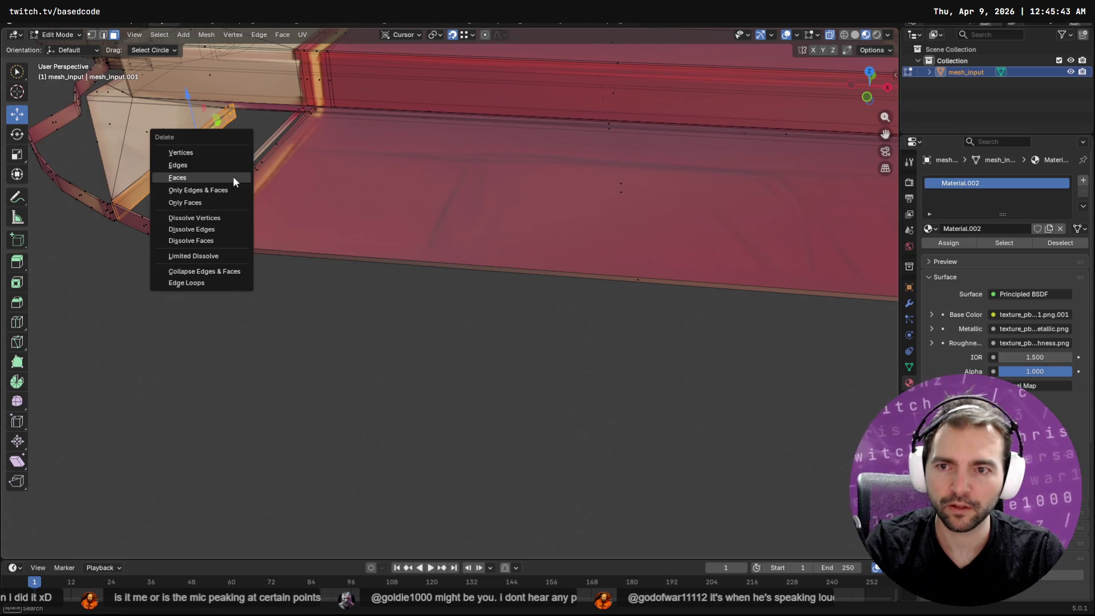
pyautogui.click(235, 154)
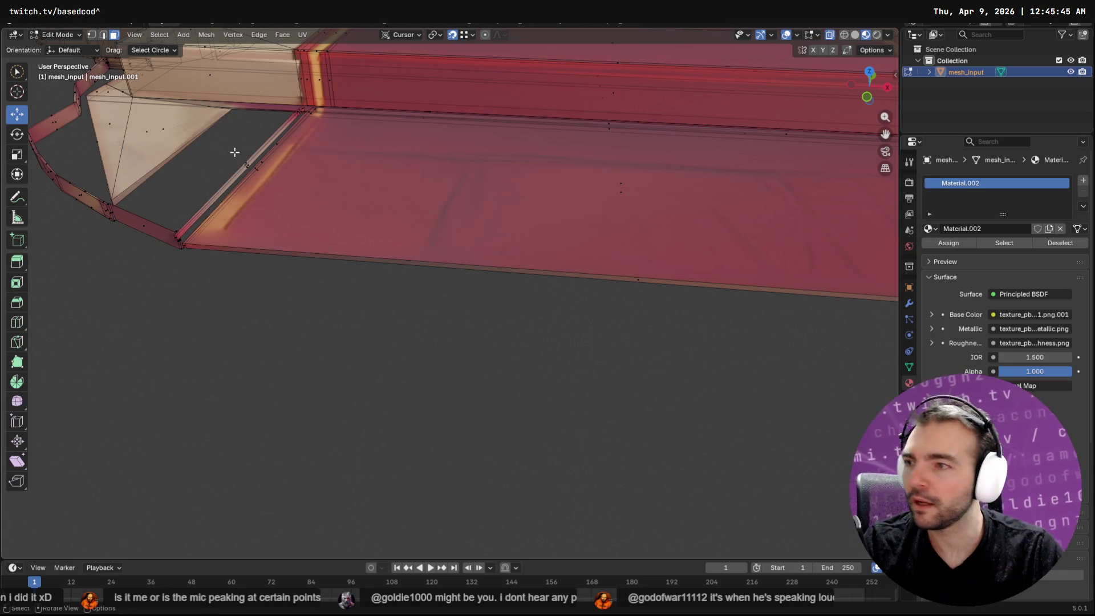
pyautogui.scroll(2, 228, 149)
# Reframe the view on the tan wall and select the thin strip beside the red floor.
pyautogui.moveTo(208, 144)
pyautogui.keyDown('shift'); pyautogui.mouseDown(button='middle')
pyautogui.moveTo(347, 171)
pyautogui.moveTo(341, 191)
pyautogui.mouseUp(button='middle'); pyautogui.keyUp('shift')
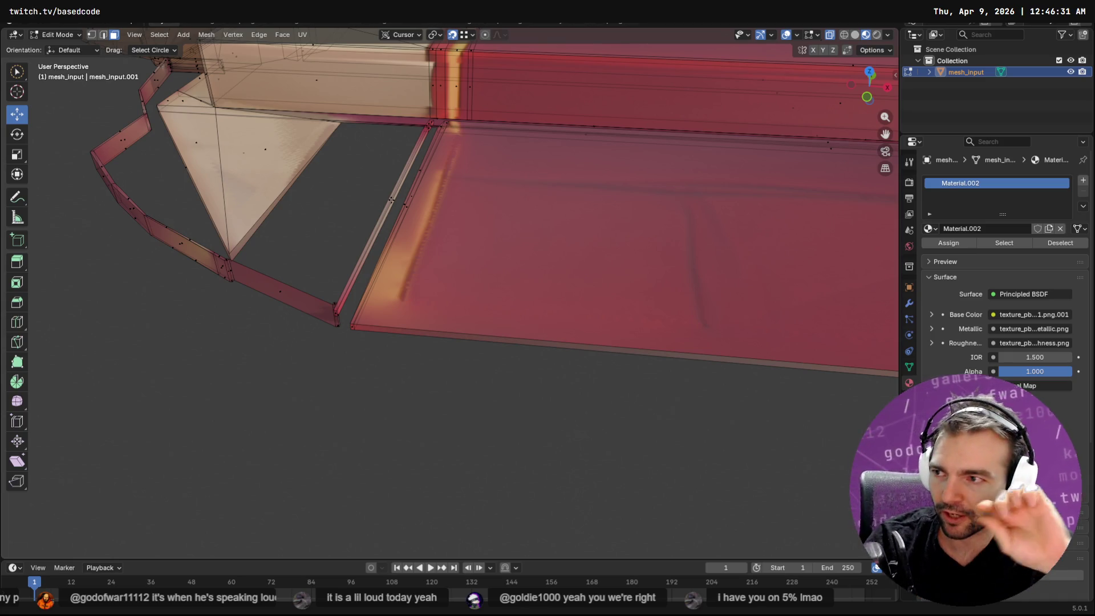
pyautogui.moveTo(624, 243)
pyautogui.mouseDown(button='middle')
pyautogui.moveTo(494, 229)
pyautogui.moveTo(597, 200)
pyautogui.moveTo(415, 200)
pyautogui.moveTo(669, 220)
pyautogui.moveTo(574, 159)
pyautogui.moveTo(549, 167)
pyautogui.moveTo(599, 176)
pyautogui.moveTo(560, 178)
pyautogui.moveTo(550, 223)
pyautogui.mouseUp(button='middle')
pyautogui.moveTo(550, 226); pyautogui.dragTo(550, 229)
# Grow the selection along the first thin strip with Select More and delete it.
pyautogui.press('q')
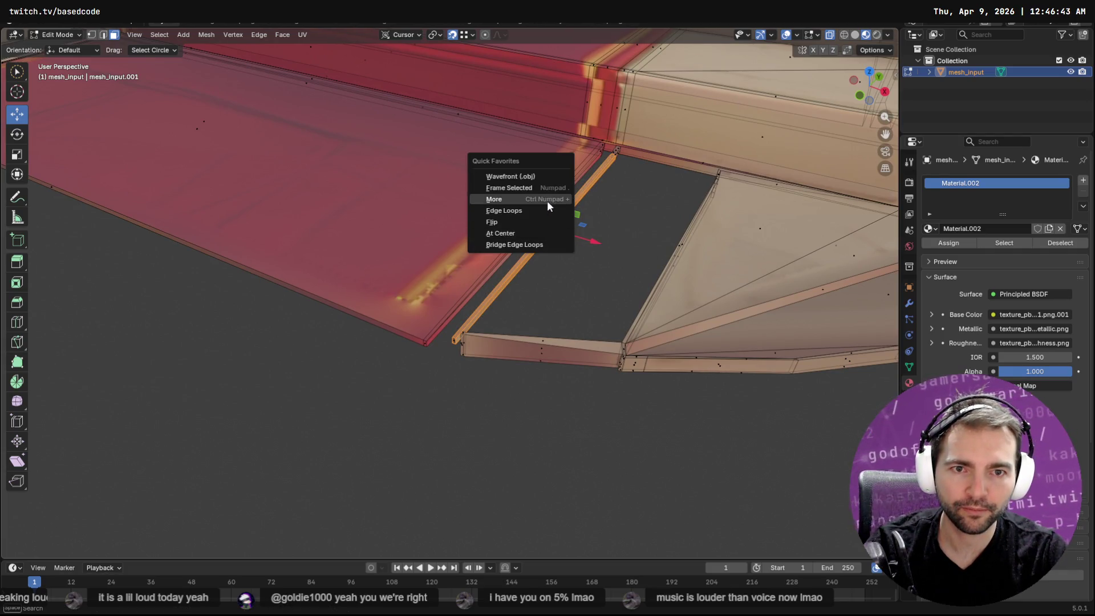
pyautogui.click(546, 201)
pyautogui.press('q')
pyautogui.click(547, 200)
pyautogui.press('q')
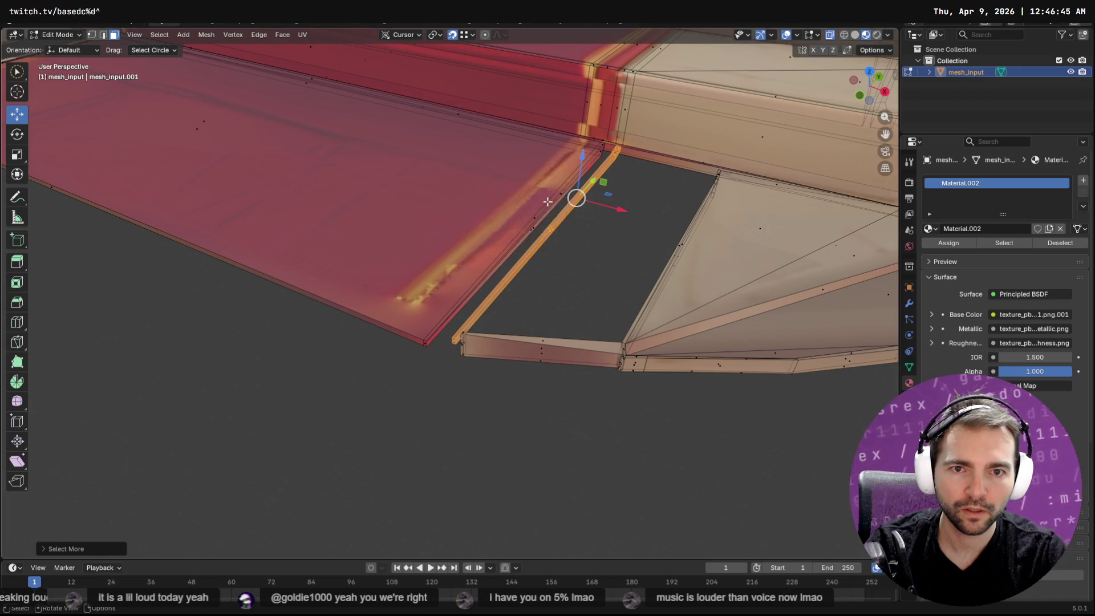
pyautogui.press('Escape')
pyautogui.press('x')
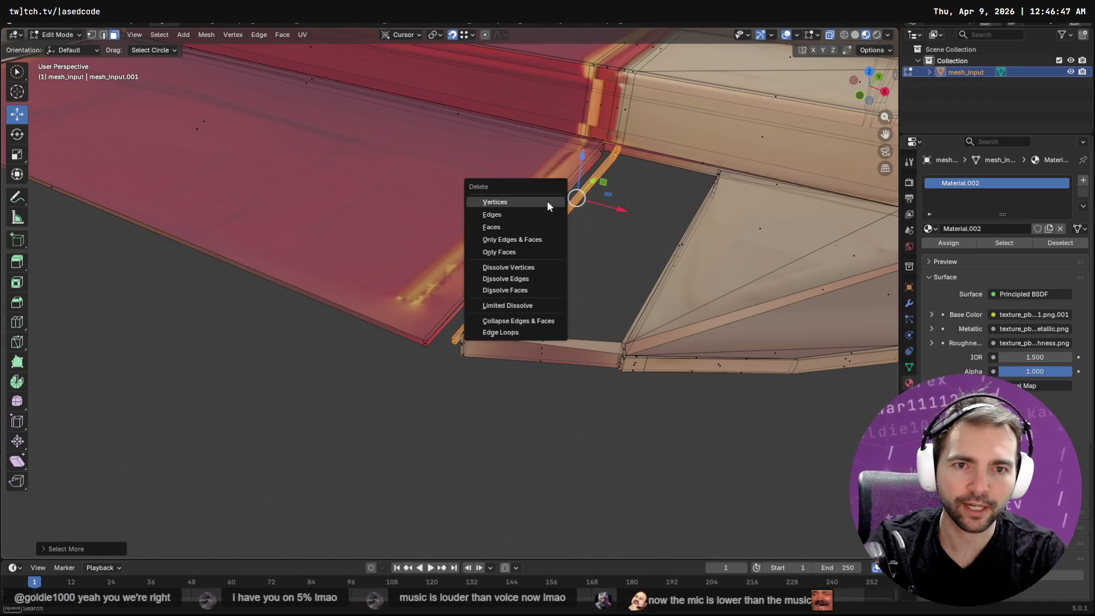
pyautogui.click(547, 201)
# Select the second thin strip by the red floor edge, grow it three times, and delete it.
pyautogui.moveTo(486, 215); pyautogui.dragTo(616, 221, button='middle')
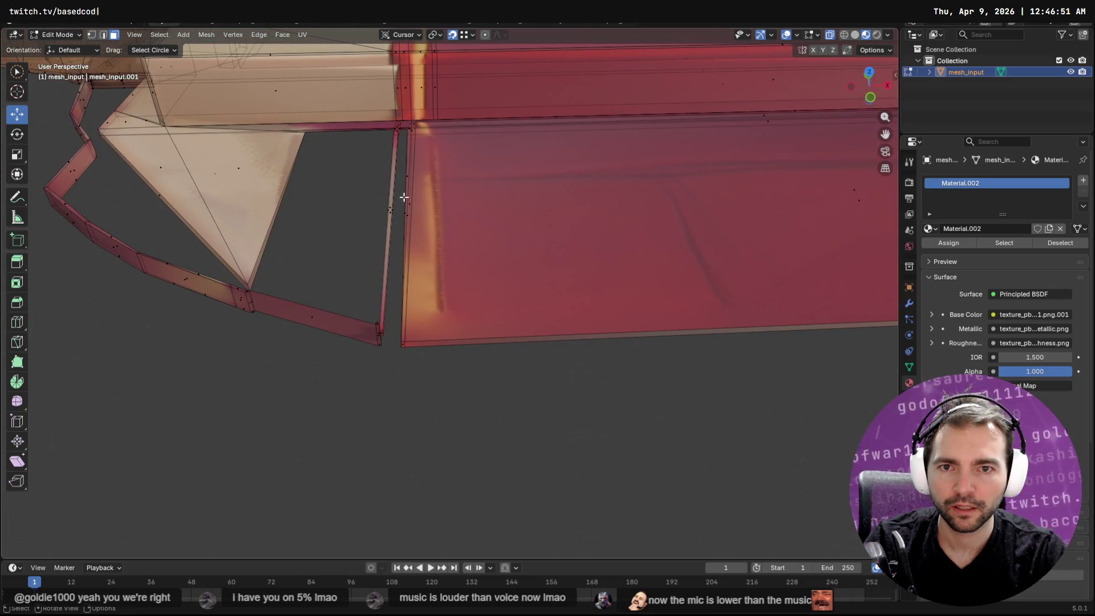
pyautogui.click(388, 209)
pyautogui.press('q')
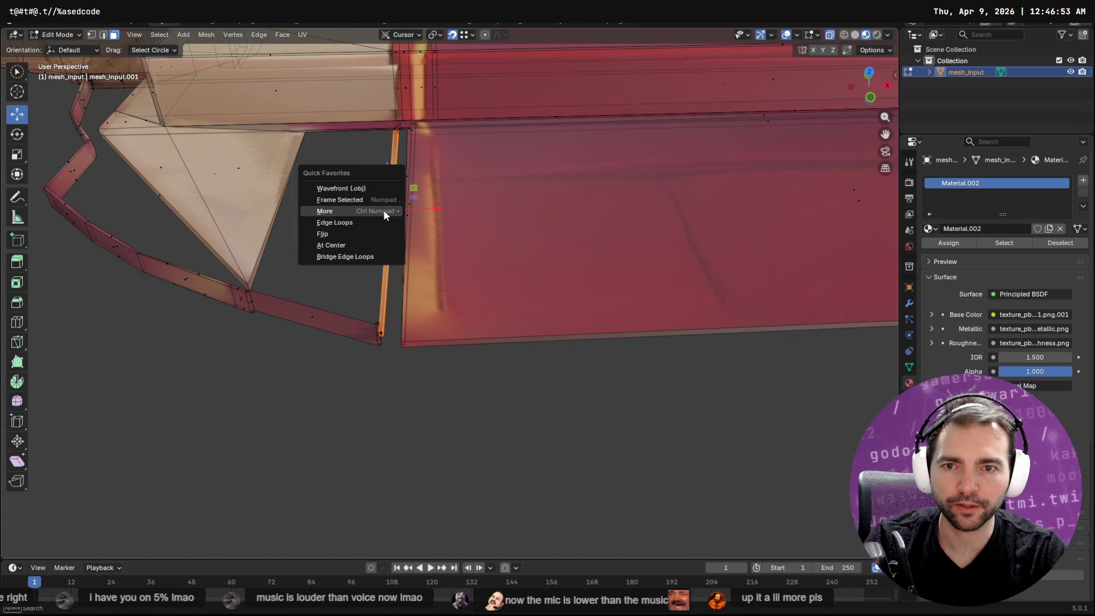
pyautogui.click(383, 210)
pyautogui.press('q')
pyautogui.click(383, 210)
pyautogui.press('q')
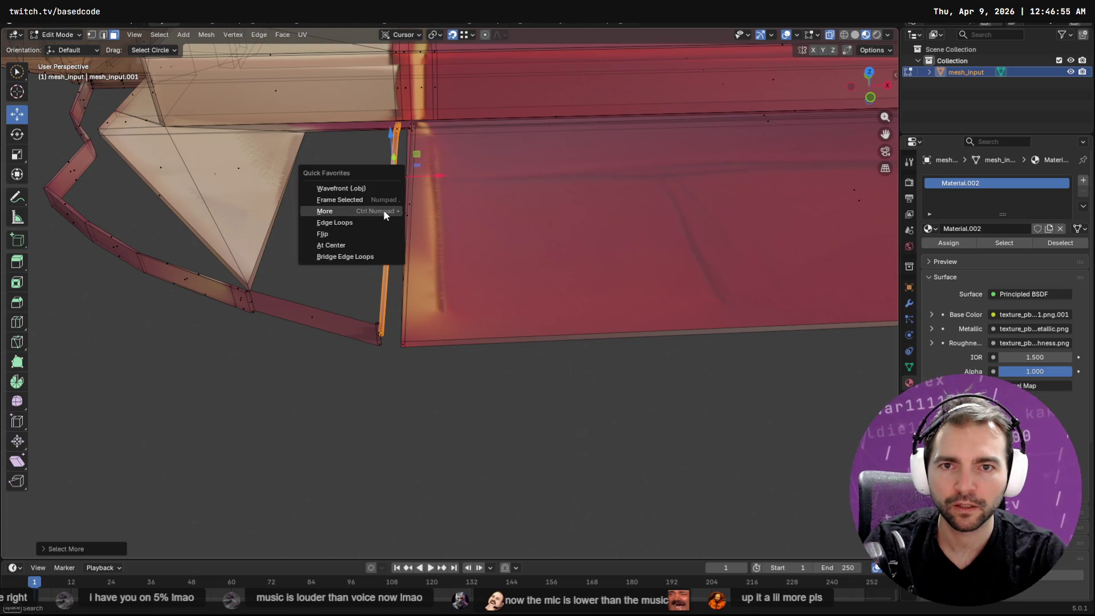
pyautogui.click(383, 209)
pyautogui.press('x')
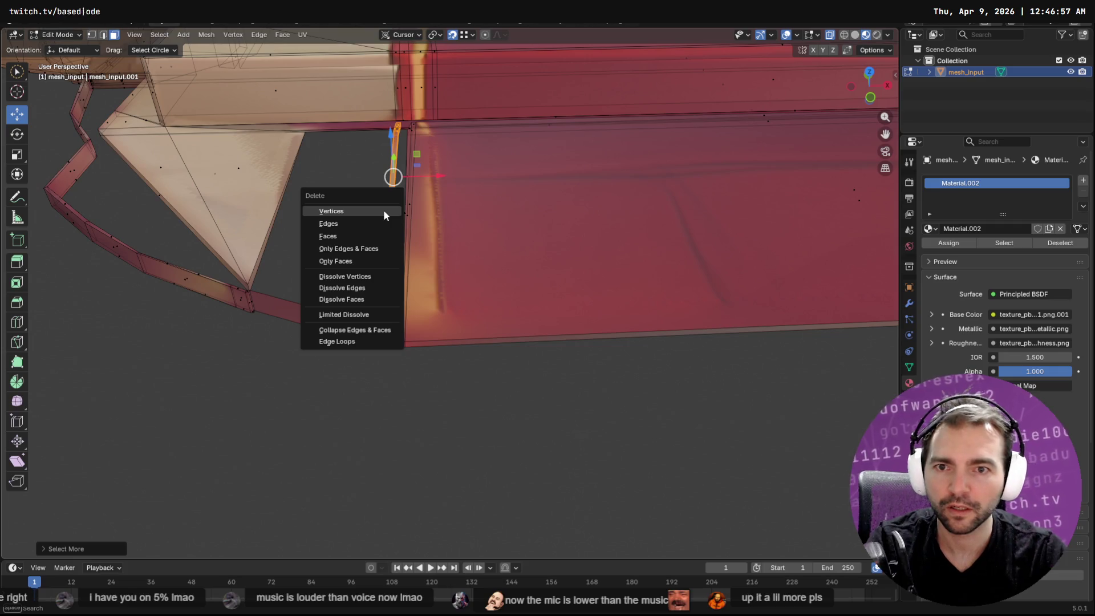
pyautogui.click(383, 210)
pyautogui.moveTo(379, 211)
pyautogui.mouseDown(button='middle')
pyautogui.moveTo(484, 178)
pyautogui.moveTo(359, 208)
pyautogui.moveTo(320, 193)
pyautogui.moveTo(280, 227)
pyautogui.mouseUp(button='middle')
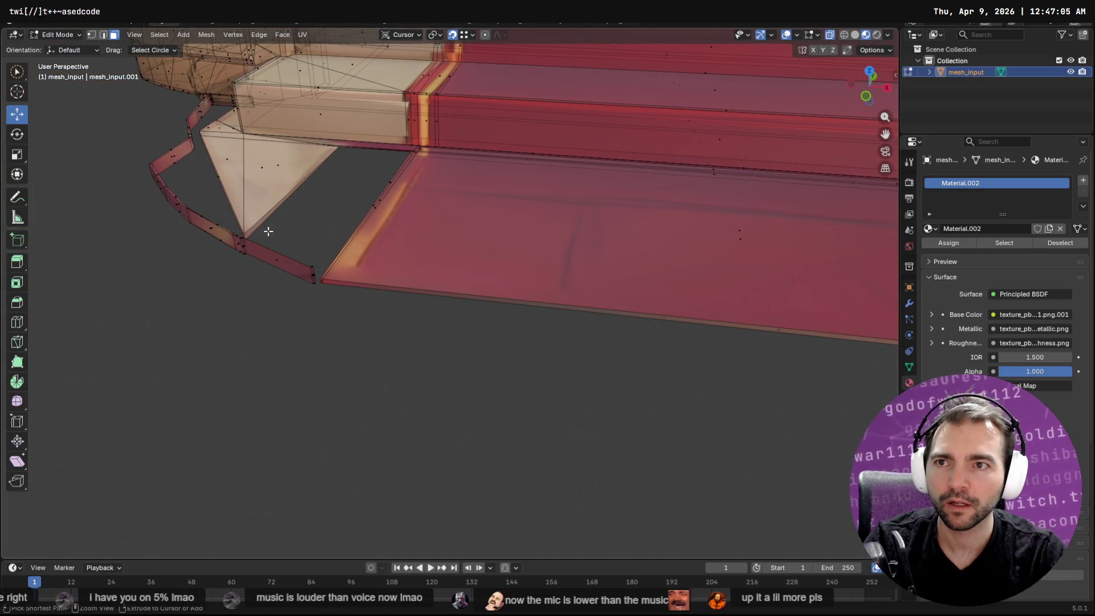
# Select only the overlapping tan triangle face and delete it.
pyautogui.press('c')
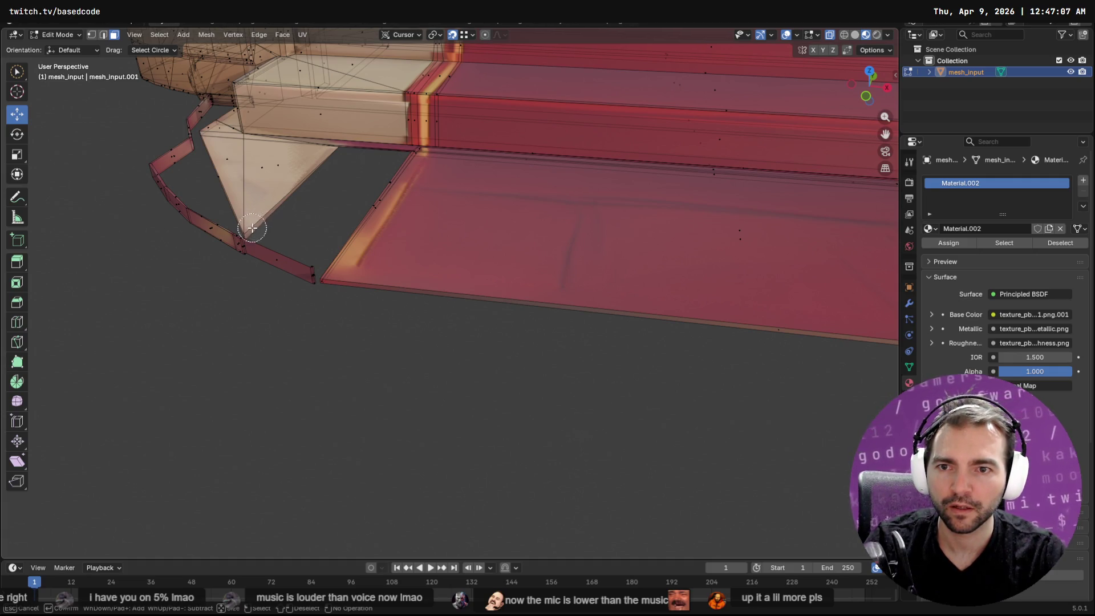
pyautogui.click(288, 178)
pyautogui.press('Escape')
pyautogui.moveTo(300, 189); pyautogui.dragTo(333, 194, button='middle')
pyautogui.keyDown('shift'); pyautogui.click(254, 189); pyautogui.keyUp('shift')
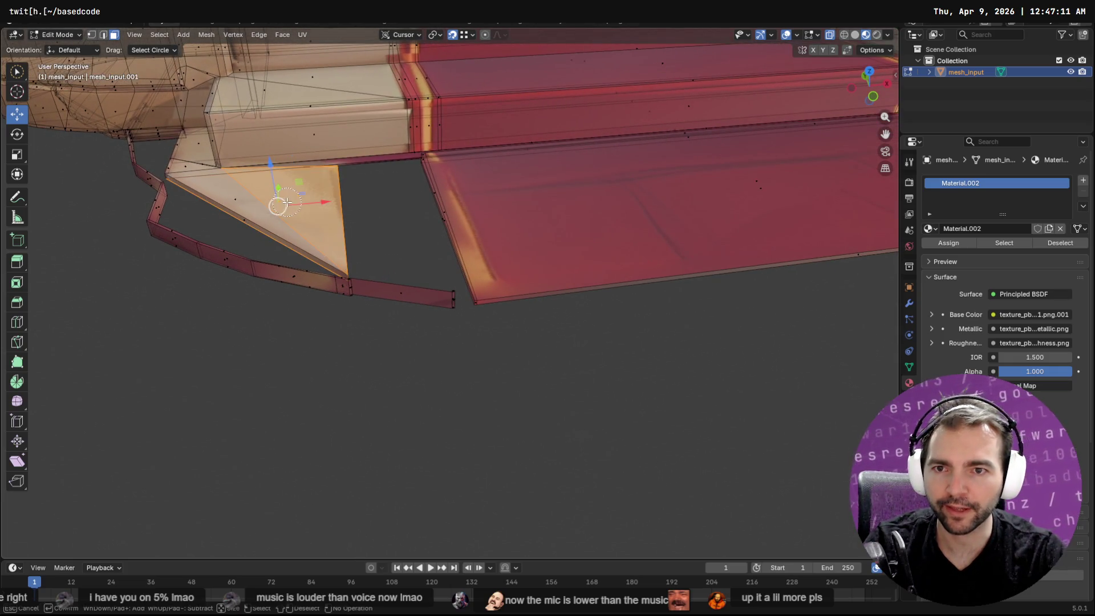
pyautogui.hotkey('alt', 'a')
pyautogui.moveTo(268, 198); pyautogui.dragTo(276, 199)
pyautogui.press('Escape')
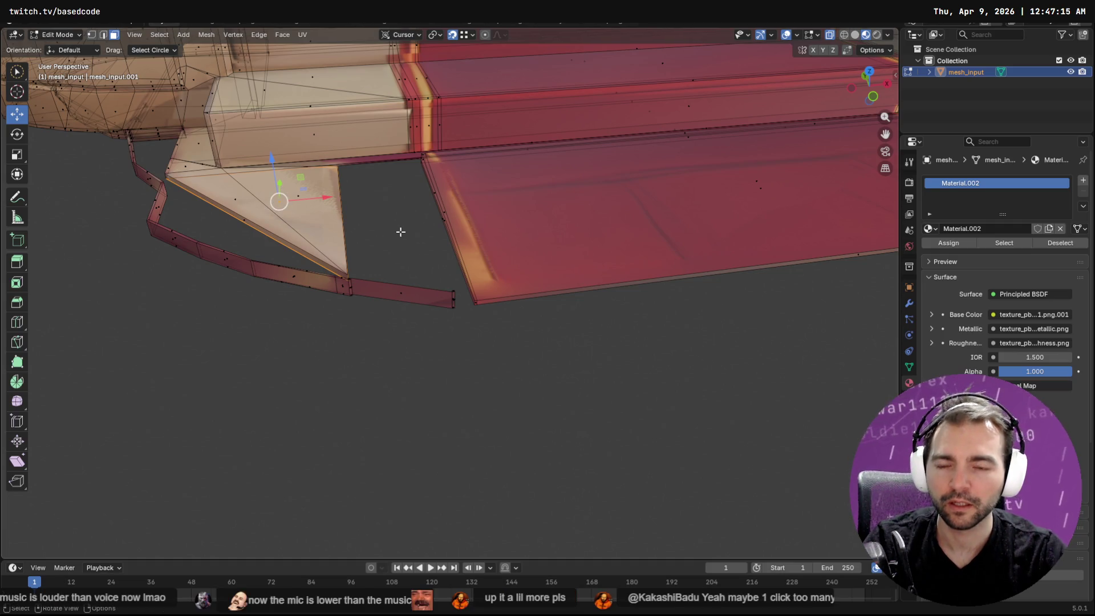
pyautogui.press('x')
pyautogui.click(375, 256)
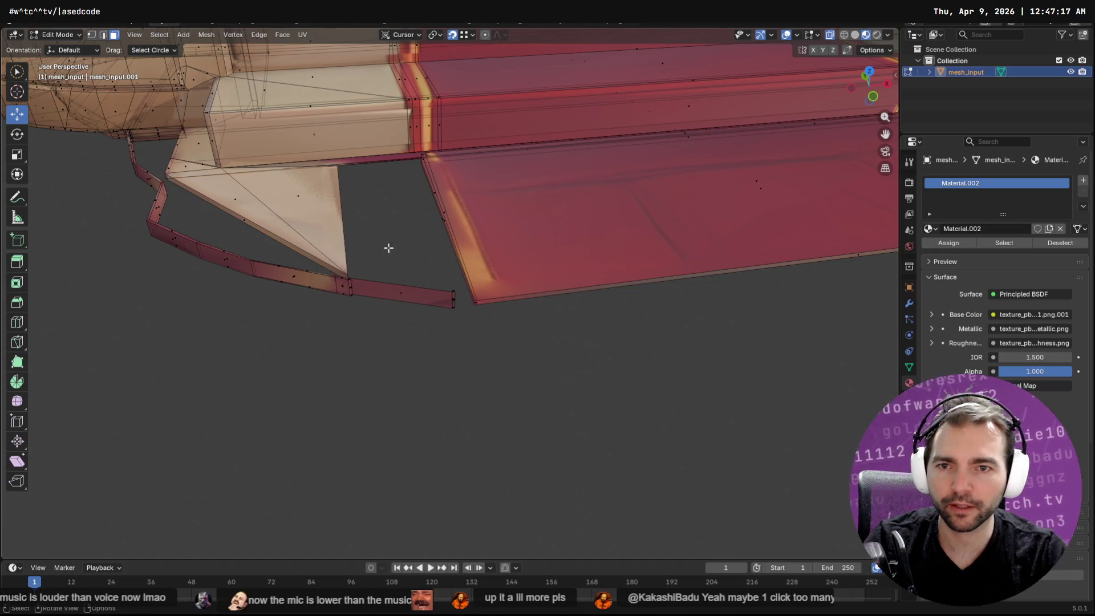
# Orbit around the textured stairs to inspect the trim and floor.
pyautogui.moveTo(403, 237)
pyautogui.mouseDown(button='middle')
pyautogui.moveTo(392, 237)
pyautogui.moveTo(384, 196)
pyautogui.mouseUp(button='middle')
pyautogui.press('c')
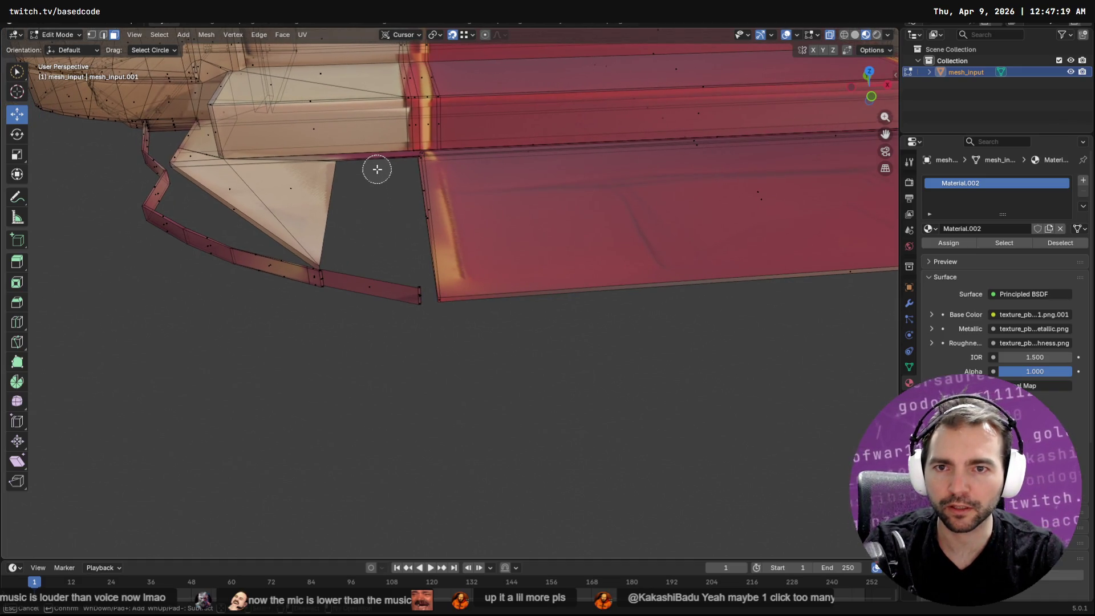
pyautogui.press('Escape')
pyautogui.moveTo(336, 156)
pyautogui.mouseDown(button='middle')
pyautogui.moveTo(435, 182)
pyautogui.moveTo(435, 134)
pyautogui.moveTo(518, 105)
pyautogui.moveTo(481, 139)
pyautogui.moveTo(606, 131)
pyautogui.moveTo(594, 108)
pyautogui.moveTo(471, 147)
pyautogui.moveTo(489, 207)
pyautogui.moveTo(447, 244)
pyautogui.moveTo(393, 203)
pyautogui.moveTo(567, 271)
pyautogui.moveTo(564, 237)
pyautogui.moveTo(591, 283)
pyautogui.mouseUp(button='middle')
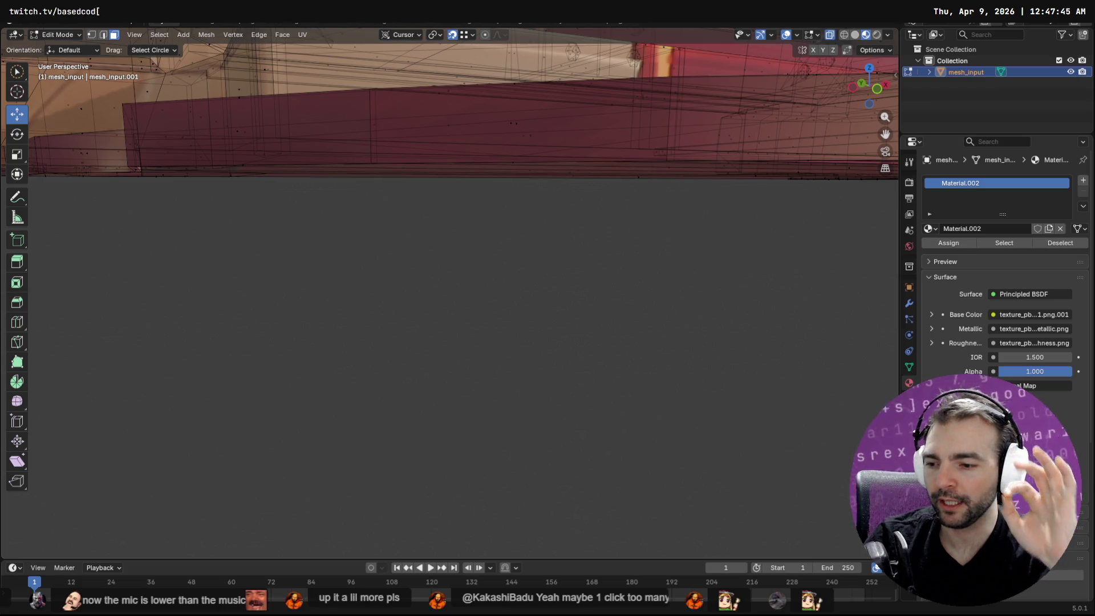
pyautogui.moveTo(489, 225)
pyautogui.mouseDown(button='middle')
pyautogui.moveTo(514, 208)
pyautogui.moveTo(538, 244)
pyautogui.mouseUp(button='middle')
pyautogui.moveTo(563, 304)
pyautogui.mouseDown(button='middle')
pyautogui.moveTo(662, 317)
pyautogui.moveTo(648, 315)
pyautogui.mouseUp(button='middle')
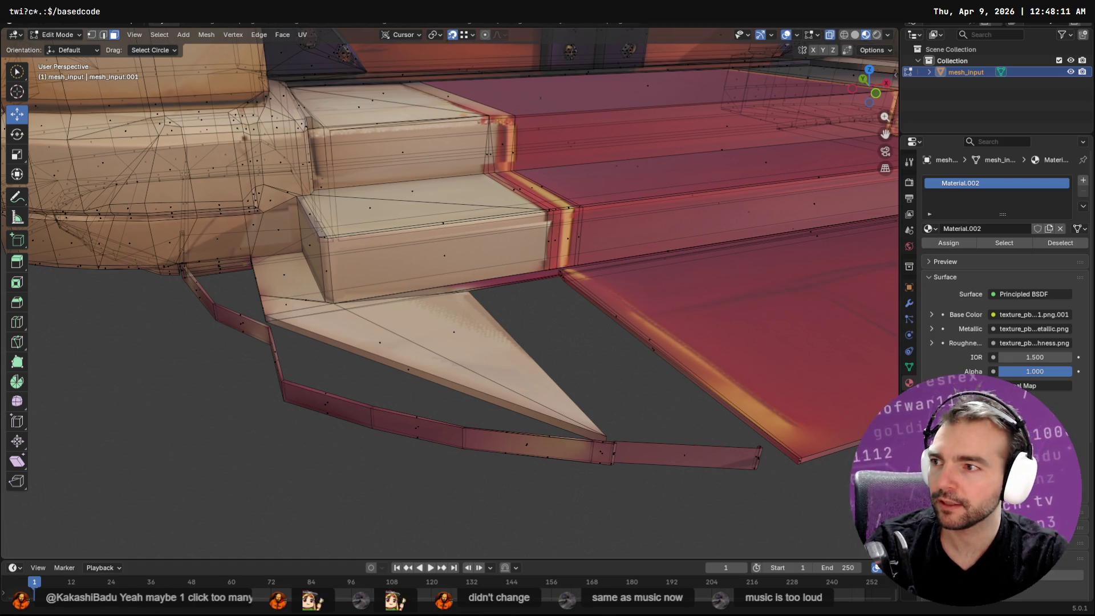
pyautogui.moveTo(424, 373)
pyautogui.mouseDown(button='middle')
pyautogui.moveTo(457, 361)
pyautogui.moveTo(340, 316)
pyautogui.moveTo(327, 294)
pyautogui.moveTo(335, 257)
pyautogui.moveTo(341, 283)
pyautogui.moveTo(313, 245)
pyautogui.moveTo(593, 381)
pyautogui.moveTo(655, 388)
pyautogui.moveTo(591, 378)
pyautogui.moveTo(496, 426)
pyautogui.mouseUp(button='middle')
# Extrude the edge bordering the floor gap across the gap.
pyautogui.moveTo(431, 420); pyautogui.dragTo(434, 416, button='middle')
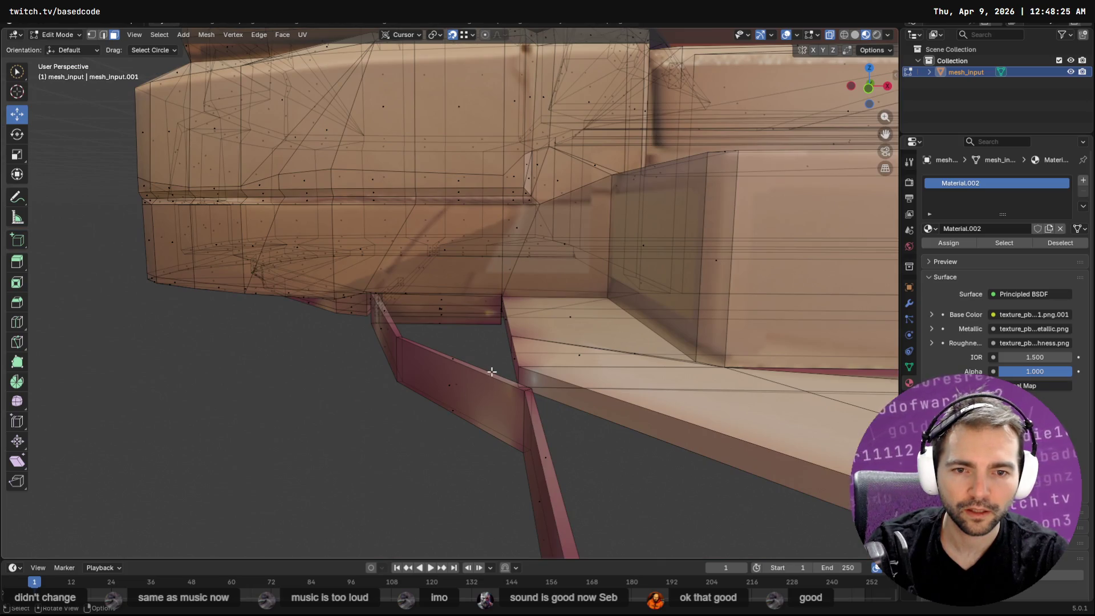
pyautogui.moveTo(492, 371); pyautogui.dragTo(493, 370, button='middle')
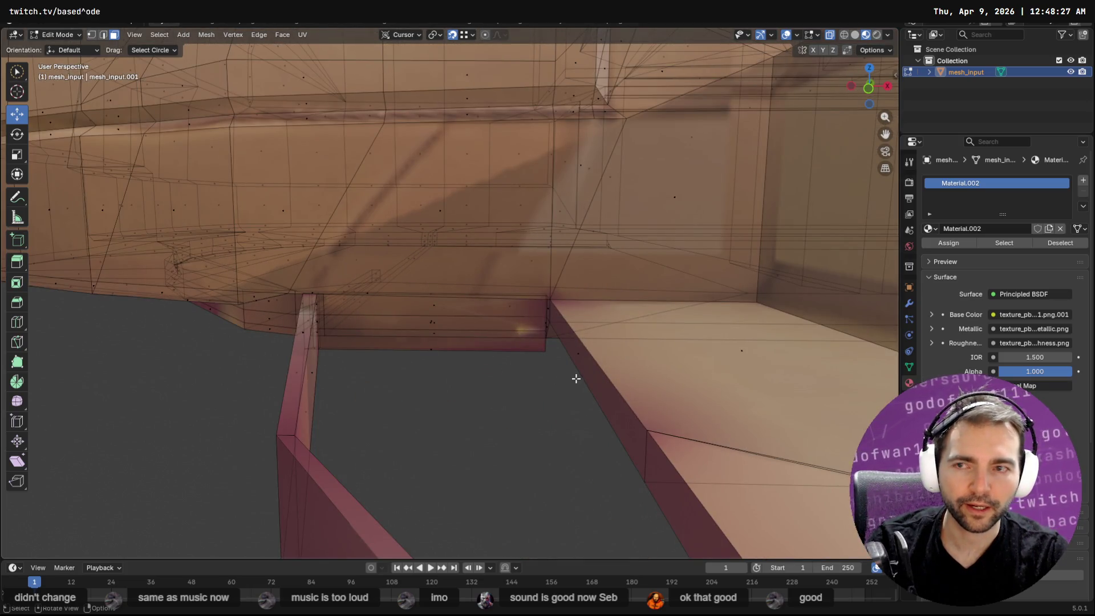
pyautogui.press('2')
pyautogui.click(579, 377)
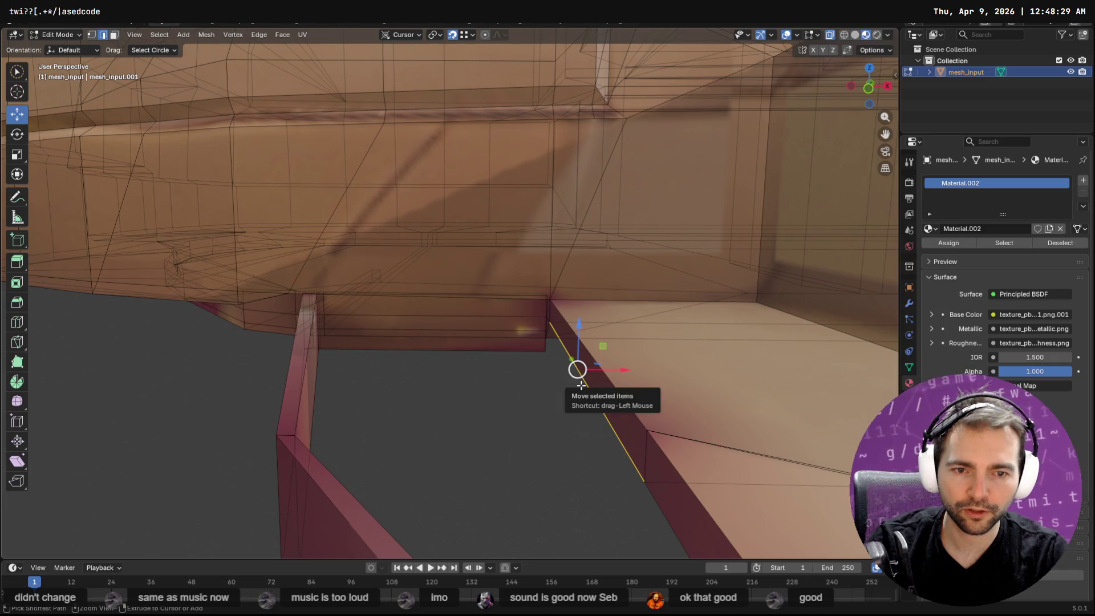
pyautogui.moveTo(578, 369)
pyautogui.mouseDown()
pyautogui.moveTo(375, 374)
pyautogui.moveTo(303, 420)
pyautogui.moveTo(298, 366)
pyautogui.moveTo(342, 362)
pyautogui.moveTo(315, 315)
pyautogui.mouseUp()
pyautogui.moveTo(244, 354)
pyautogui.mouseDown(button='middle')
pyautogui.moveTo(269, 371)
pyautogui.moveTo(648, 418)
pyautogui.moveTo(500, 442)
pyautogui.mouseUp(button='middle')
# Align the new face's corner vertex with the floor along X and Y.
pyautogui.press('1')
pyautogui.click(418, 407)
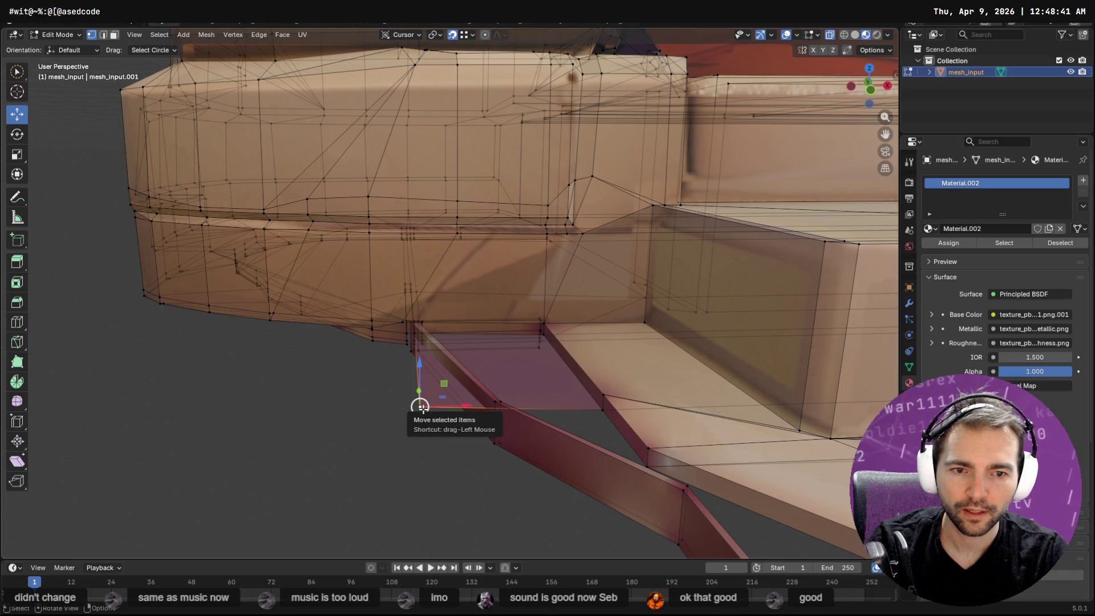
pyautogui.moveTo(463, 406); pyautogui.dragTo(539, 405)
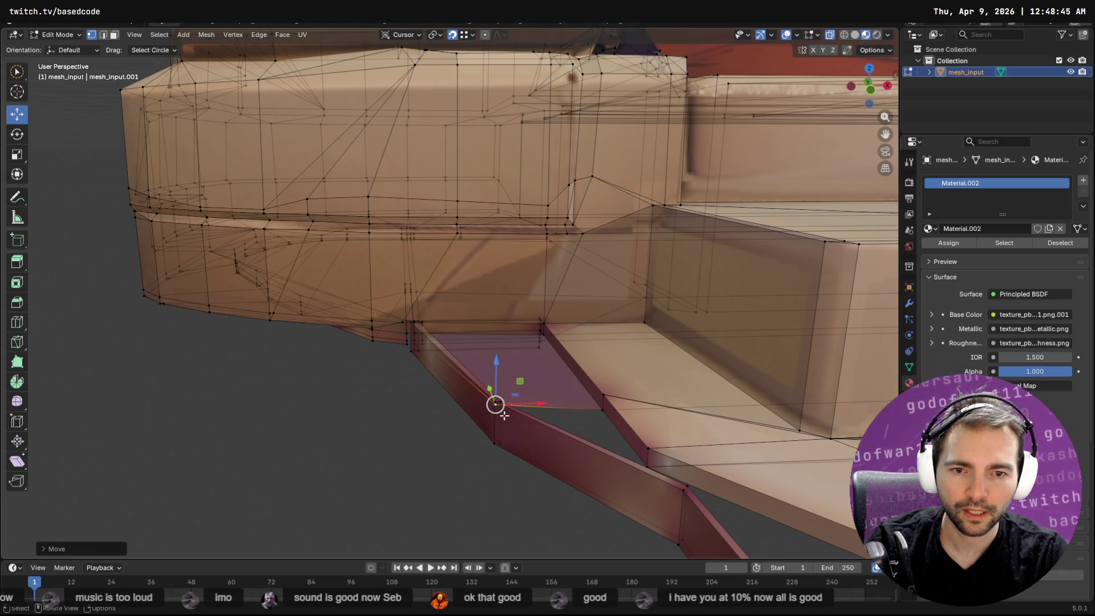
pyautogui.press('g')
pyautogui.press('y')
pyautogui.click(504, 400)
pyautogui.moveTo(504, 401); pyautogui.dragTo(586, 434, button='middle')
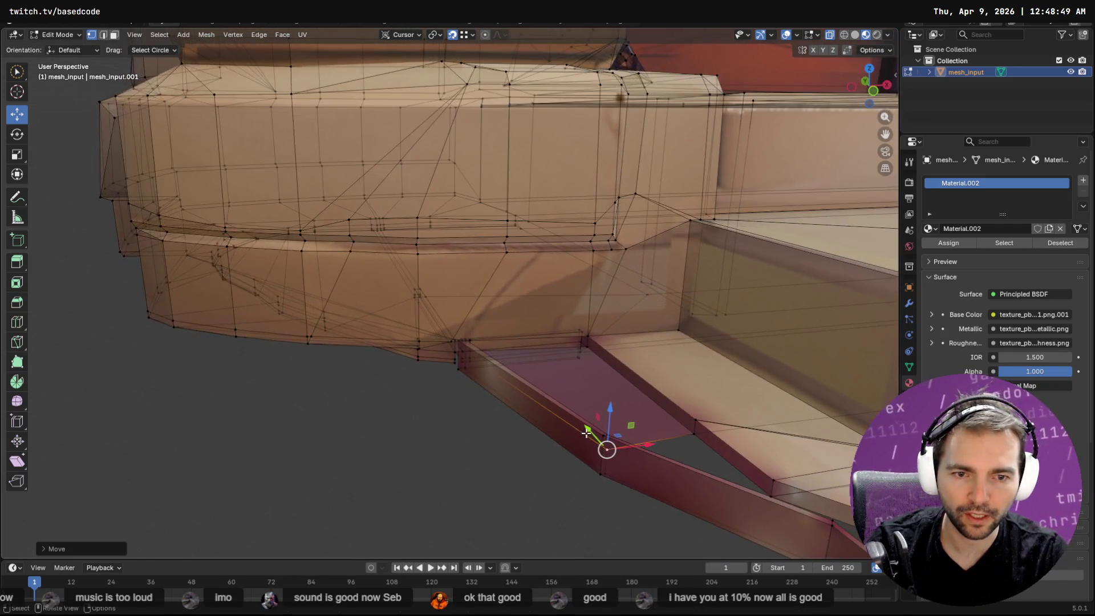
# Select the red strip edges, grow the selection, and lower them about 6 mm along Z.
pyautogui.click(591, 393)
pyautogui.click(606, 432)
pyautogui.press('q')
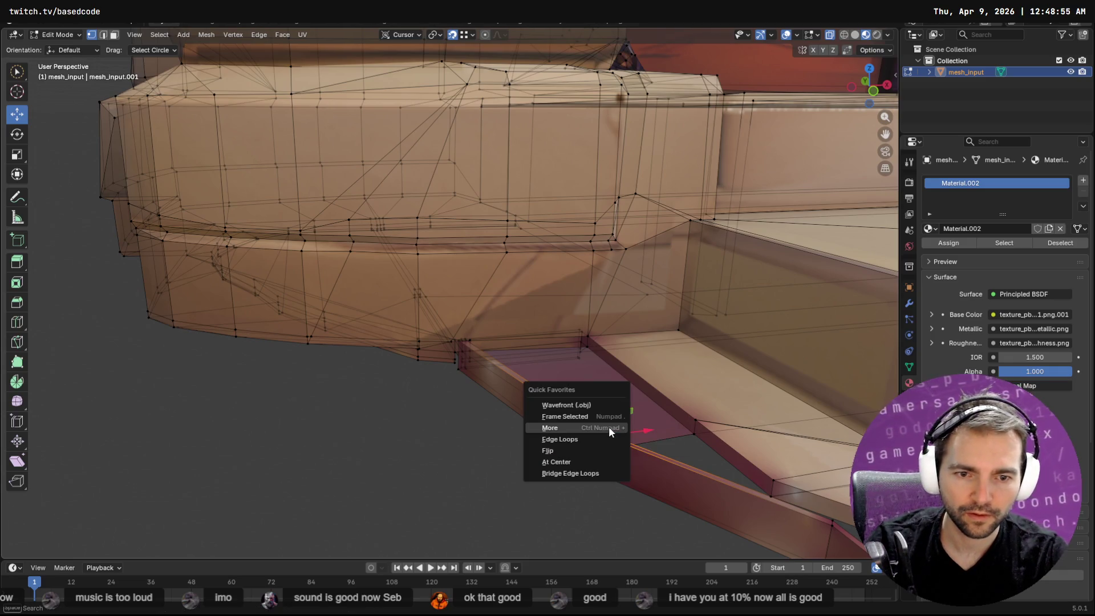
pyautogui.click(609, 429)
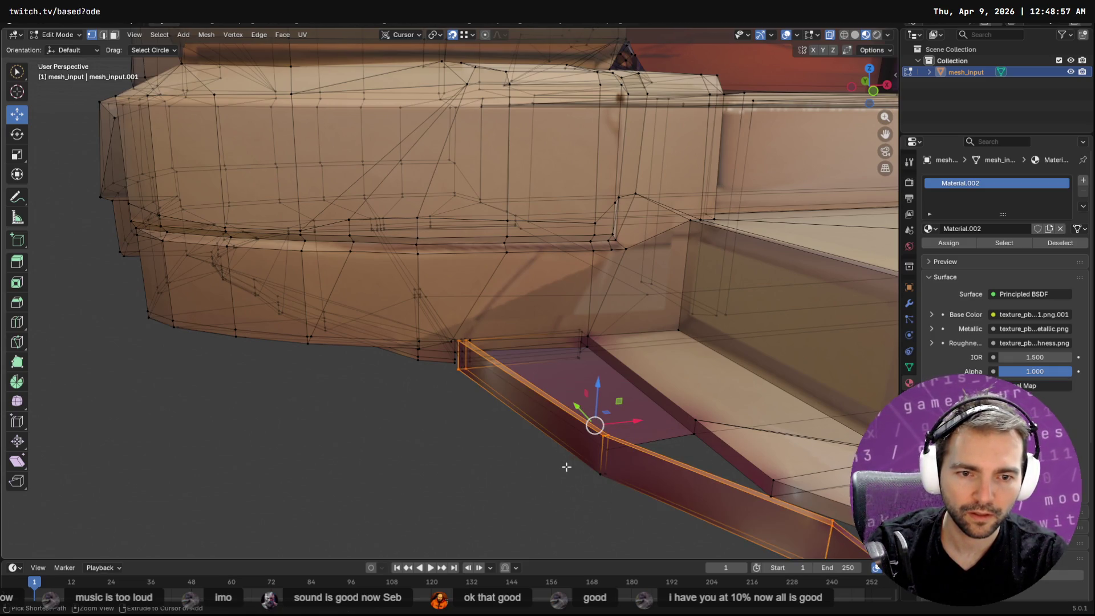
pyautogui.keyDown('ctrl'); pyautogui.click(457, 370); pyautogui.keyUp('ctrl')
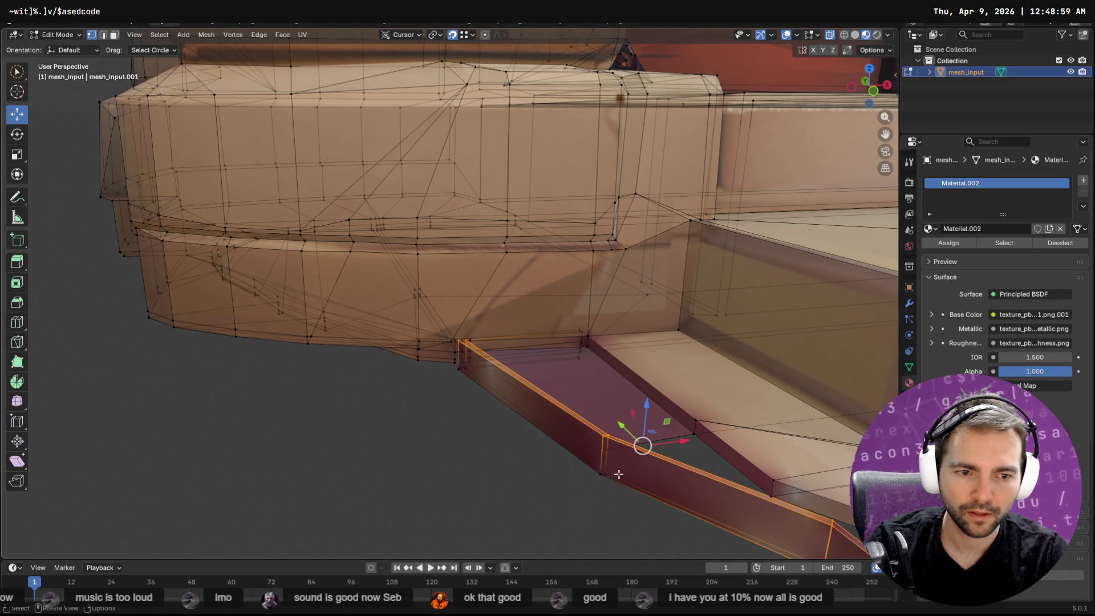
pyautogui.scroll(-2, 613, 474)
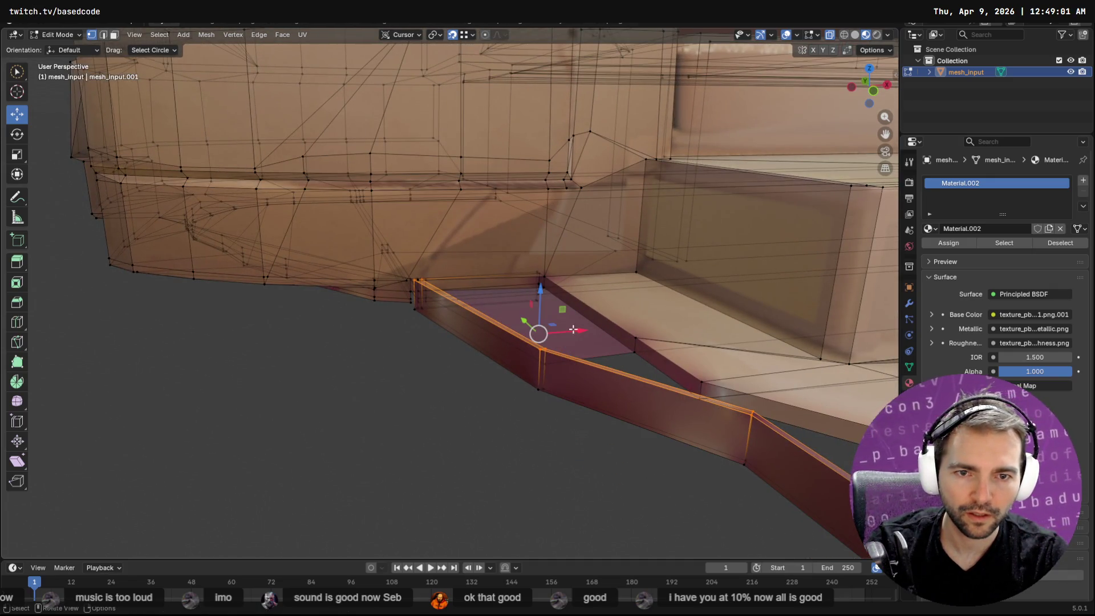
pyautogui.moveTo(540, 289); pyautogui.dragTo(544, 365)
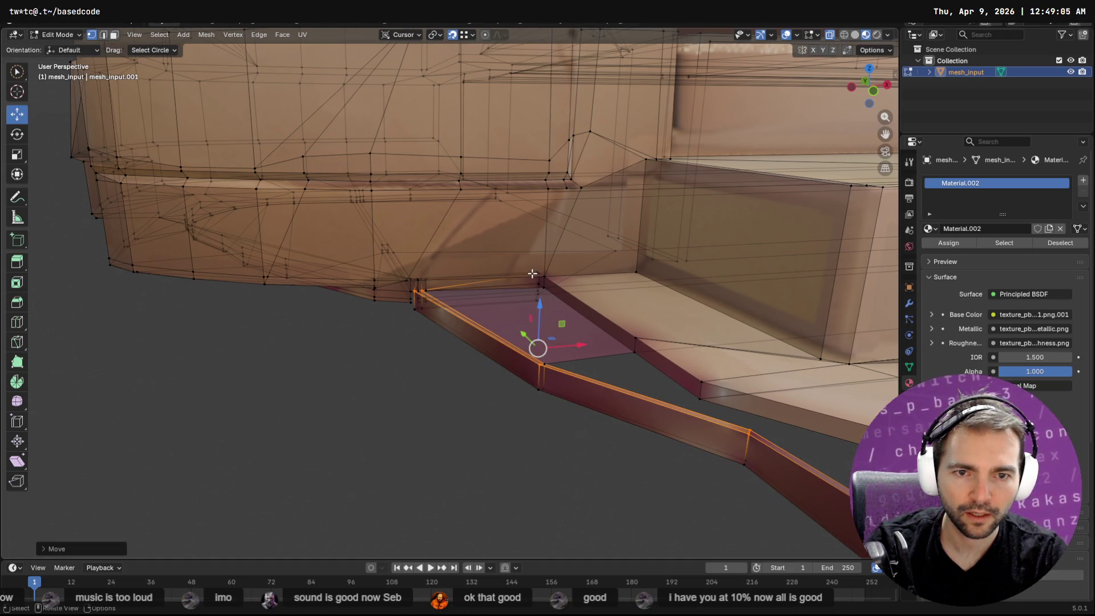
pyautogui.click(528, 262)
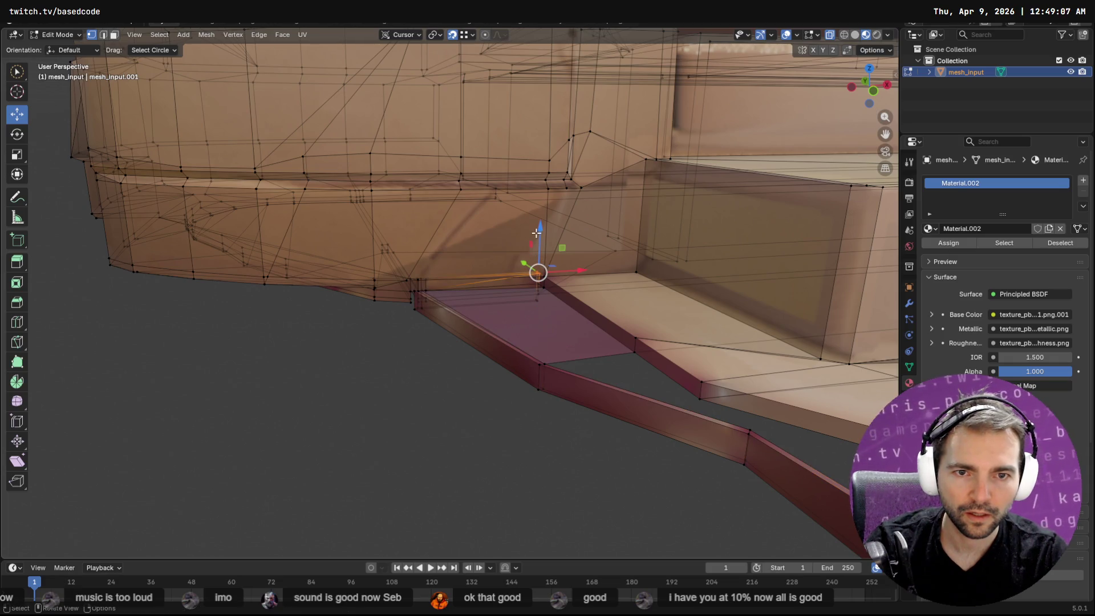
# Lower the patch's upper corner vertex along Z and delete the stray edges above it.
pyautogui.moveTo(539, 234)
pyautogui.mouseDown()
pyautogui.moveTo(560, 337)
pyautogui.moveTo(552, 362)
pyautogui.moveTo(535, 346)
pyautogui.mouseUp()
pyautogui.press('g')
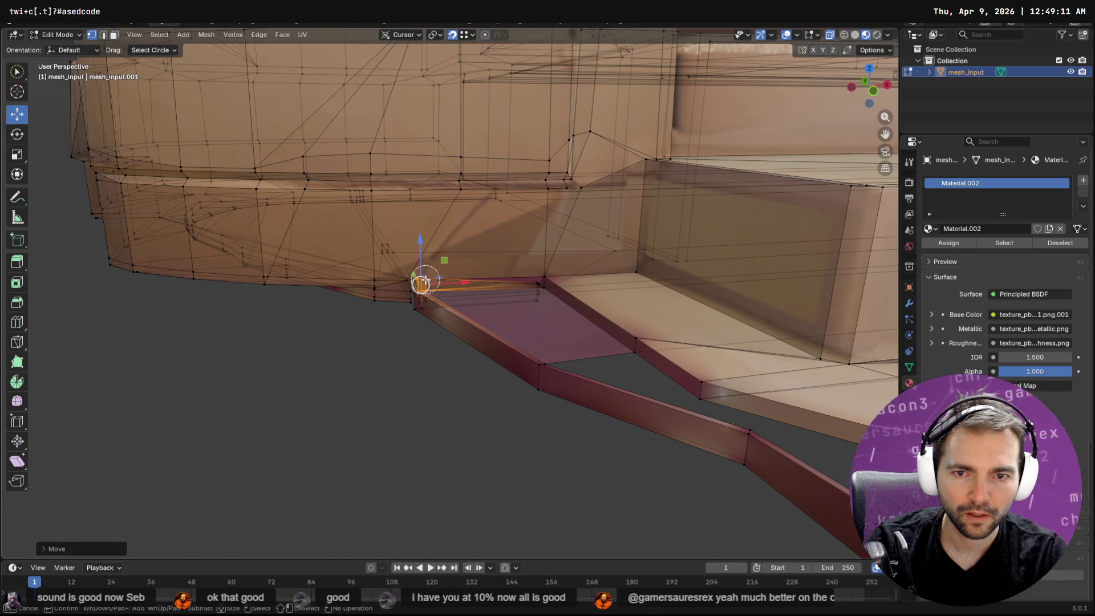
pyautogui.click(507, 272)
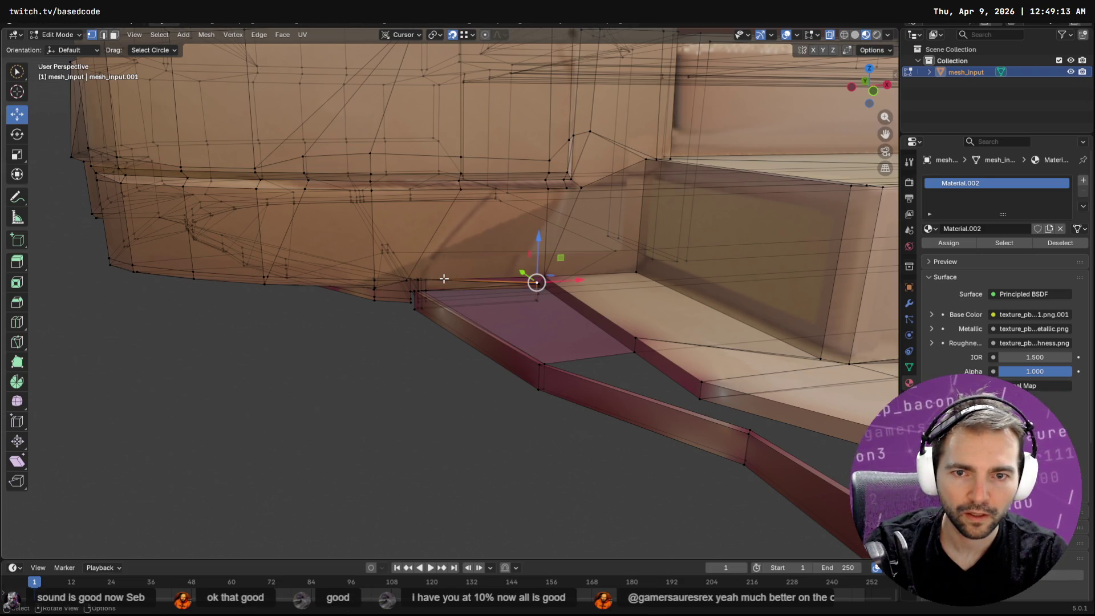
pyautogui.press('F3')
pyautogui.press('Return')
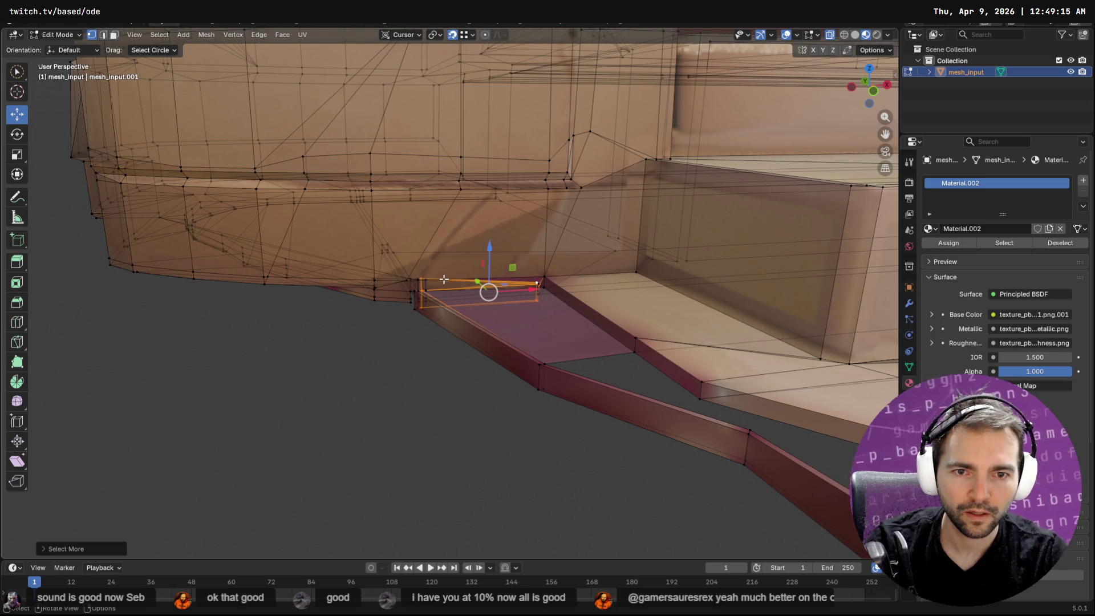
pyautogui.press('x')
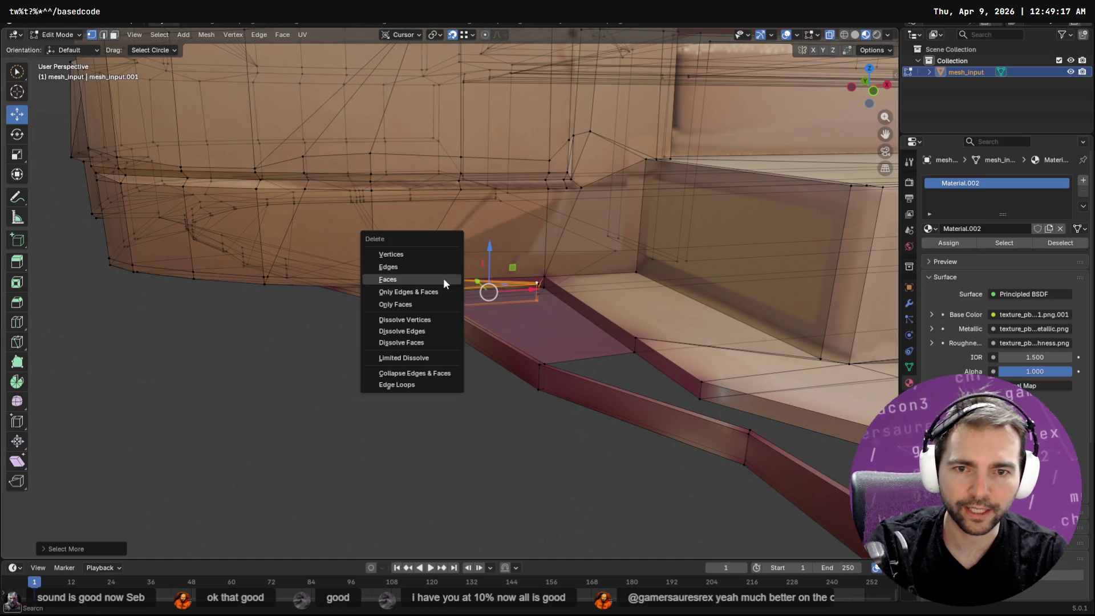
pyautogui.click(439, 267)
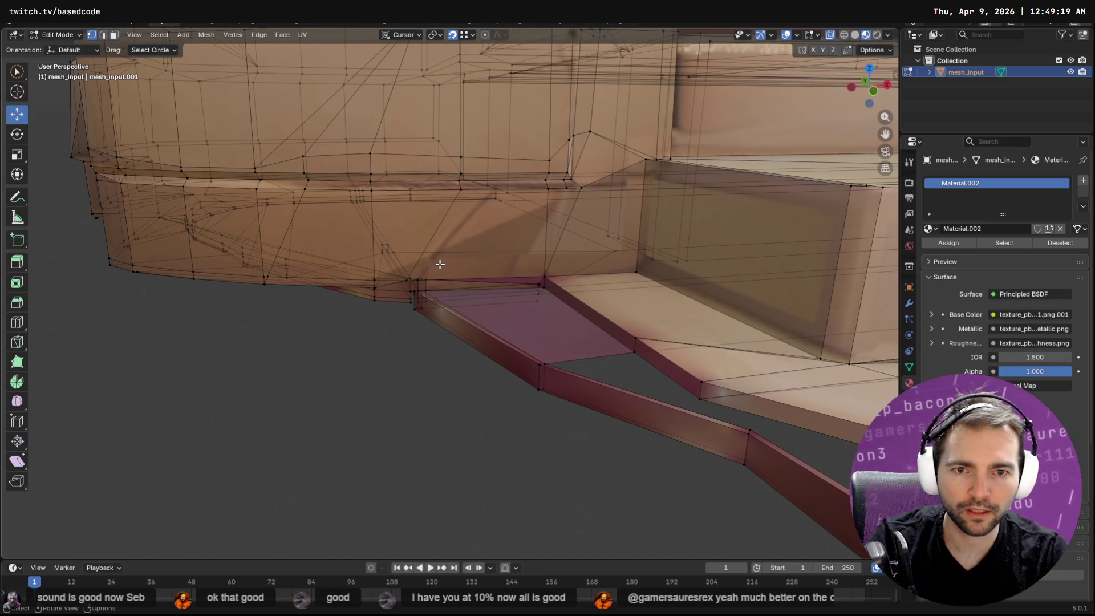
# Snap the patch's corner vertex by the wall into the wall corner.
pyautogui.moveTo(440, 265)
pyautogui.mouseDown(button='middle')
pyautogui.moveTo(476, 287)
pyautogui.moveTo(570, 286)
pyautogui.moveTo(533, 279)
pyautogui.moveTo(649, 317)
pyautogui.mouseUp(button='middle')
pyautogui.scroll(4, 559, 295)
pyautogui.click(563, 269)
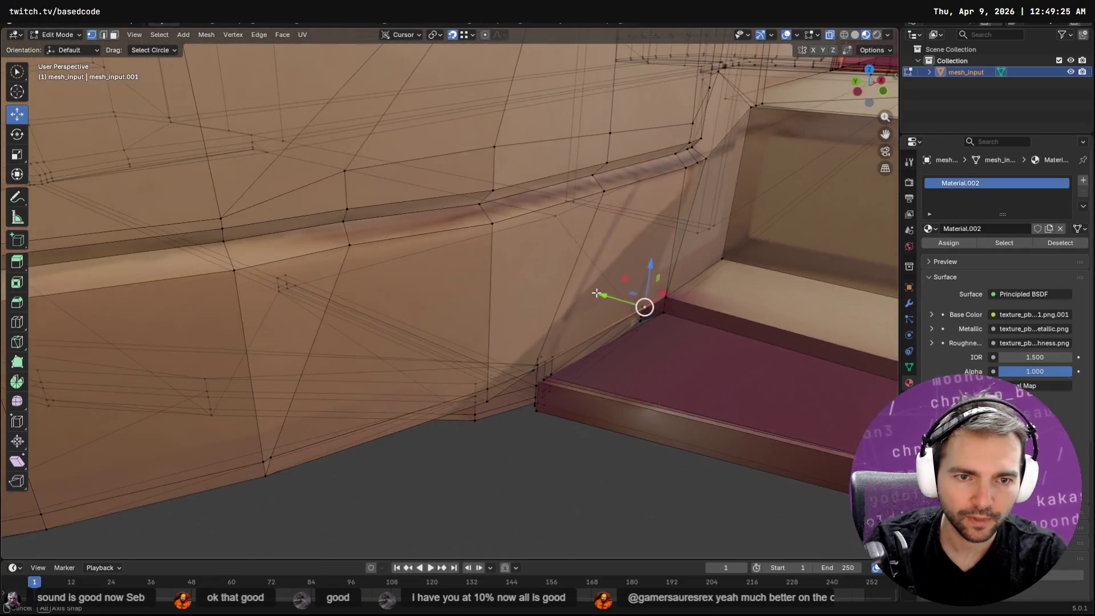
pyautogui.moveTo(644, 308); pyautogui.dragTo(663, 312)
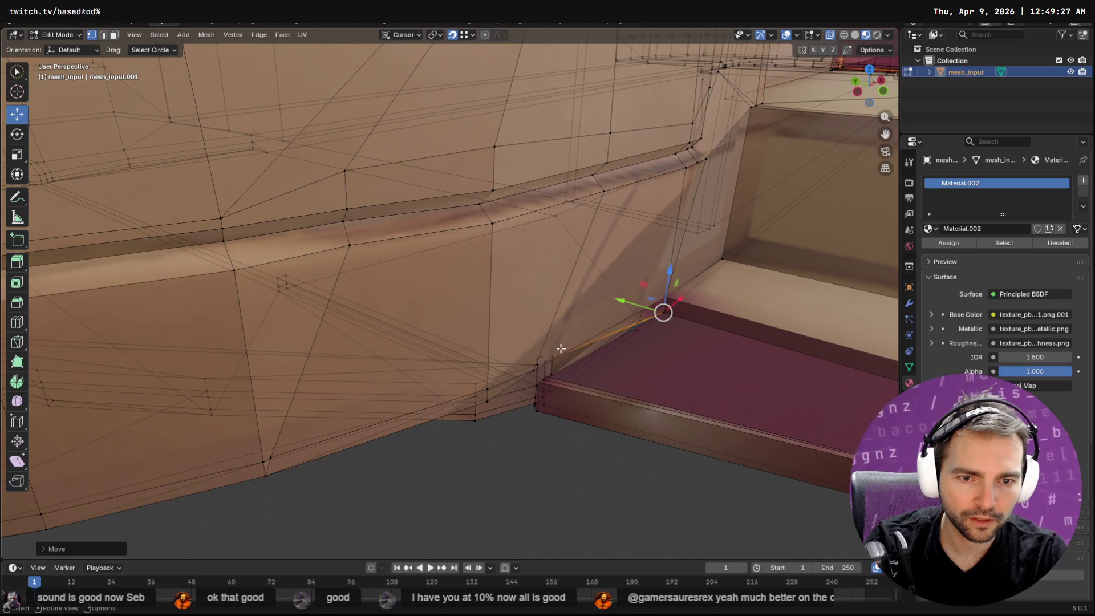
pyautogui.press('g')
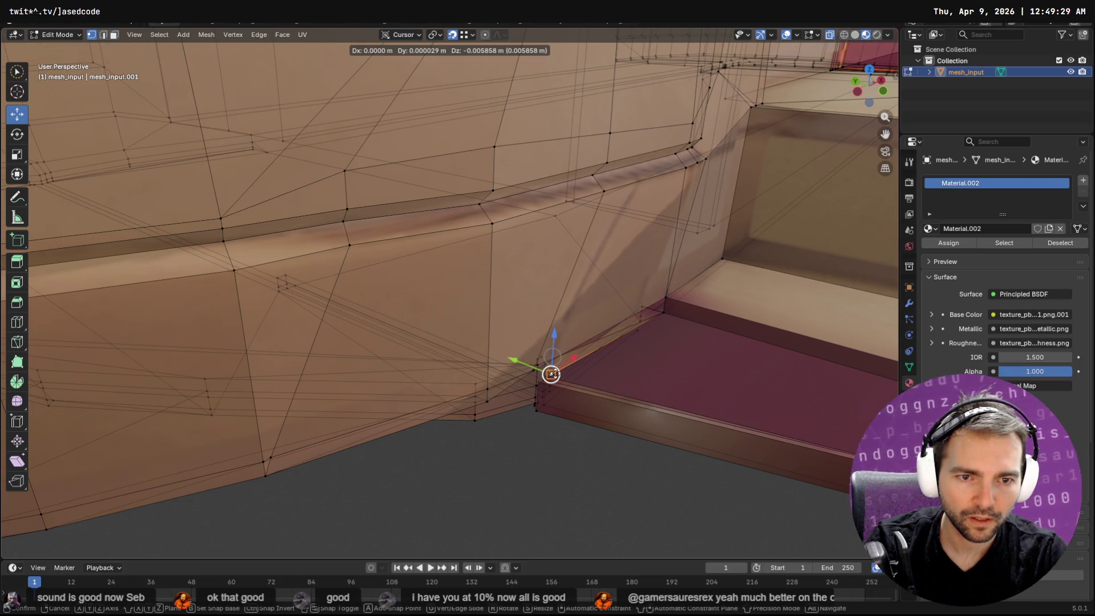
pyautogui.click(551, 374)
pyautogui.moveTo(626, 328)
pyautogui.mouseDown(button='middle')
pyautogui.moveTo(556, 329)
pyautogui.moveTo(560, 320)
pyautogui.moveTo(538, 318)
pyautogui.mouseUp(button='middle')
pyautogui.press('g')
pyautogui.click(502, 322)
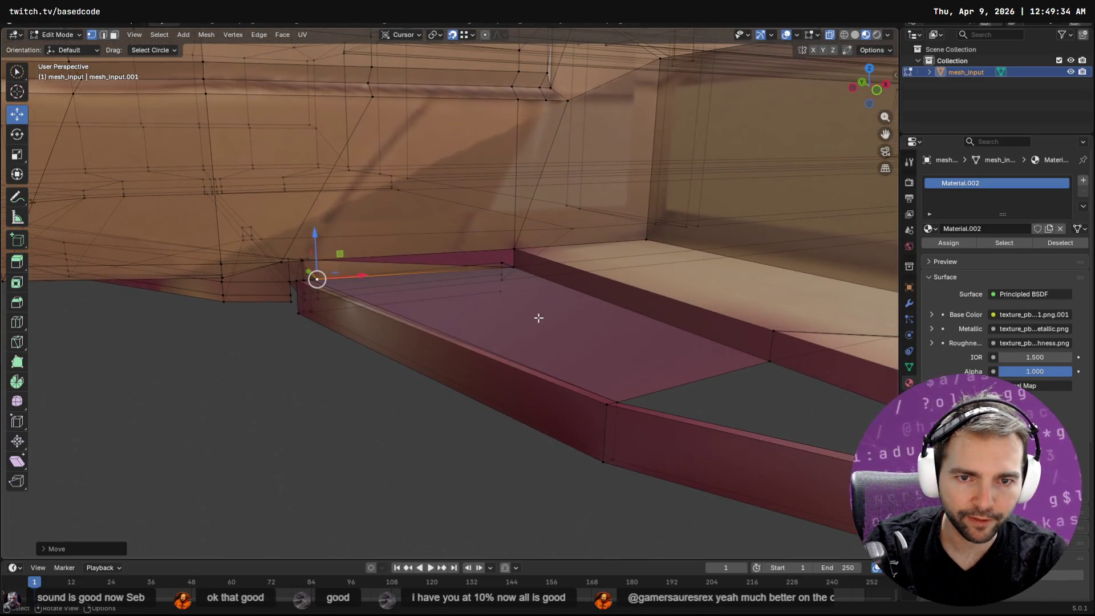
pyautogui.click(504, 263)
# Align a patch vertex with the floor edge and paint-select the edges along the patch.
pyautogui.moveTo(501, 258); pyautogui.dragTo(514, 267)
pyautogui.press('c')
pyautogui.click(493, 284)
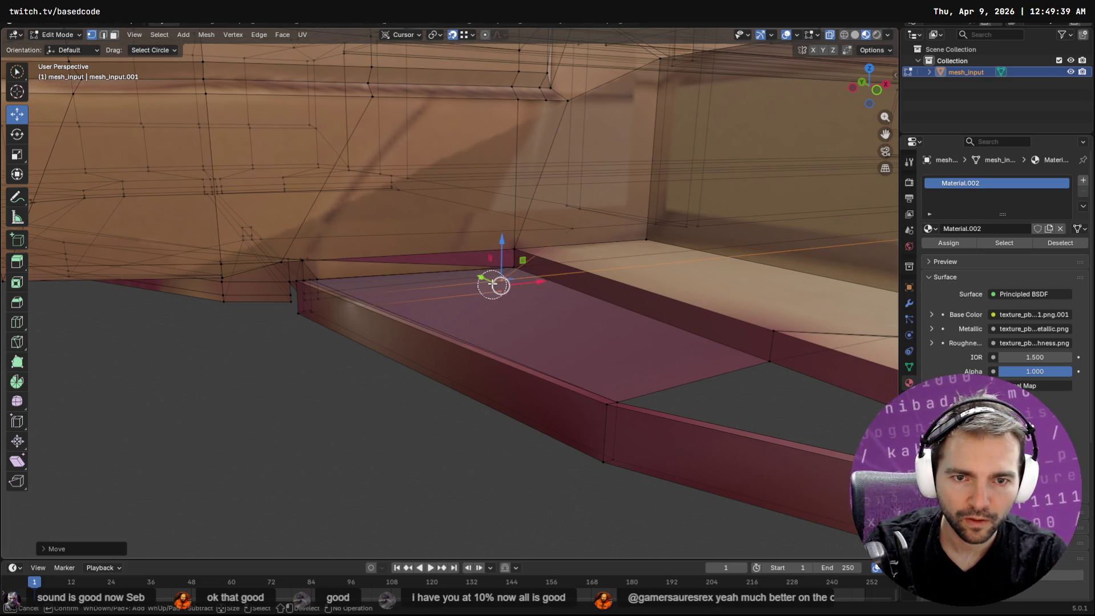
pyautogui.press('Escape')
# Extrude the triangular gap's open edge toward the red panel, cancelling the move so it stays in place.
pyautogui.moveTo(499, 279)
pyautogui.mouseDown(button='middle')
pyautogui.moveTo(396, 301)
pyautogui.moveTo(483, 324)
pyautogui.moveTo(511, 315)
pyautogui.moveTo(435, 322)
pyautogui.moveTo(445, 342)
pyautogui.moveTo(736, 383)
pyautogui.moveTo(488, 308)
pyautogui.mouseUp(button='middle')
pyautogui.moveTo(583, 291)
pyautogui.mouseDown(button='middle')
pyautogui.moveTo(599, 349)
pyautogui.moveTo(557, 359)
pyautogui.moveTo(540, 265)
pyautogui.moveTo(524, 274)
pyautogui.mouseUp(button='middle')
pyautogui.scroll(4, 524, 274)
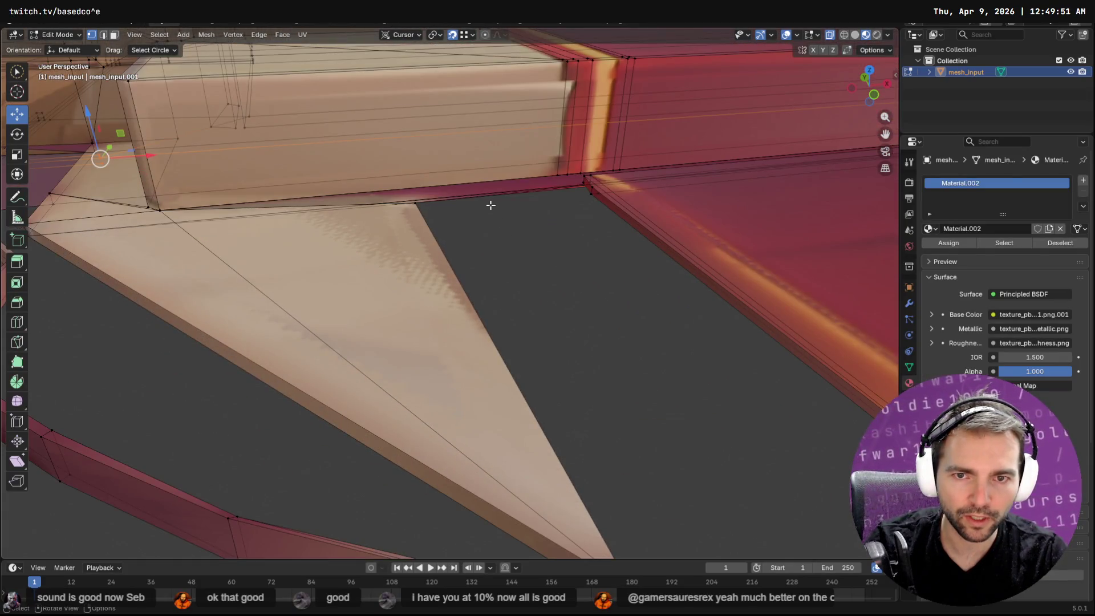
pyautogui.press('2')
pyautogui.click(479, 303)
pyautogui.moveTo(474, 305)
pyautogui.mouseDown()
pyautogui.moveTo(611, 237)
pyautogui.moveTo(590, 183)
pyautogui.moveTo(581, 186)
pyautogui.moveTo(675, 296)
pyautogui.moveTo(741, 325)
pyautogui.moveTo(836, 412)
pyautogui.mouseUp()
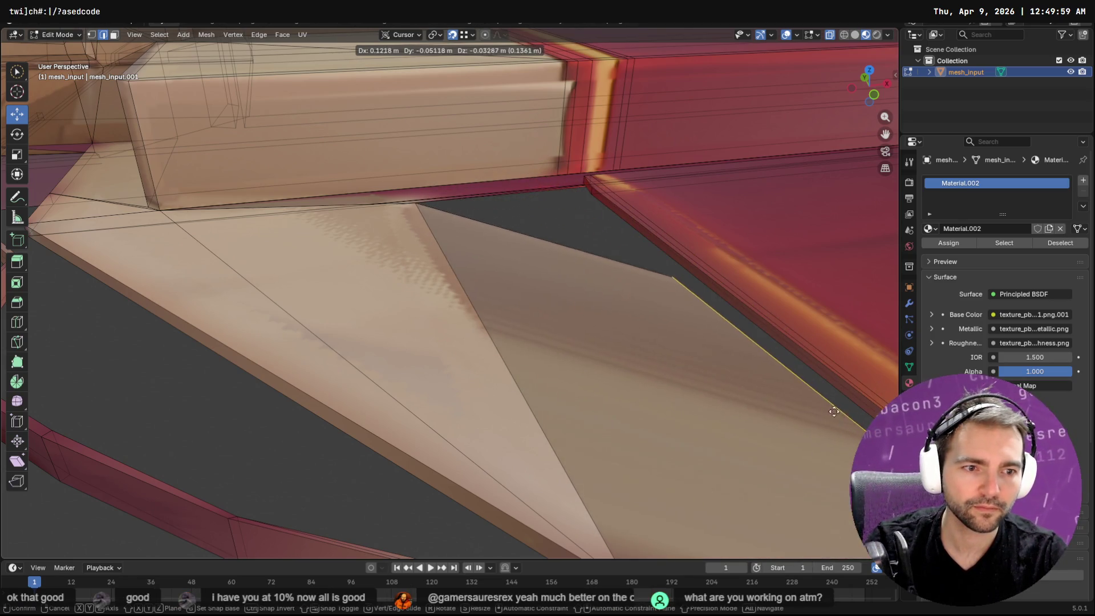
pyautogui.rightClick(814, 379)
pyautogui.press('KP_Decimal')
# Snap the extruded edge onto the red panel's corner.
pyautogui.scroll(1, 603, 387)
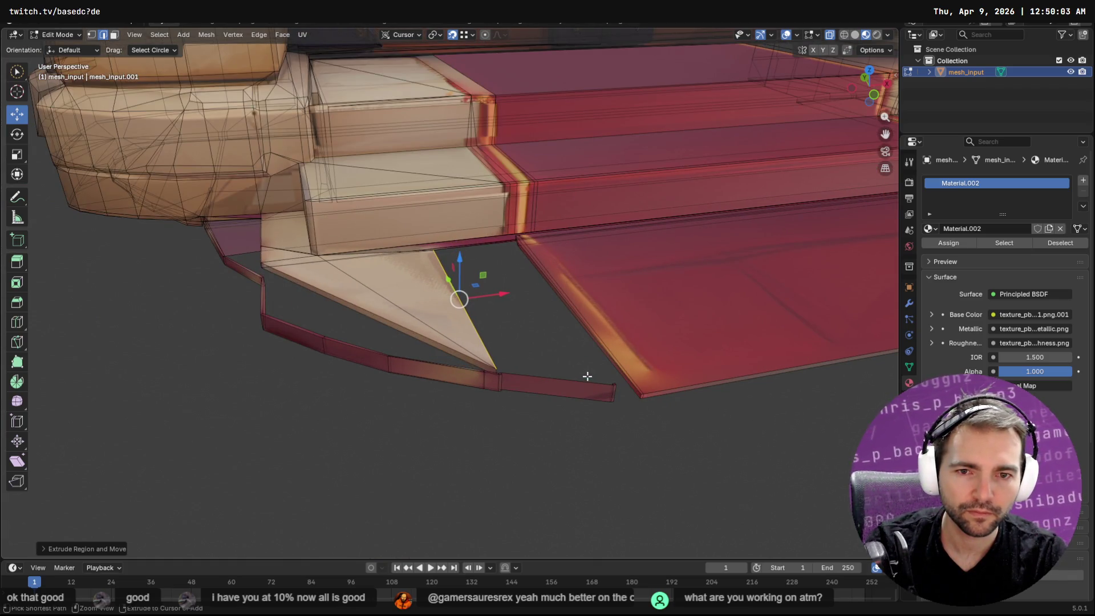
pyautogui.press('g')
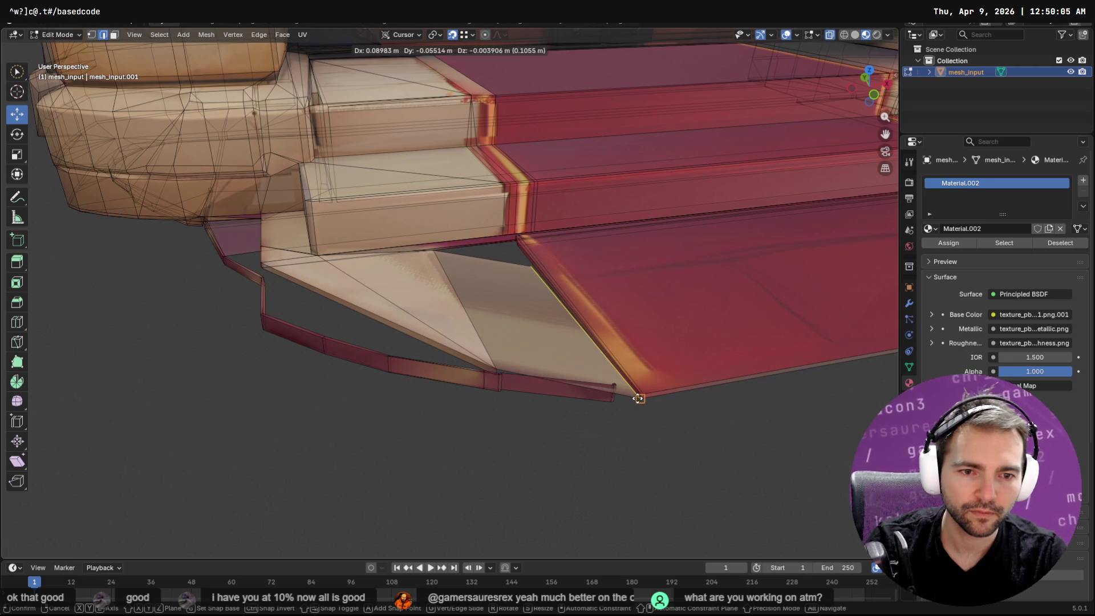
pyautogui.click(637, 397)
pyautogui.press('ctrl')
# Move the new face's far corner vertex onto the red panel's corner.
pyautogui.press('1')
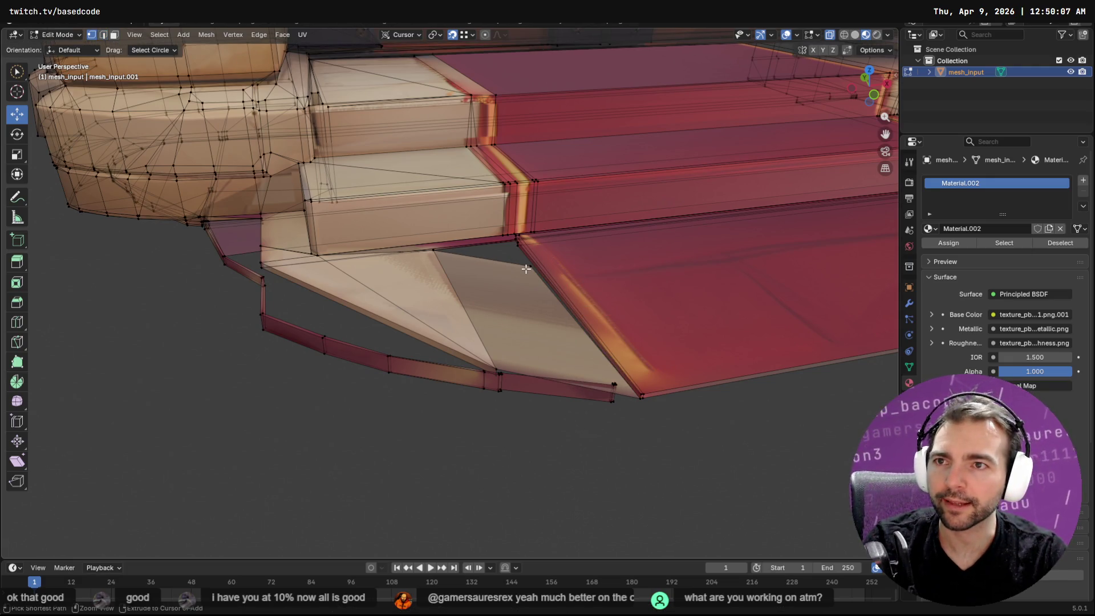
pyautogui.click(530, 264)
pyautogui.press('g')
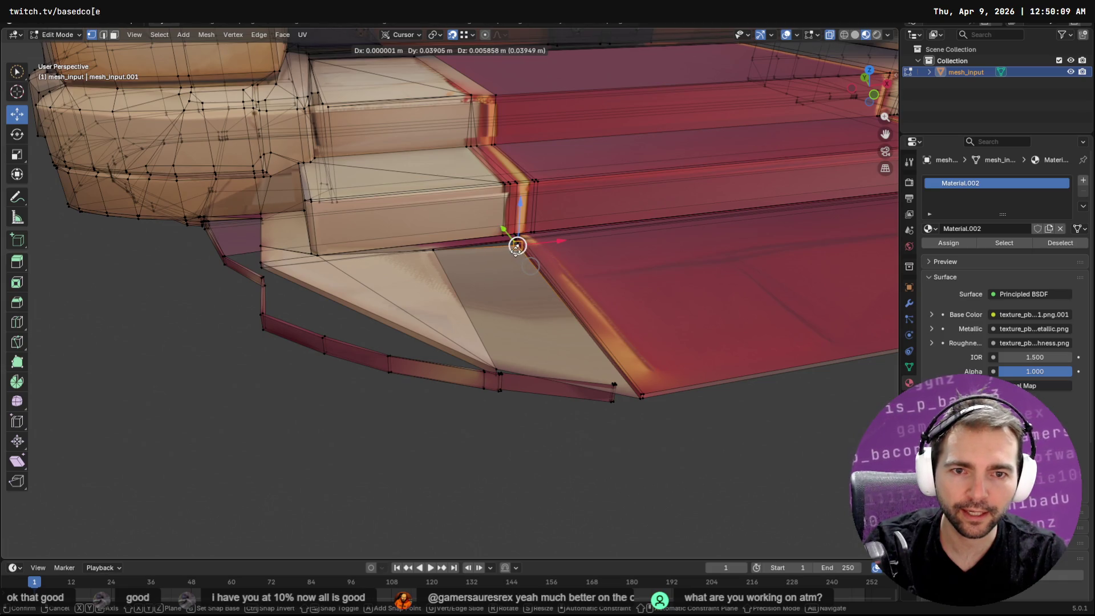
pyautogui.click(516, 246)
pyautogui.scroll(5, 528, 246)
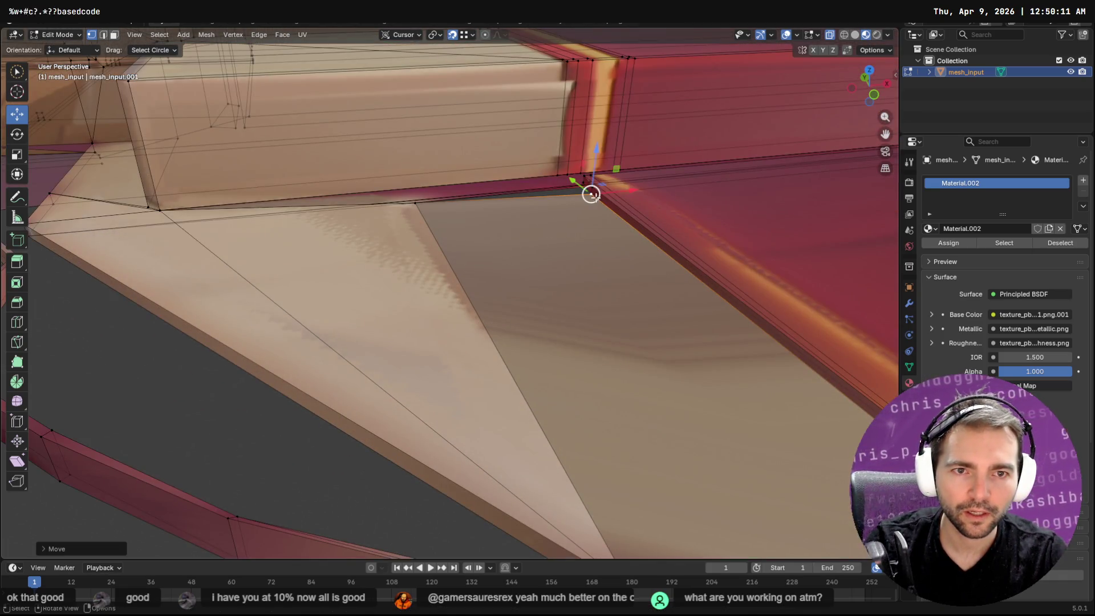
pyautogui.press('g')
pyautogui.click(592, 187)
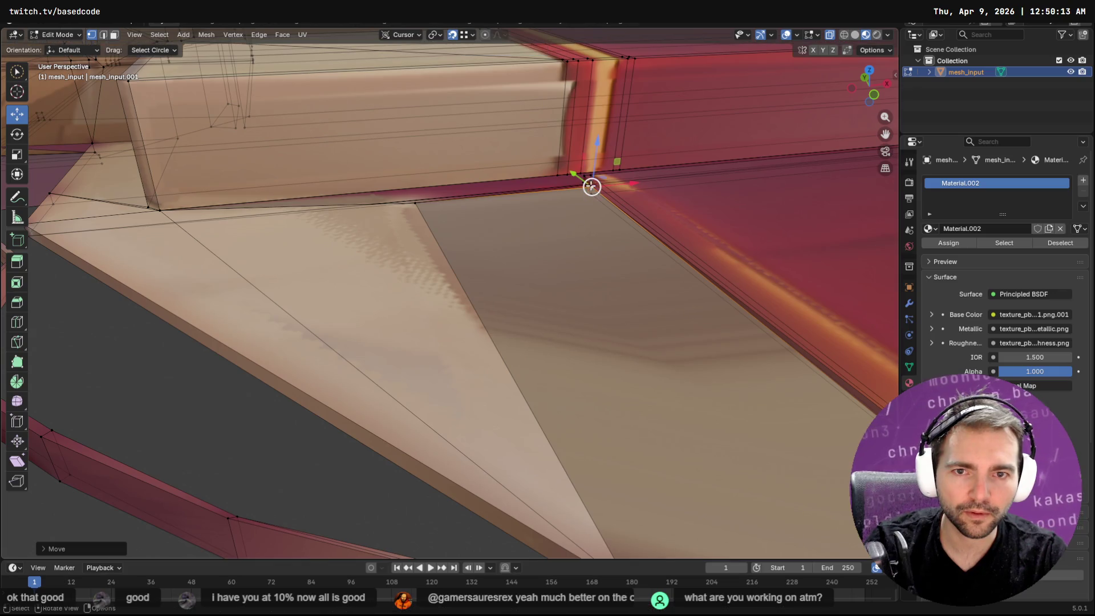
# Settle the corner vertex into the step corner, checking it from another angle.
pyautogui.moveTo(573, 225)
pyautogui.mouseDown(button='middle')
pyautogui.moveTo(625, 232)
pyautogui.moveTo(644, 205)
pyautogui.moveTo(652, 211)
pyautogui.mouseUp(button='middle')
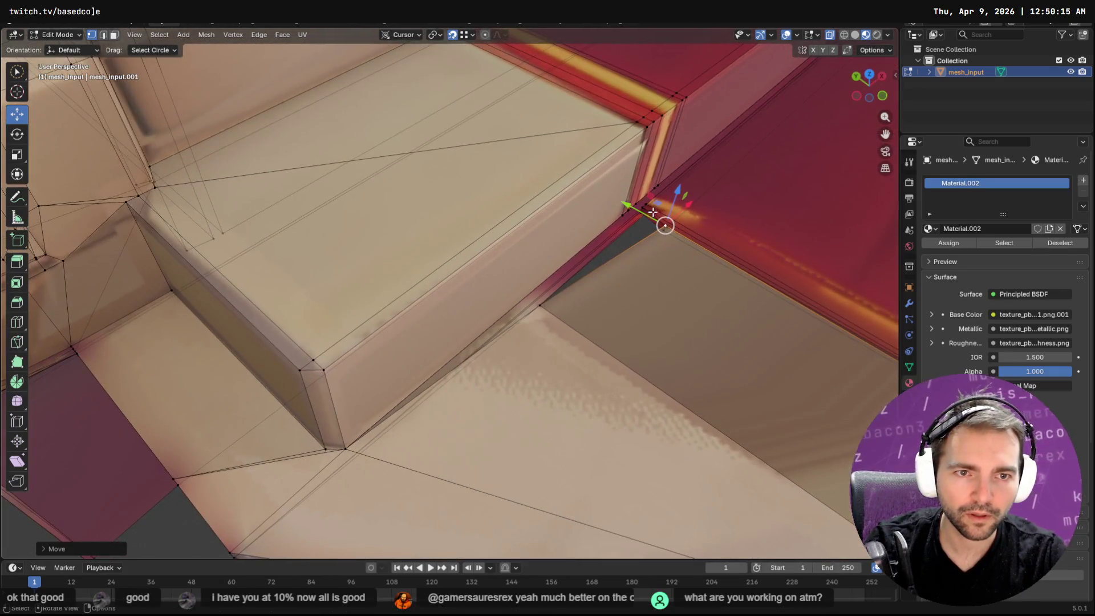
pyautogui.moveTo(666, 226); pyautogui.dragTo(640, 212)
pyautogui.moveTo(640, 212)
pyautogui.mouseDown(button='middle')
pyautogui.moveTo(589, 264)
pyautogui.moveTo(482, 204)
pyautogui.moveTo(485, 228)
pyautogui.moveTo(510, 211)
pyautogui.mouseUp(button='middle')
pyautogui.press('3')
pyautogui.click(445, 237)
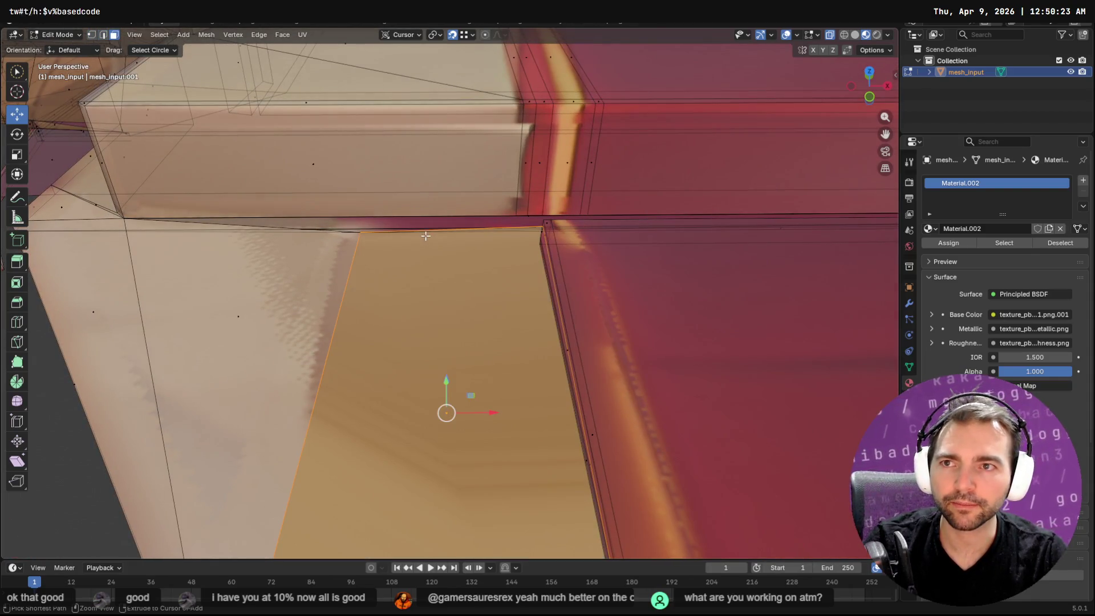
# Select the long seam edge loop and delete it with its edges.
pyautogui.hotkey('alt', 'a')
pyautogui.press('c')
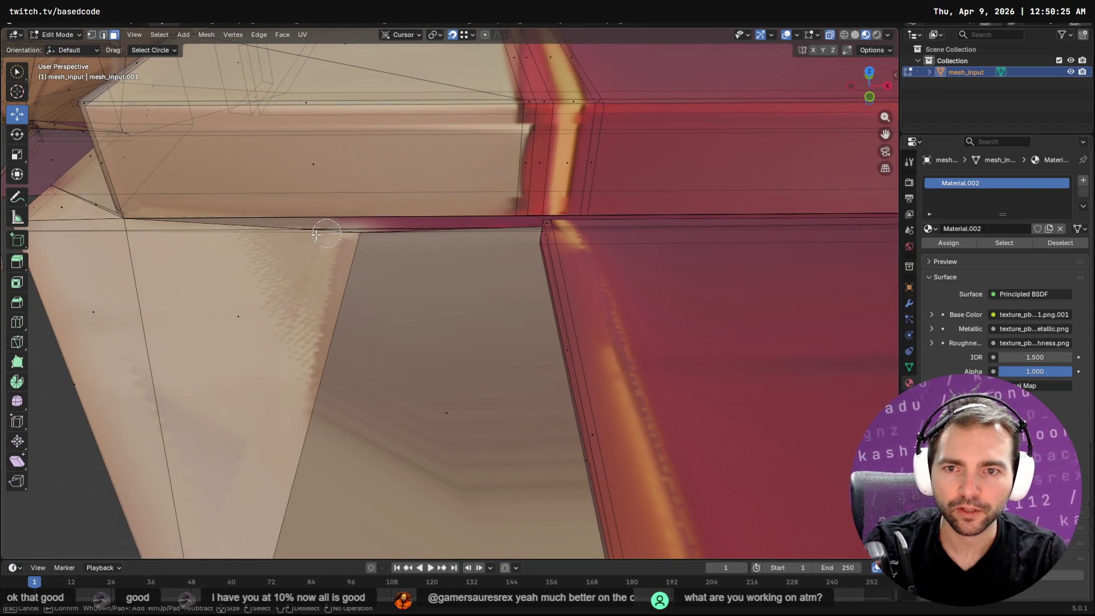
pyautogui.press('Escape')
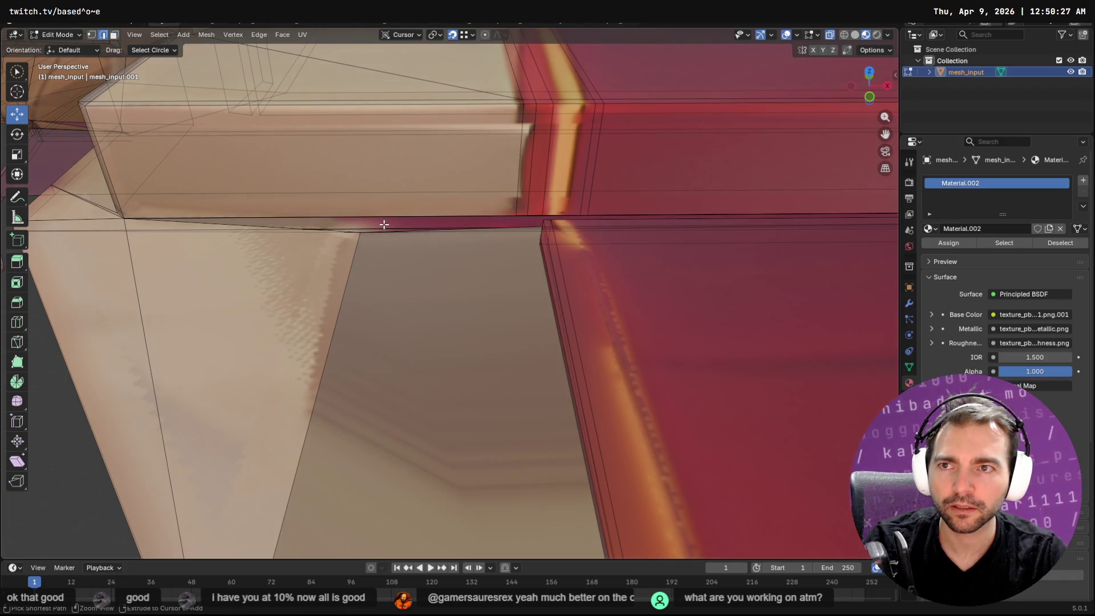
pyautogui.keyDown('alt'); pyautogui.click(384, 226); pyautogui.keyUp('alt')
pyautogui.scroll(-3, 400, 240)
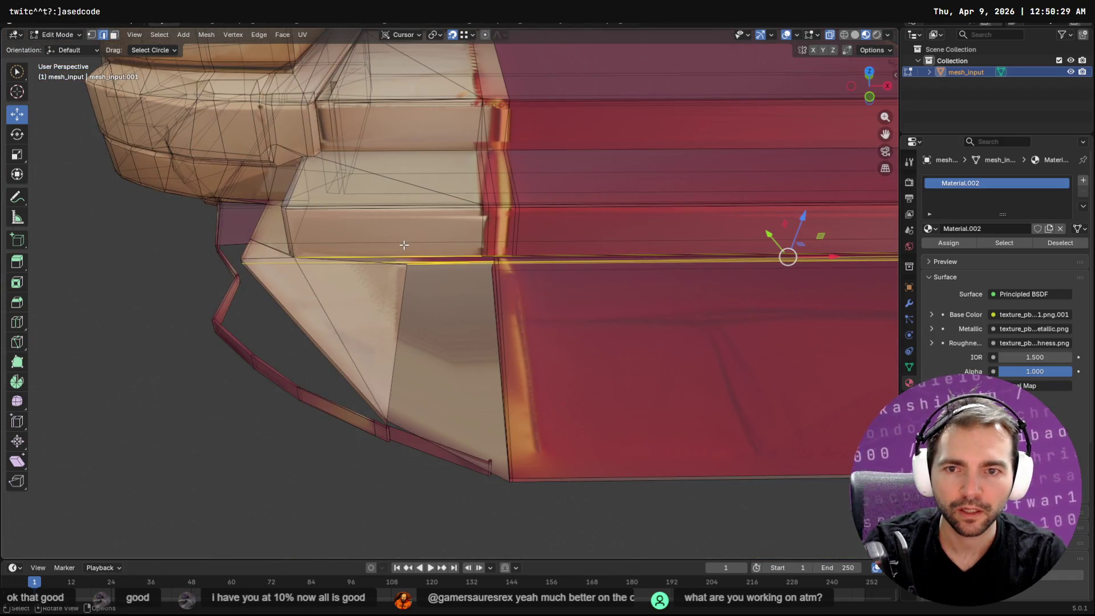
pyautogui.press('x')
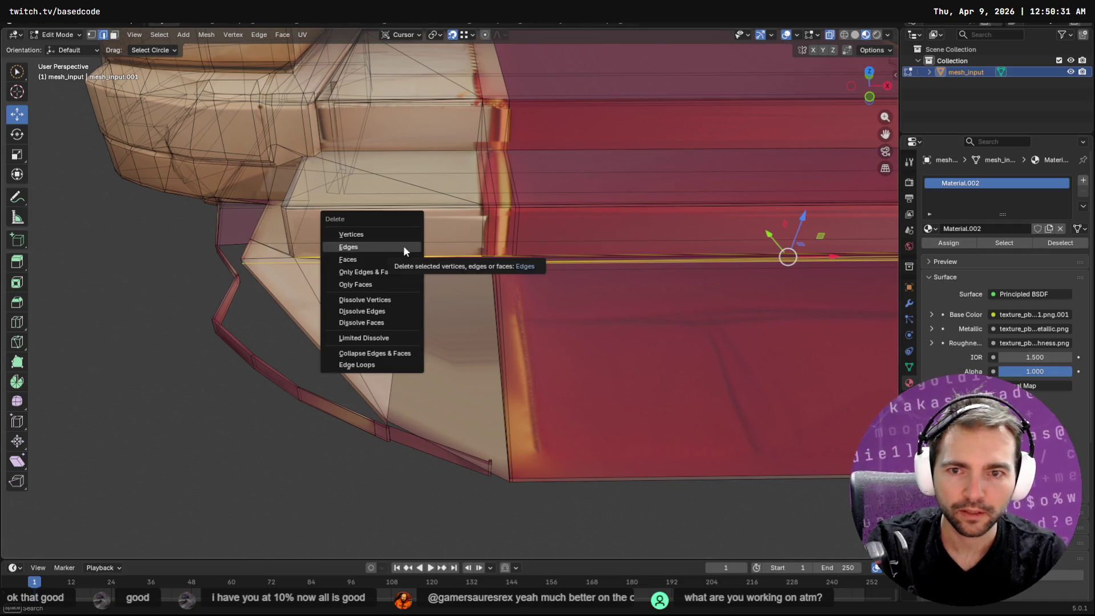
pyautogui.click(403, 245)
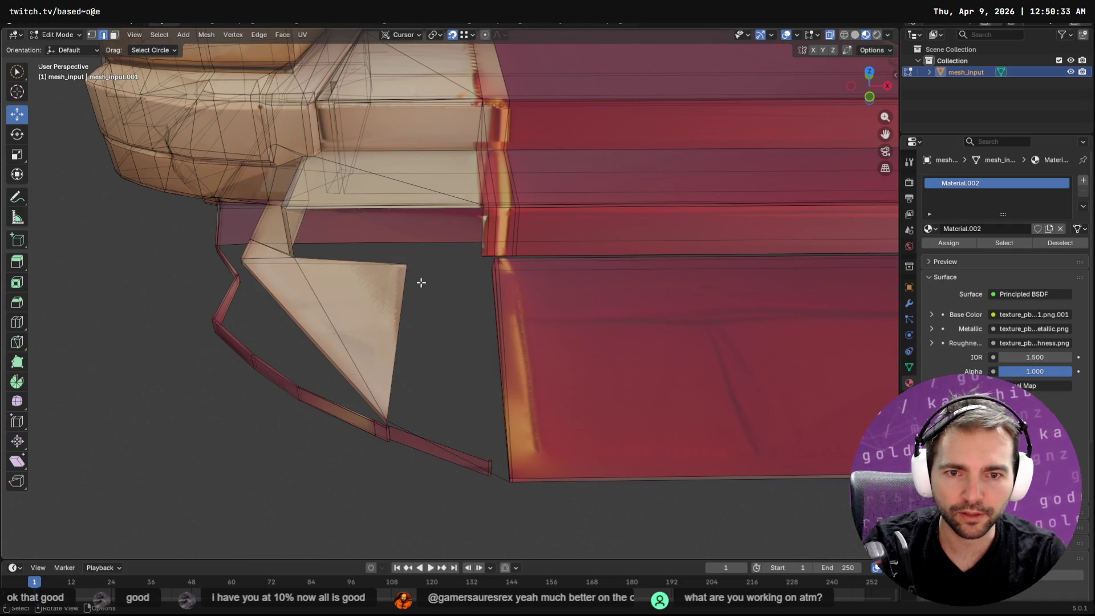
# Undo the deletion, then delete the seam edge loop again and inspect the resulting floor gap.
pyautogui.hotkey('ctrl', 'z')
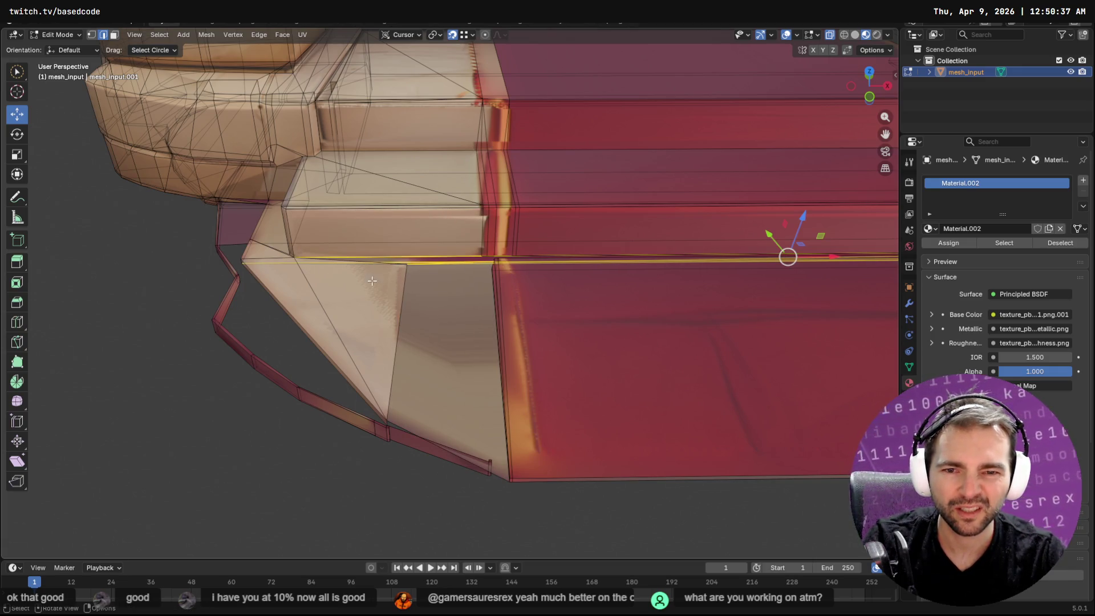
pyautogui.press('x')
pyautogui.click(390, 289)
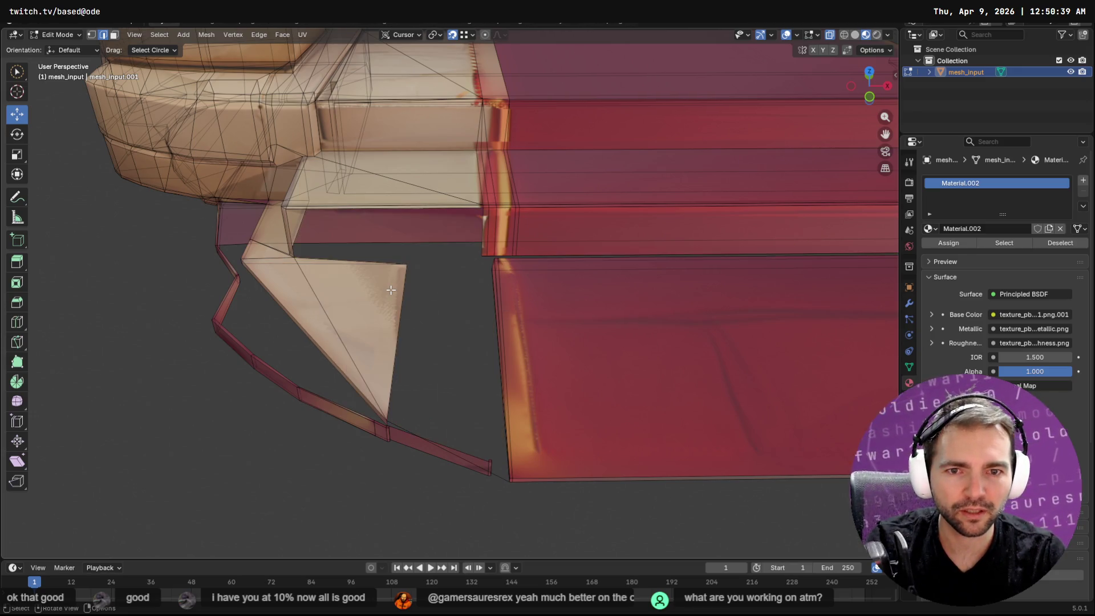
pyautogui.moveTo(392, 282)
pyautogui.mouseDown(button='middle')
pyautogui.moveTo(428, 244)
pyautogui.moveTo(447, 247)
pyautogui.moveTo(422, 263)
pyautogui.moveTo(436, 212)
pyautogui.mouseUp(button='middle')
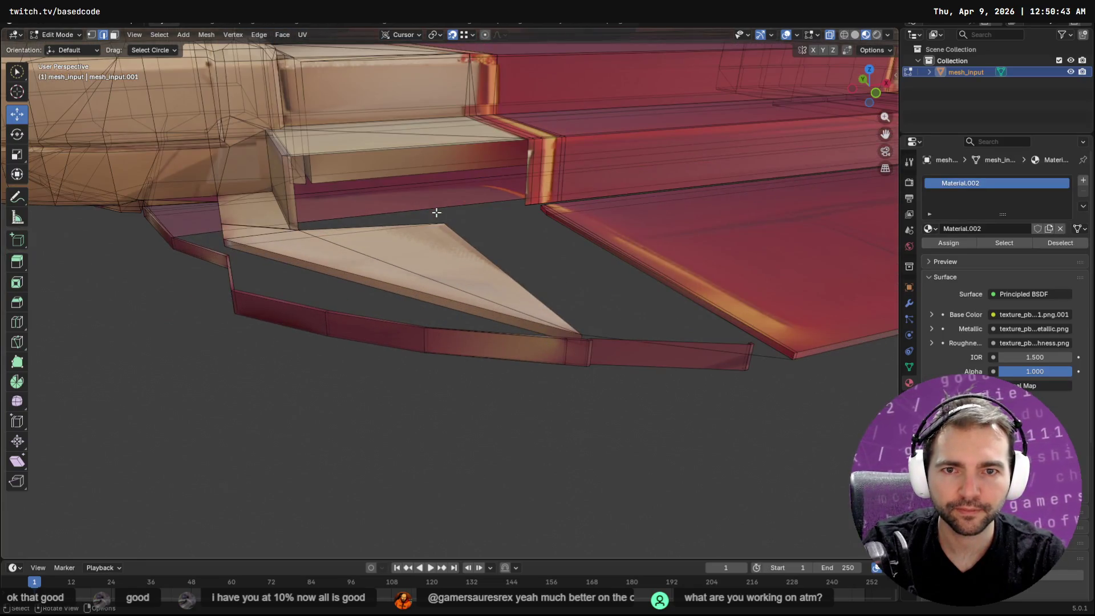
pyautogui.moveTo(385, 148); pyautogui.dragTo(385, 149)
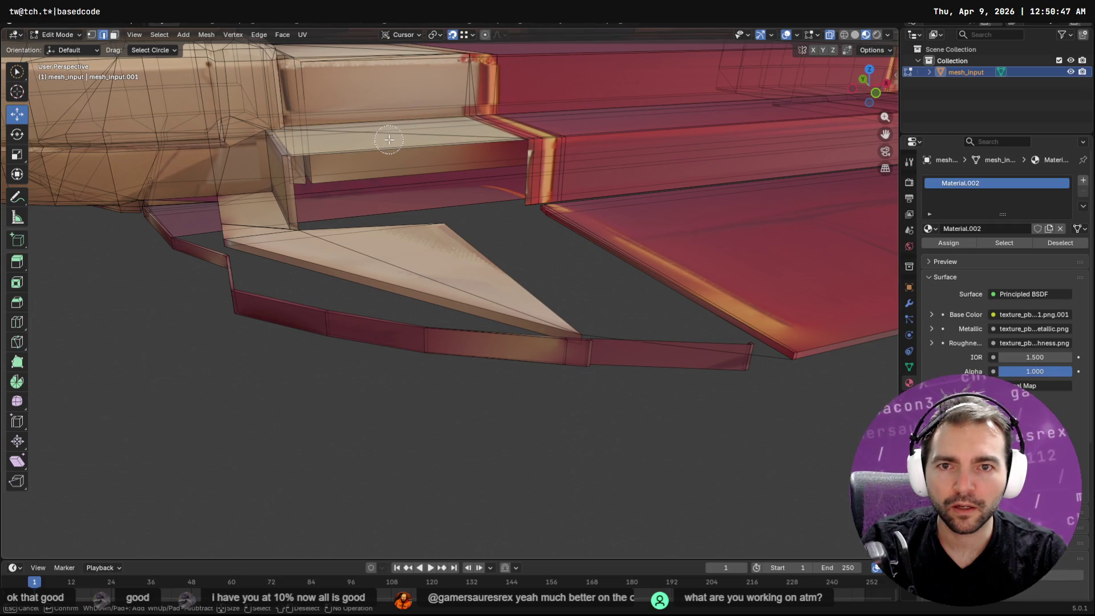
pyautogui.scroll(5, 401, 145)
# Select the bench's front top edge and cancel an attempted move, leaving the bench unchanged.
pyautogui.keyDown('shift'); pyautogui.moveTo(401, 145); pyautogui.dragTo(455, 274, button='middle'); pyautogui.keyUp('shift')
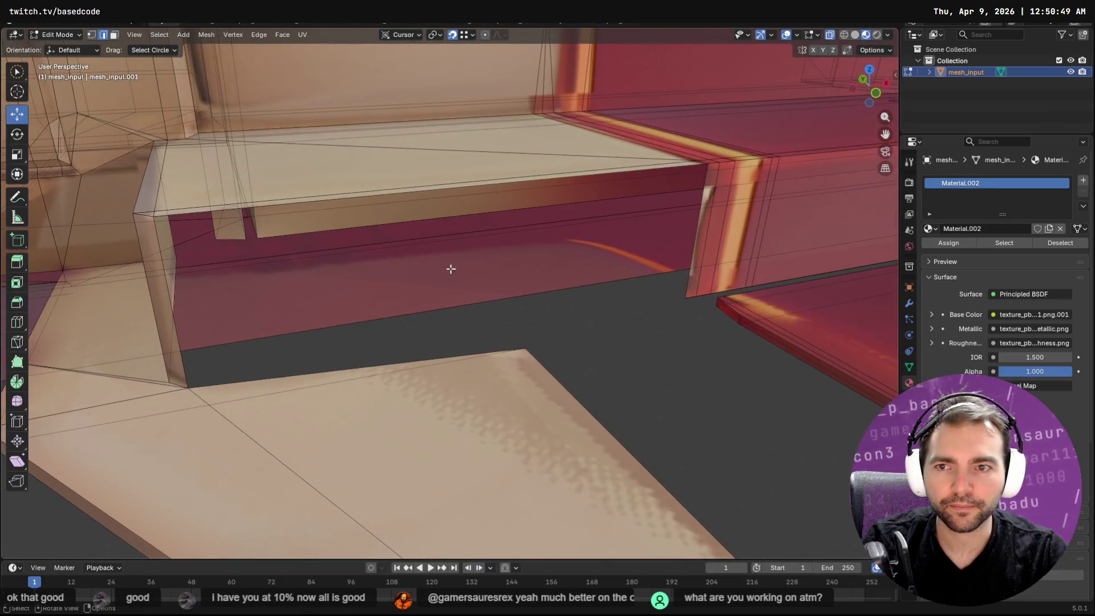
pyautogui.click(356, 199)
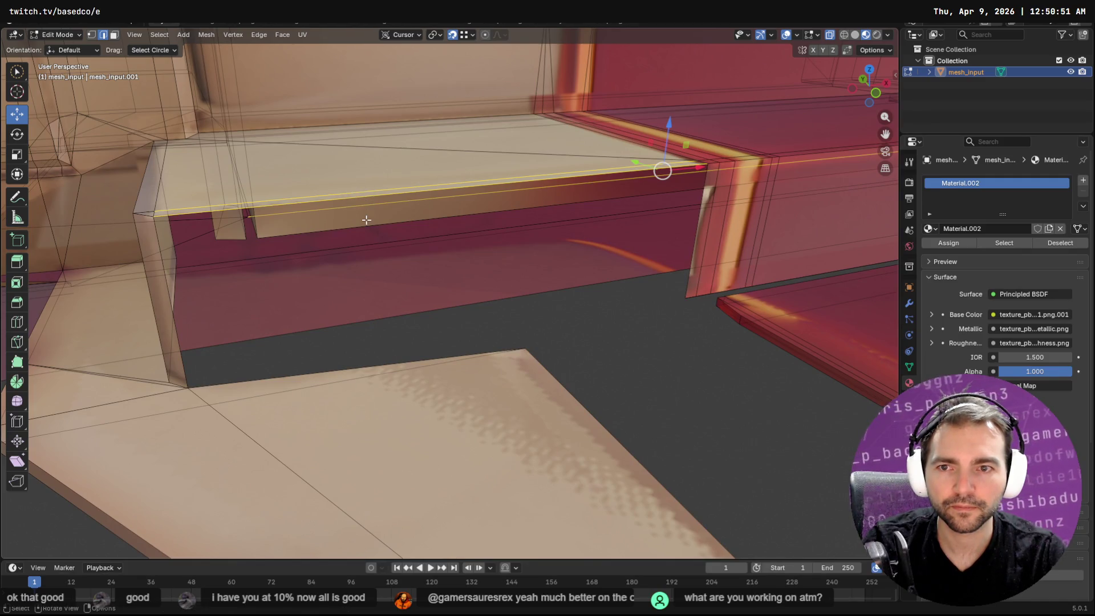
pyautogui.click(370, 218)
pyautogui.moveTo(389, 223)
pyautogui.mouseDown(button='middle')
pyautogui.moveTo(568, 275)
pyautogui.moveTo(604, 239)
pyautogui.mouseUp(button='middle')
pyautogui.click(570, 276)
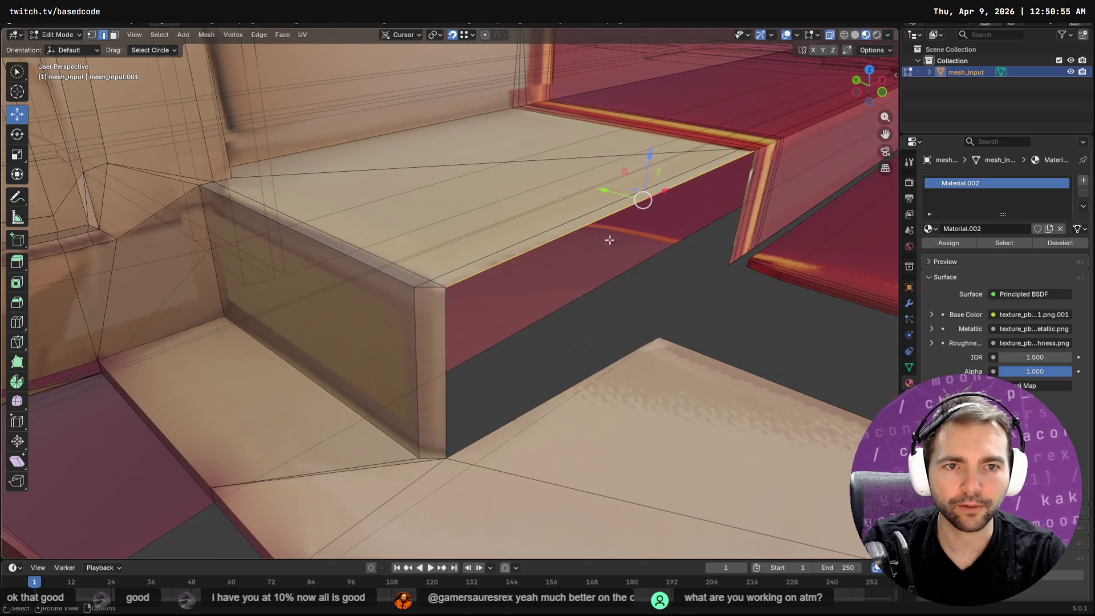
pyautogui.press('g')
pyautogui.rightClick(431, 460)
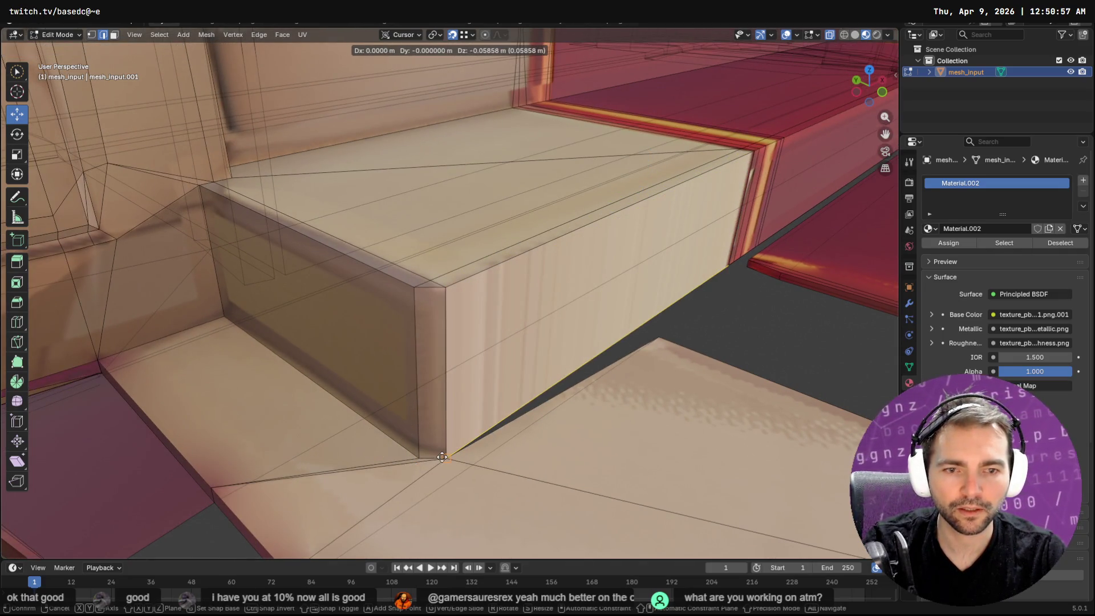
pyautogui.moveTo(670, 337)
pyautogui.mouseDown(button='middle')
pyautogui.moveTo(519, 280)
pyautogui.moveTo(364, 297)
pyautogui.mouseUp(button='middle')
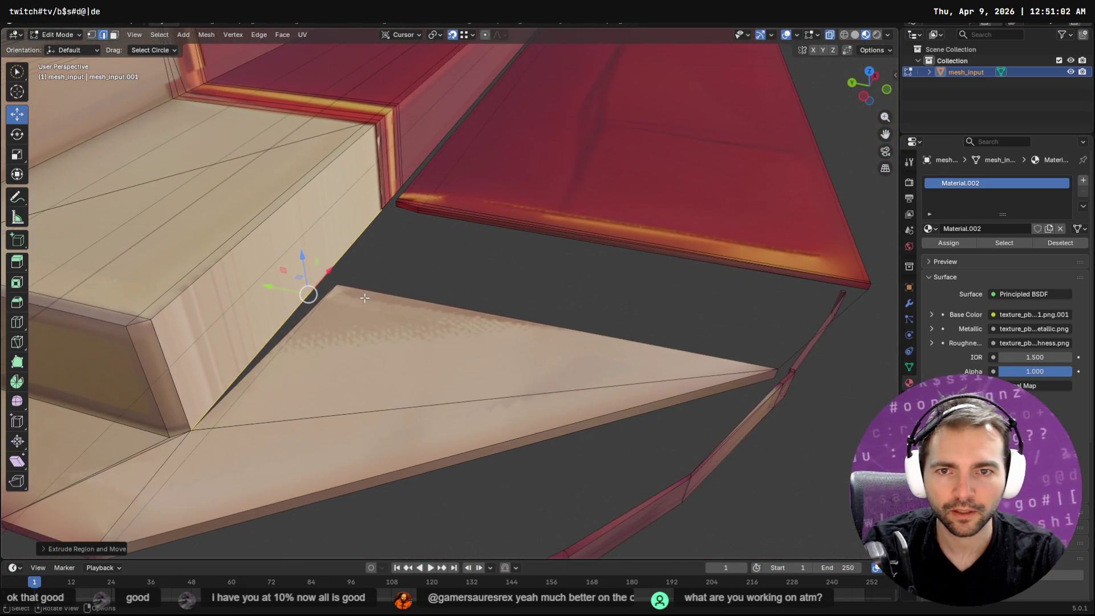
# Slide the triangle's top corner vertex along Y, about 5.9 mm, to line up with the bench corner.
pyautogui.press('1')
pyautogui.click(335, 291)
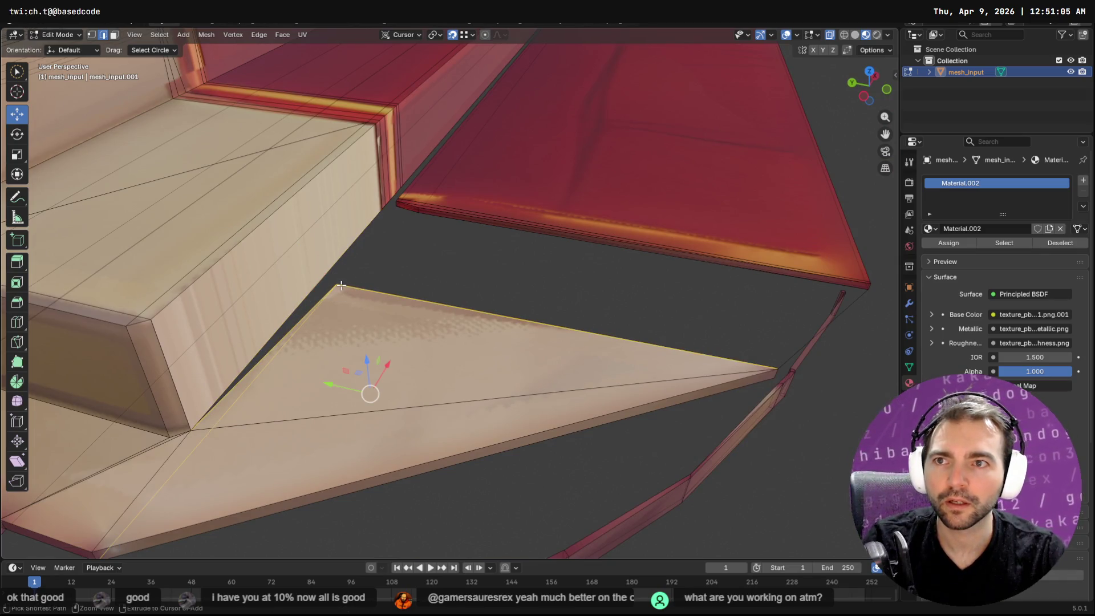
pyautogui.press('g')
pyautogui.click(338, 286)
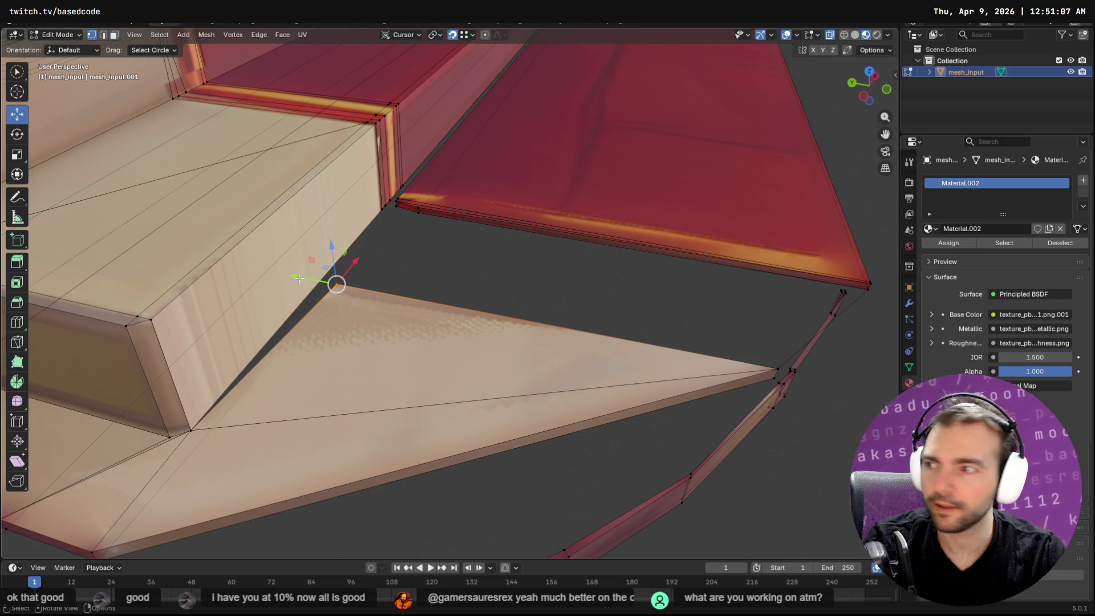
pyautogui.press('g')
pyautogui.press('y')
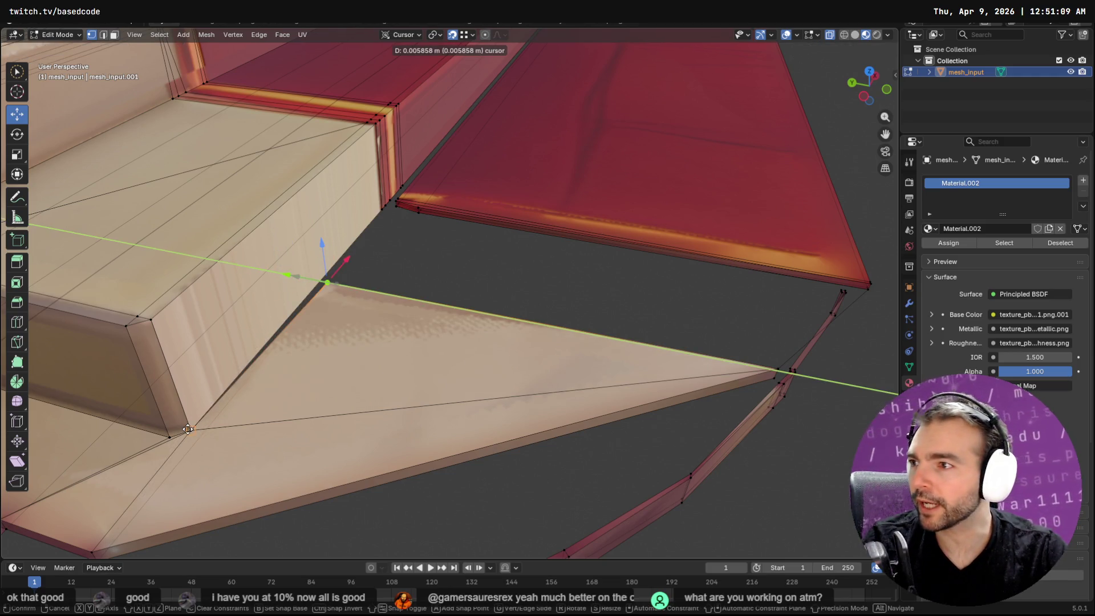
pyautogui.click(187, 429)
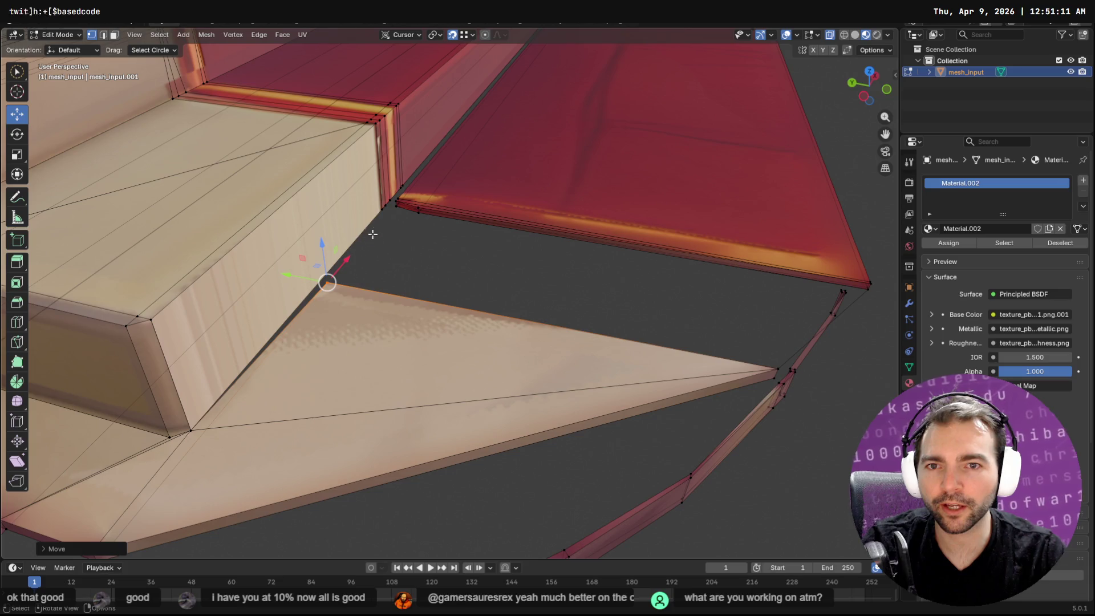
pyautogui.moveTo(299, 282); pyautogui.dragTo(381, 210)
pyautogui.click(378, 210)
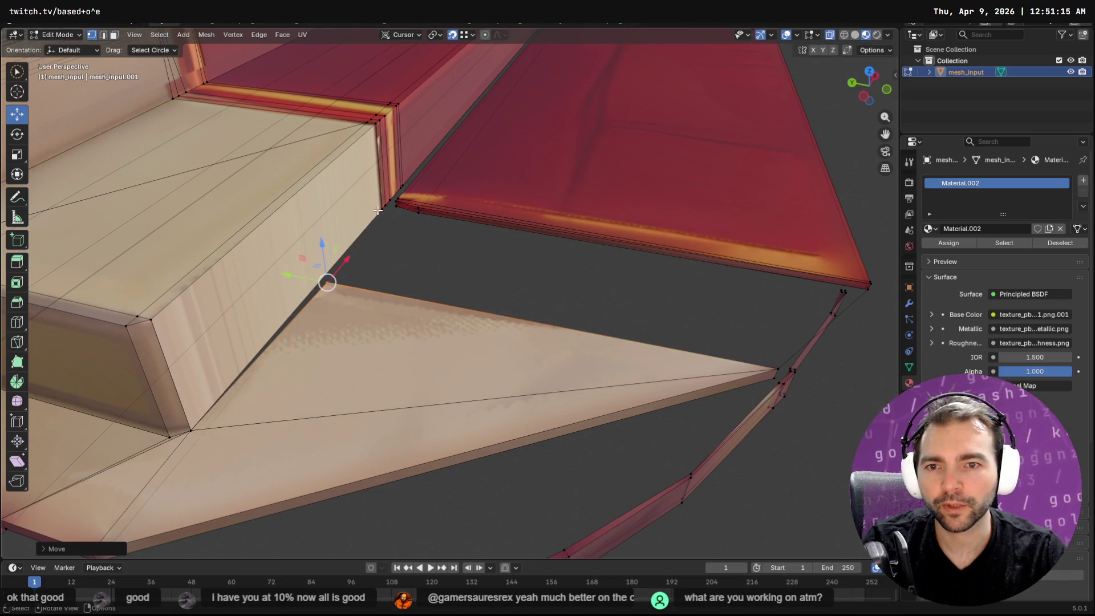
pyautogui.moveTo(405, 242)
pyautogui.mouseDown(button='middle')
pyautogui.moveTo(310, 225)
pyautogui.moveTo(306, 170)
pyautogui.mouseUp(button='middle')
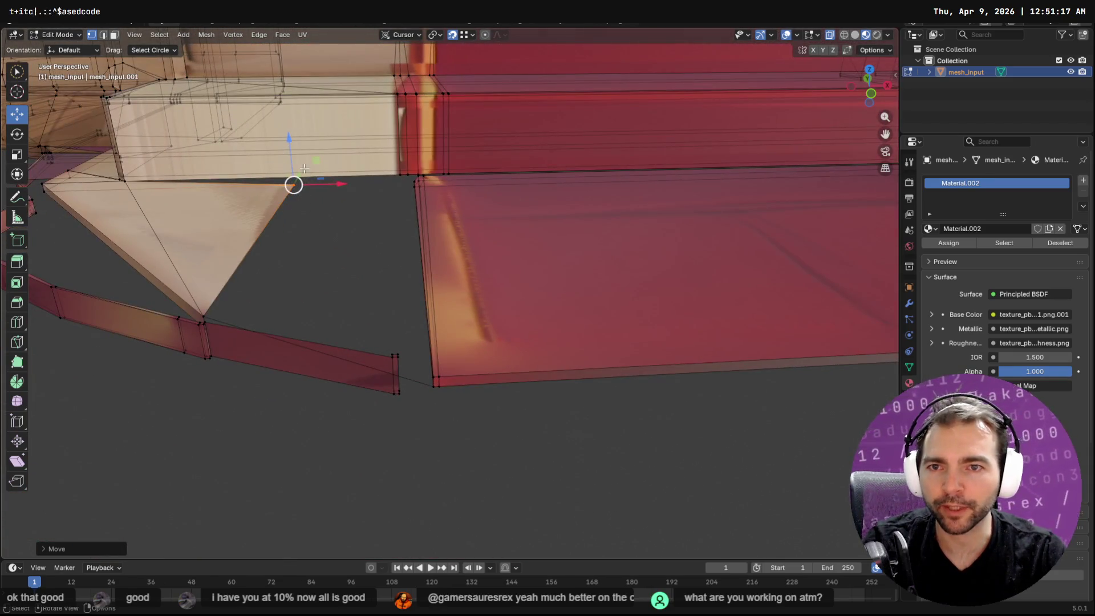
# Extrude the triangle's gap edge with Extrude Edges and snap it onto the red floor's corner.
pyautogui.moveTo(293, 143)
pyautogui.mouseDown()
pyautogui.moveTo(239, 171)
pyautogui.moveTo(126, 183)
pyautogui.mouseUp()
pyautogui.moveTo(126, 183); pyautogui.dragTo(340, 226, button='middle')
pyautogui.click(350, 297)
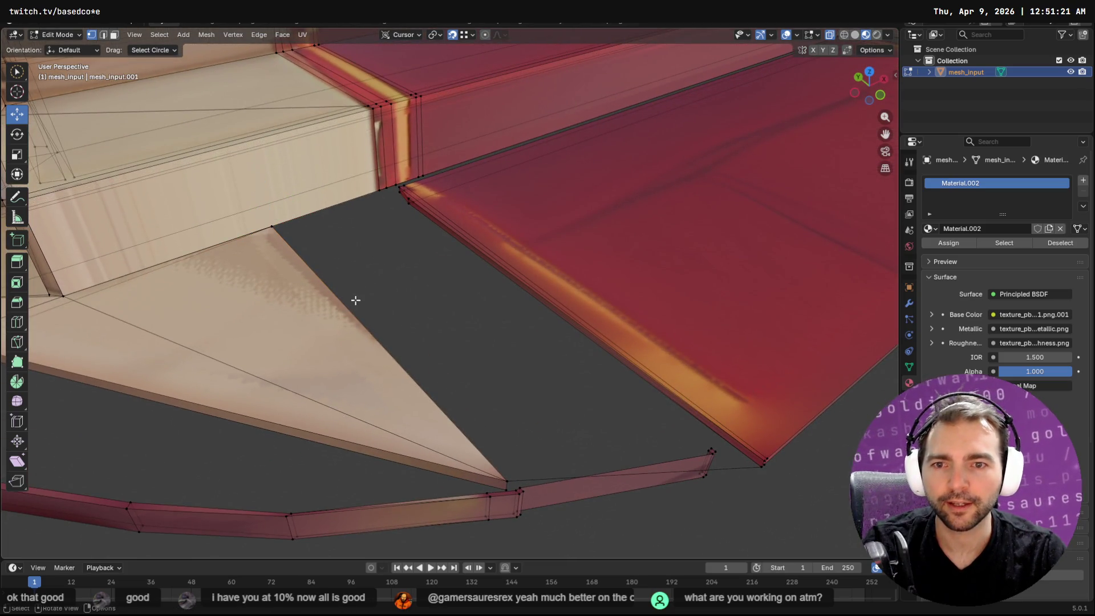
pyautogui.press('2')
pyautogui.click(353, 314)
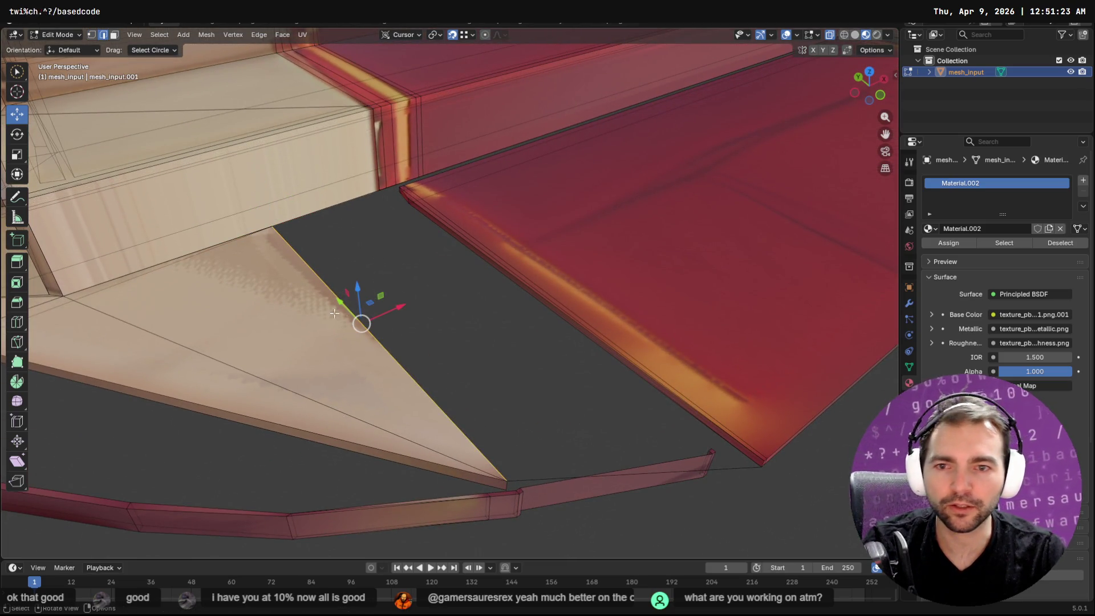
pyautogui.rightClick(405, 307)
pyautogui.rightClick(411, 303)
pyautogui.click(408, 303)
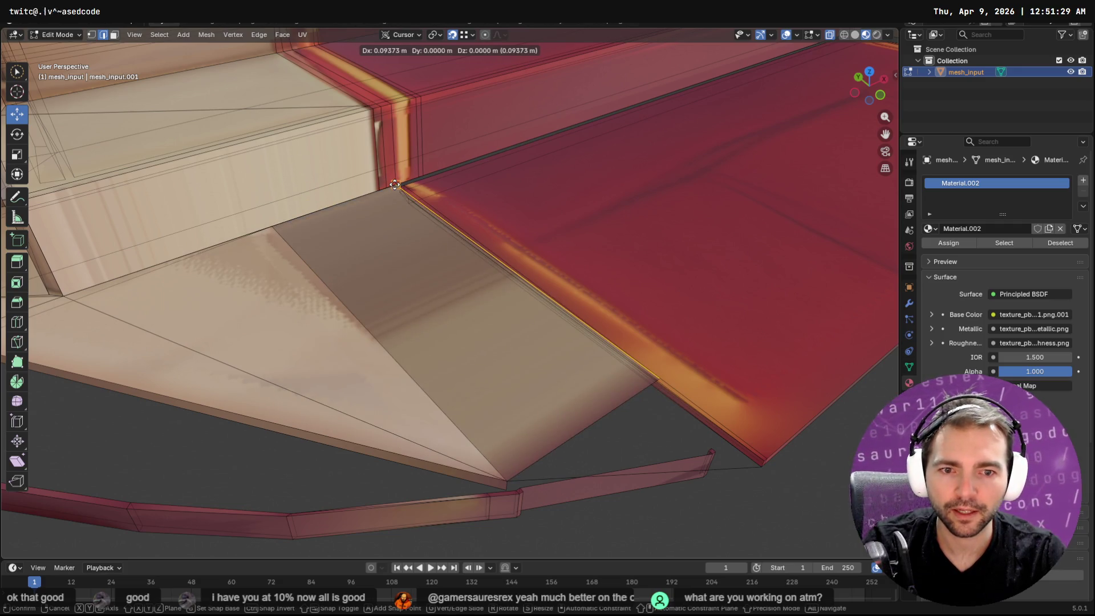
pyautogui.click(395, 185)
# Slide the new face's outer corner vertex along Y to the red floor's corner.
pyautogui.press('1')
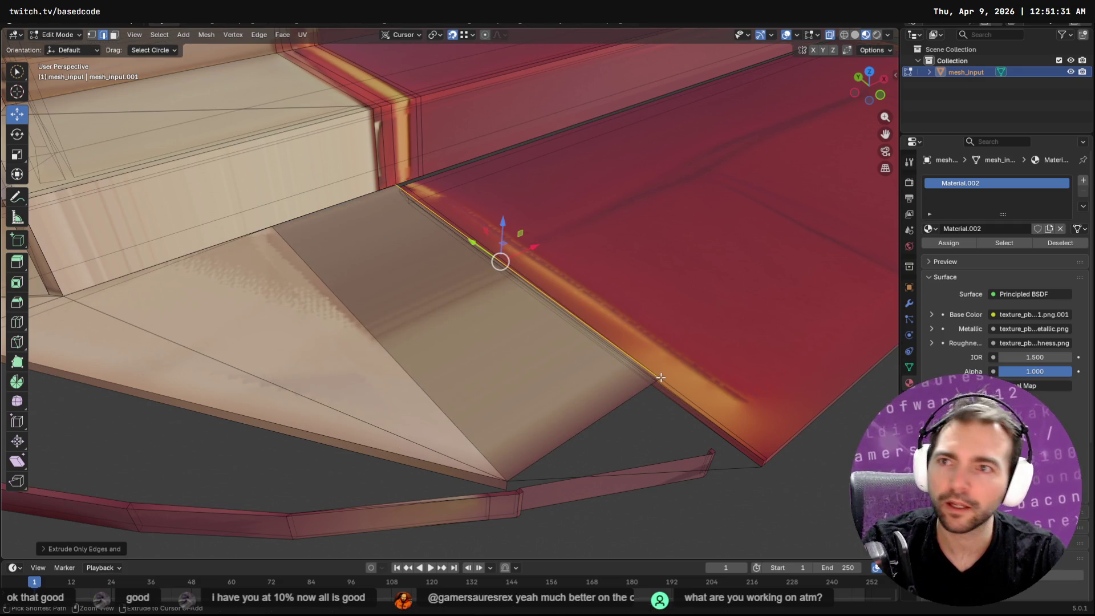
pyautogui.click(660, 377)
pyautogui.moveTo(630, 359)
pyautogui.mouseDown()
pyautogui.moveTo(792, 447)
pyautogui.moveTo(763, 460)
pyautogui.mouseUp()
pyautogui.moveTo(484, 308)
pyautogui.mouseDown(button='middle')
pyautogui.moveTo(533, 317)
pyautogui.moveTo(701, 403)
pyautogui.mouseUp(button='middle')
# Drag the circle-selected rim-end vertices along X, Y and Z to meet the new floor face's corner.
pyautogui.press('c')
pyautogui.click(689, 356)
pyautogui.rightClick(699, 355)
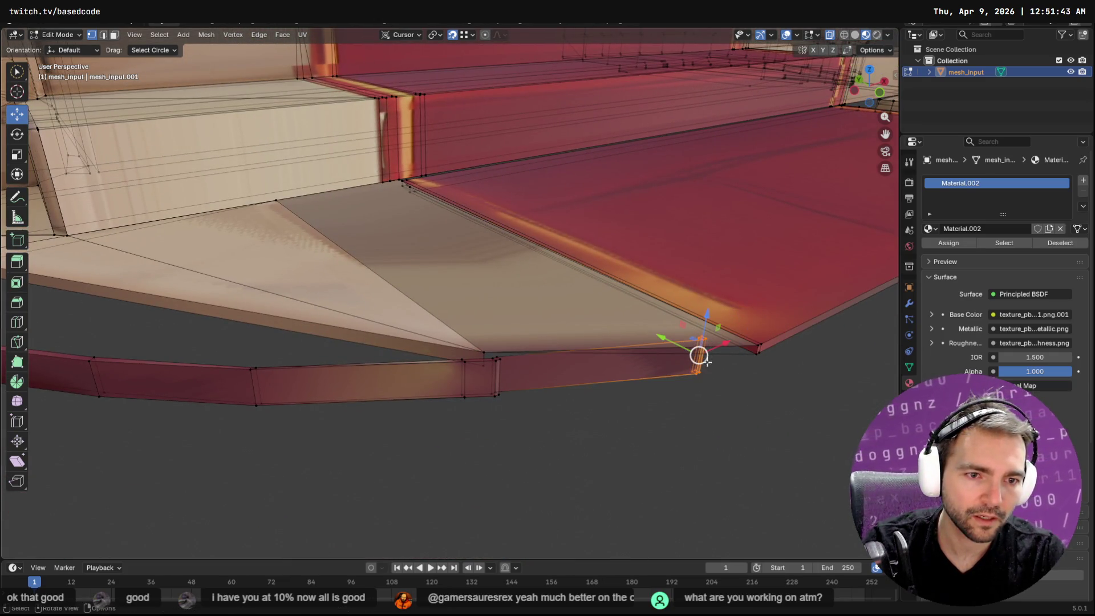
pyautogui.moveTo(726, 342)
pyautogui.mouseDown()
pyautogui.moveTo(758, 367)
pyautogui.moveTo(753, 357)
pyautogui.mouseUp()
pyautogui.moveTo(672, 328); pyautogui.dragTo(759, 358)
pyautogui.moveTo(765, 379); pyautogui.dragTo(738, 374, button='middle')
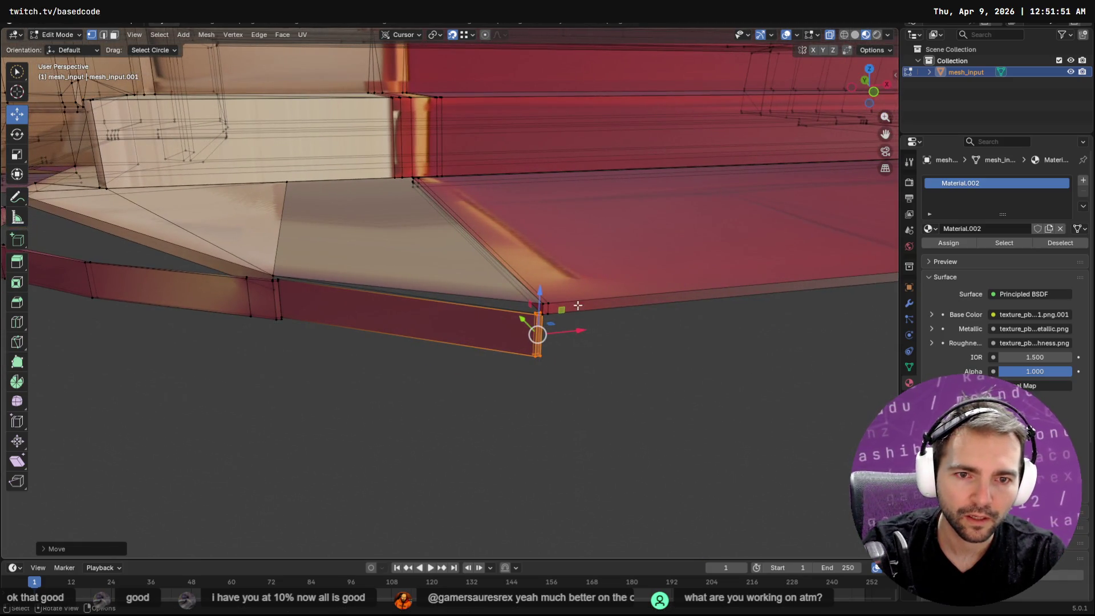
pyautogui.moveTo(543, 289); pyautogui.dragTo(540, 301)
pyautogui.moveTo(391, 334); pyautogui.dragTo(407, 330, button='middle')
pyautogui.click(398, 301)
pyautogui.keyDown('shift'); pyautogui.click(407, 345); pyautogui.keyUp('shift')
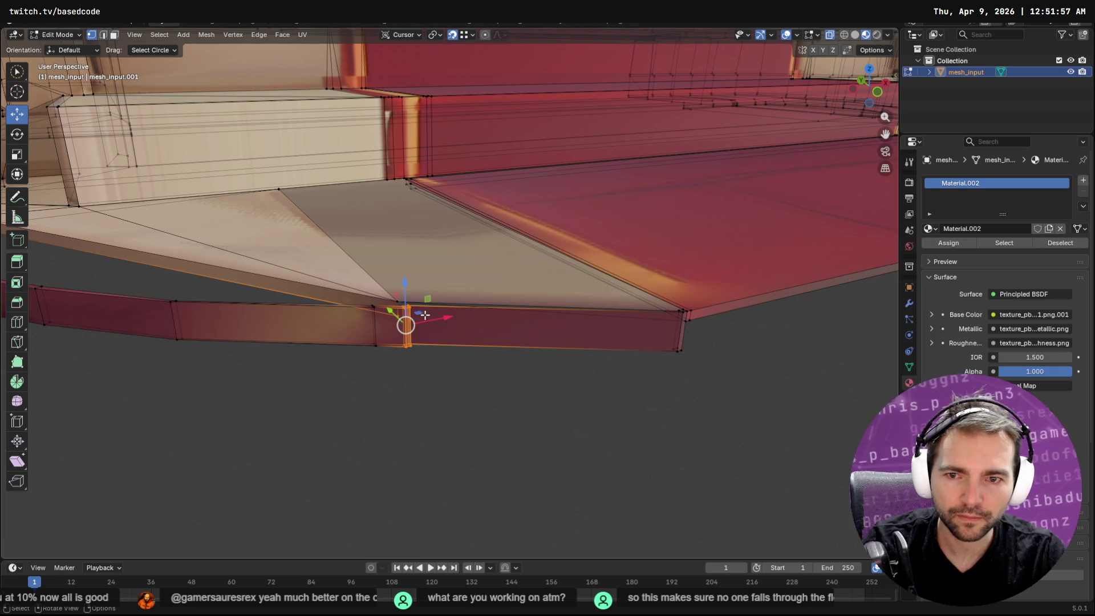